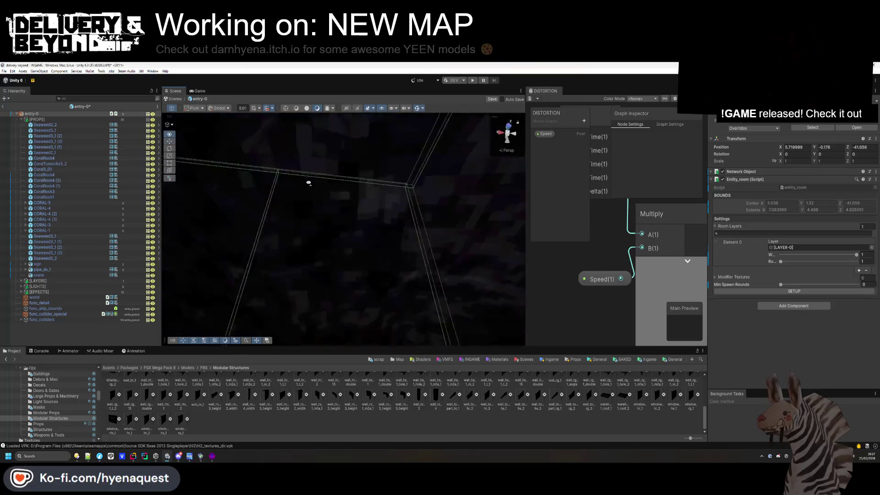
Move CoralRock4 to the scene root, duplicate it, and slide the copy forward along Z
click(327, 230)
drag(326, 230, 343, 224)
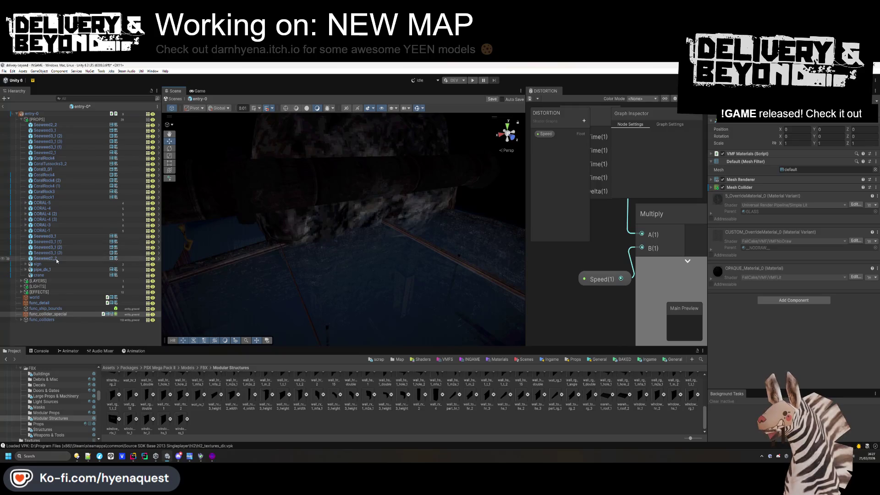
click(54, 181)
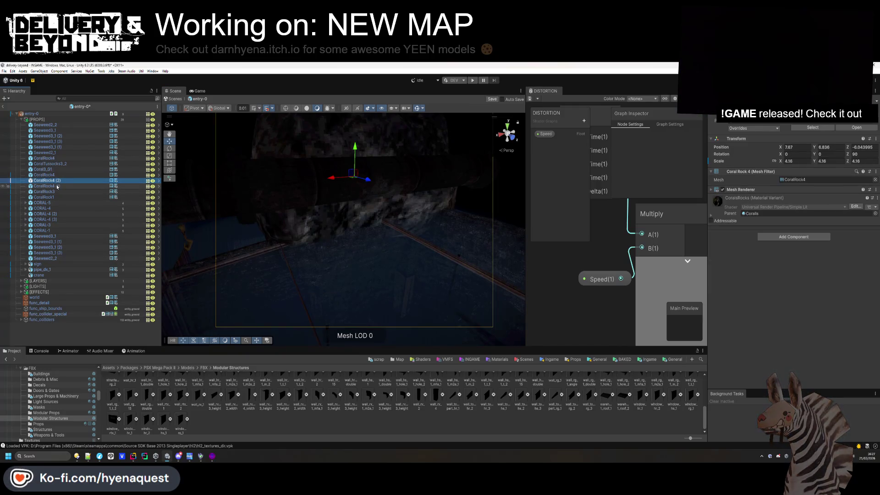
drag(62, 325, 62, 325)
key(ctrl+d)
key(f)
mouse_move(295, 198)
mouse_down()
mouse_move(403, 255)
mouse_move(448, 257)
mouse_move(437, 212)
mouse_move(493, 213)
mouse_move(492, 223)
mouse_up()
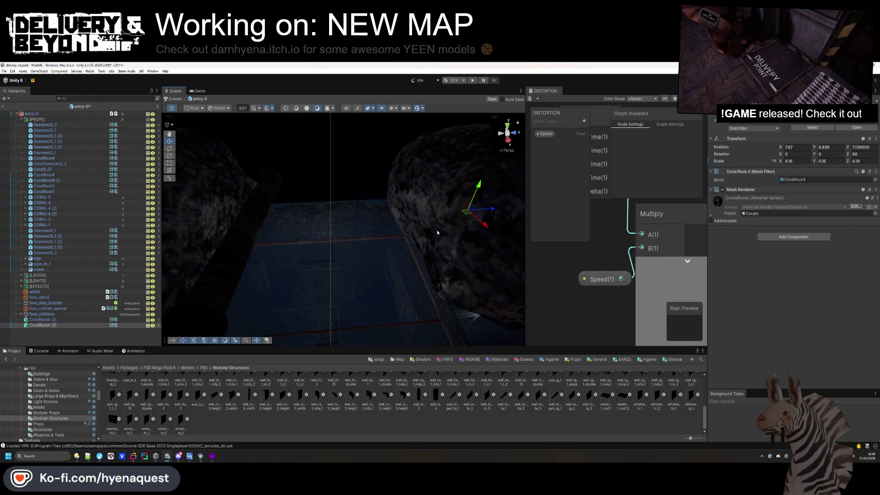
click(316, 427)
Duplicate CoralRock4 (3), turn the copy to -79.66 on Y, and stretch Scale Y to 7.51
mouse_move(344, 289)
mouse_down()
mouse_move(367, 92)
mouse_move(286, 97)
mouse_move(362, 79)
mouse_up()
click(379, 310)
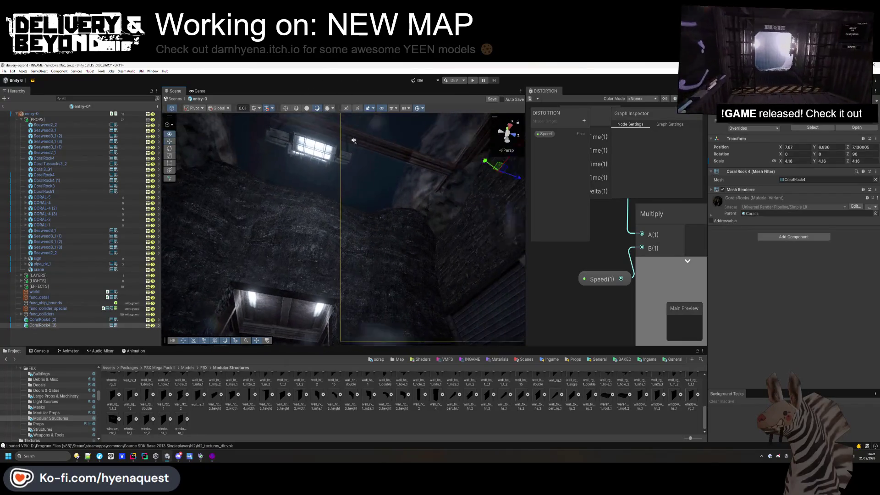
key(f)
key(ctrl+d)
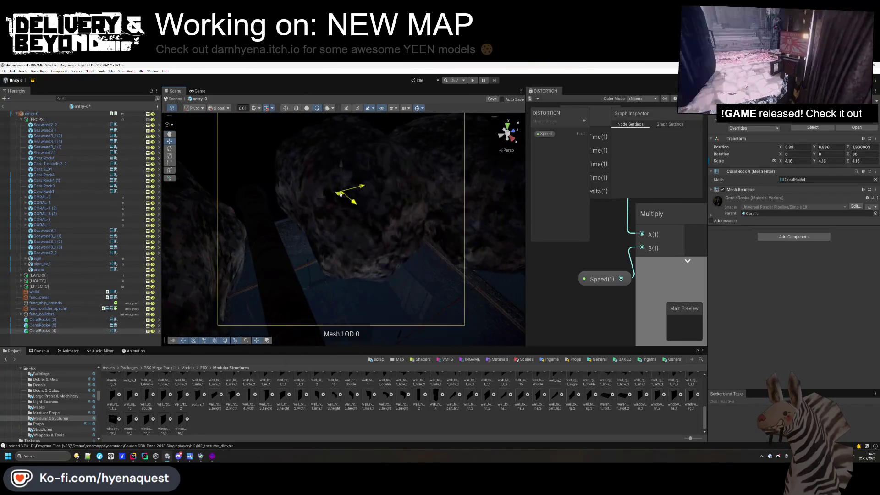
mouse_move(814, 158)
mouse_down()
mouse_move(698, 155)
mouse_move(315, 195)
mouse_move(340, 183)
mouse_up()
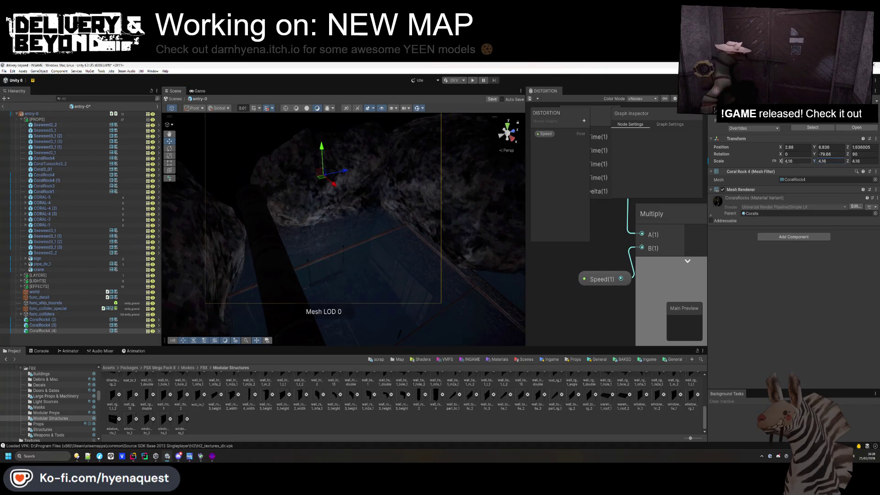
text(7.51)
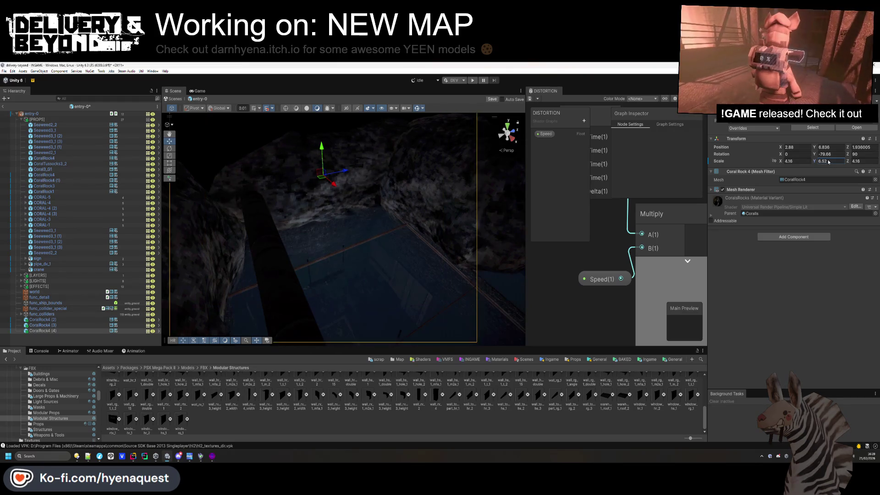
drag(349, 172, 312, 178)
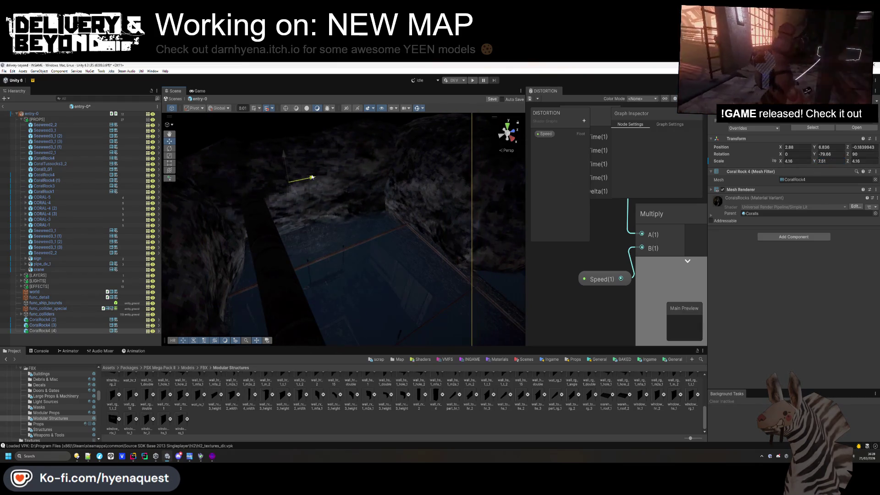
mouse_move(200, 297)
mouse_down()
mouse_move(454, 100)
mouse_move(515, 202)
mouse_move(509, 216)
mouse_move(481, 192)
mouse_move(459, 220)
mouse_up()
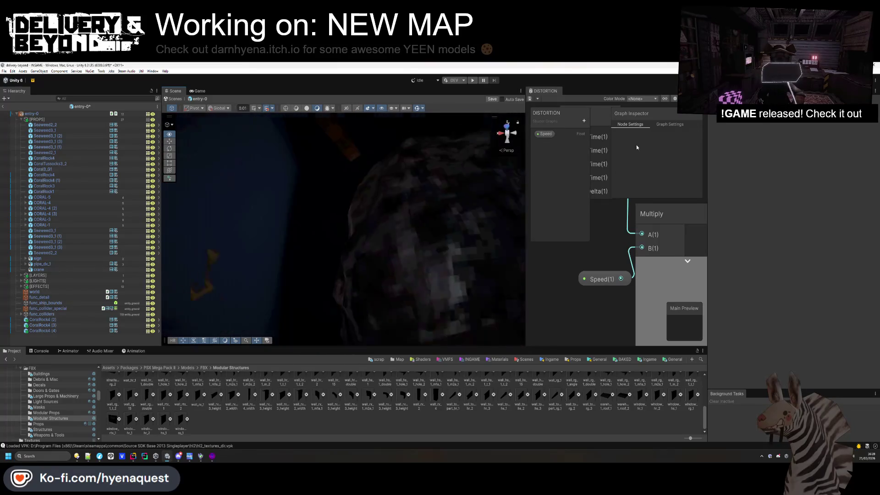
click(400, 235)
Narrow CoralRock4 (2) on X, set Scale Y to 7.2, and tilt it about 84° on Z
click(79, 325)
click(114, 320)
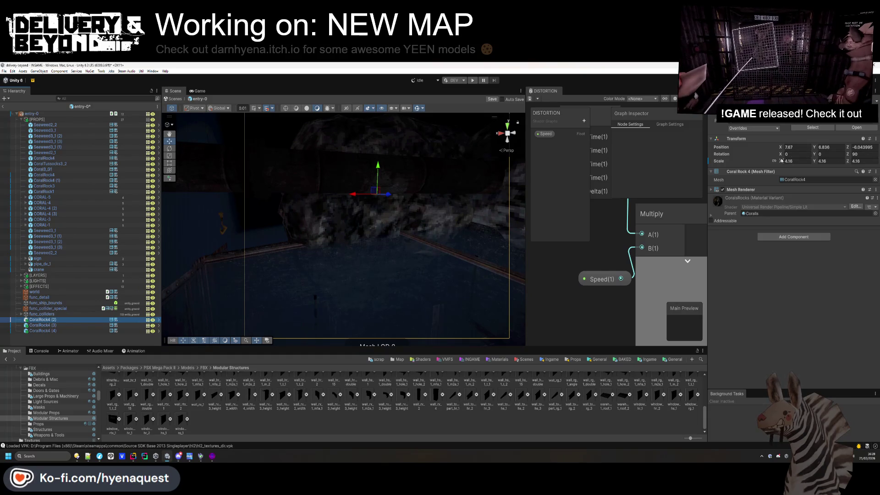
drag(776, 161, 775, 164)
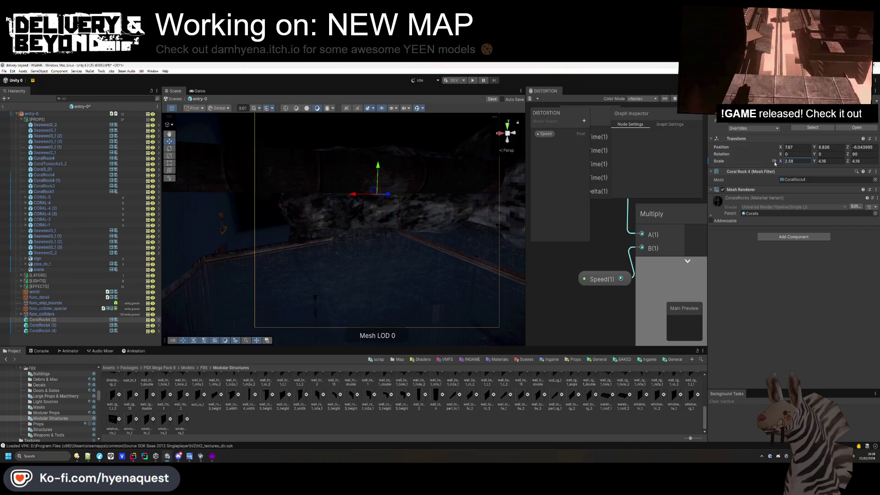
click(814, 164)
text(7.2)
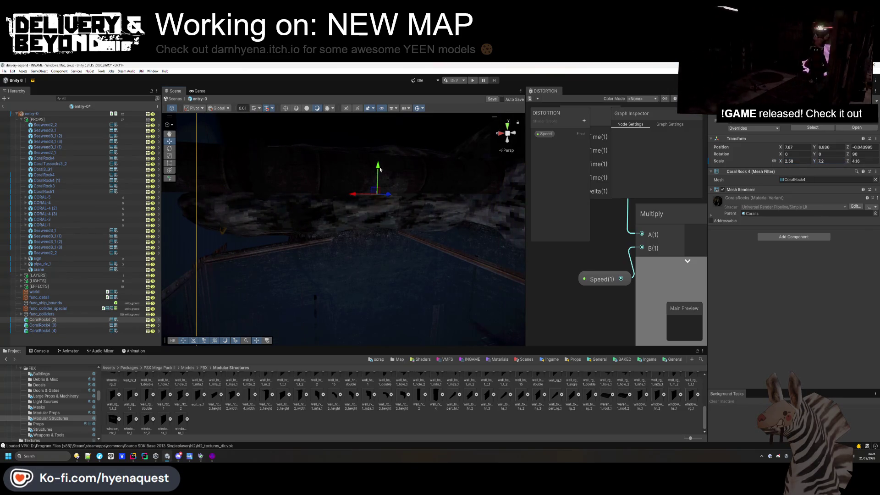
drag(380, 169, 378, 180)
click(831, 154)
drag(850, 156, 791, 155)
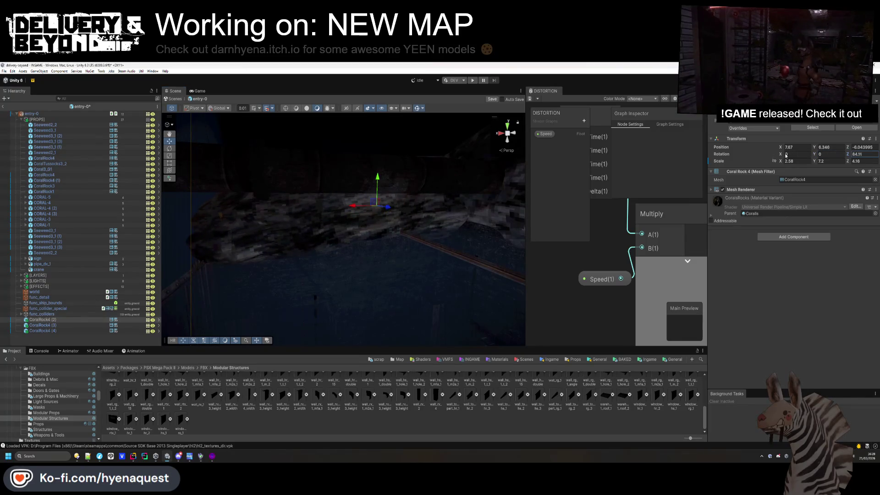
mouse_move(369, 249)
mouse_down()
mouse_move(354, 290)
mouse_move(305, 193)
mouse_move(318, 161)
mouse_move(350, 196)
mouse_up()
click(355, 197)
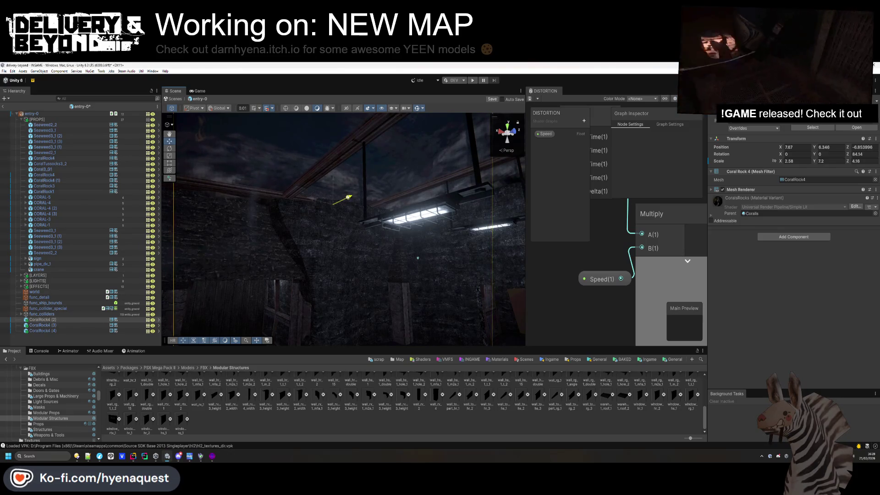
drag(348, 197, 350, 197)
mouse_move(344, 229)
mouse_down()
mouse_move(589, 231)
mouse_move(595, 242)
mouse_move(393, 240)
mouse_move(365, 213)
mouse_move(235, 237)
mouse_move(573, 195)
mouse_move(669, 238)
mouse_move(425, 251)
mouse_move(366, 275)
mouse_move(302, 324)
mouse_move(245, 315)
mouse_move(292, 183)
mouse_up()
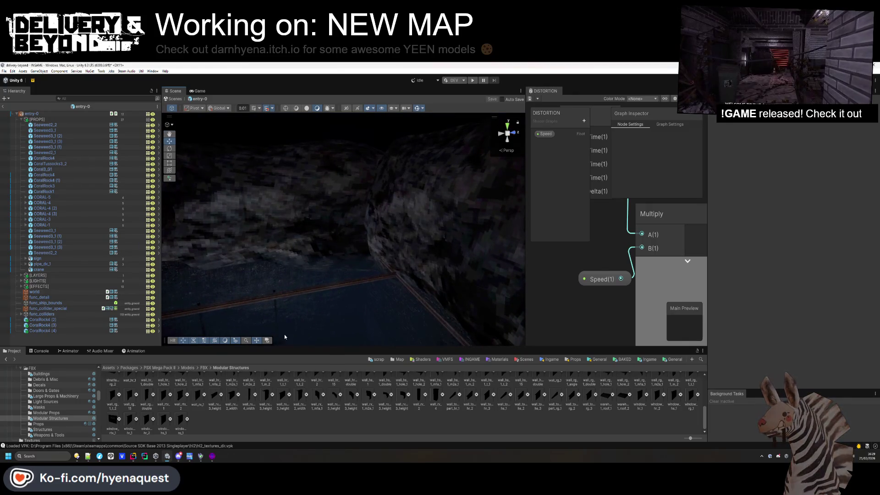
Open the Ingame Map Fracture folder in the Project browser and switch to Hammer
click(21, 120)
key(alt+Left)
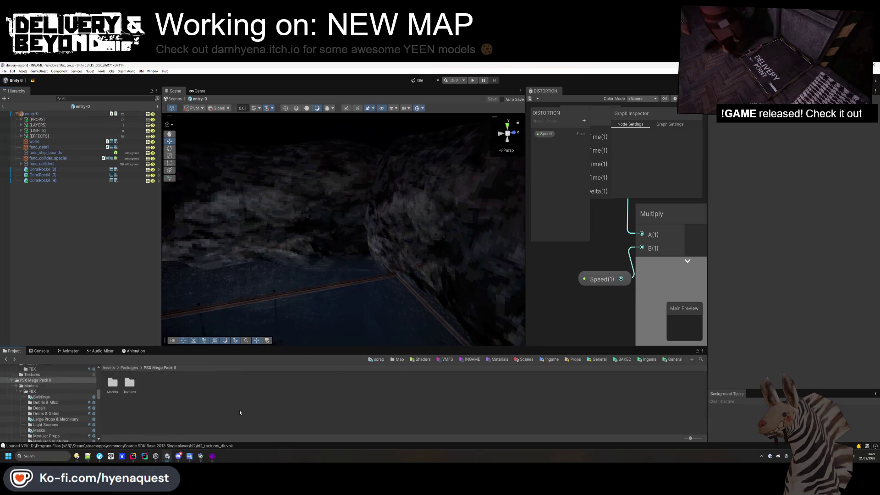
key(Up)
key(Up)
key(Up)
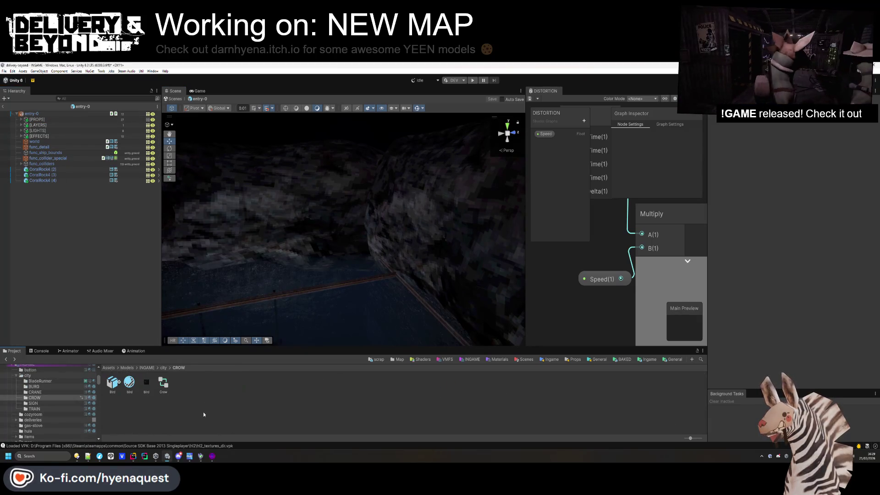
click(397, 360)
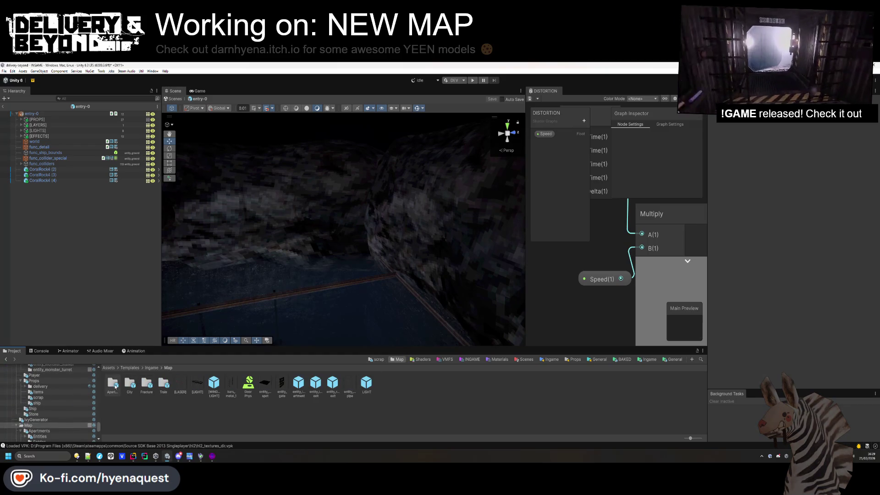
double_click(146, 386)
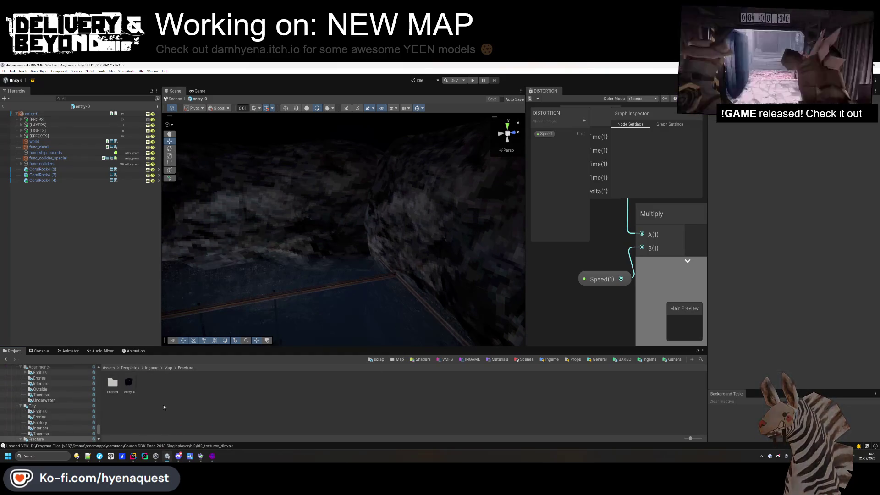
click(212, 457)
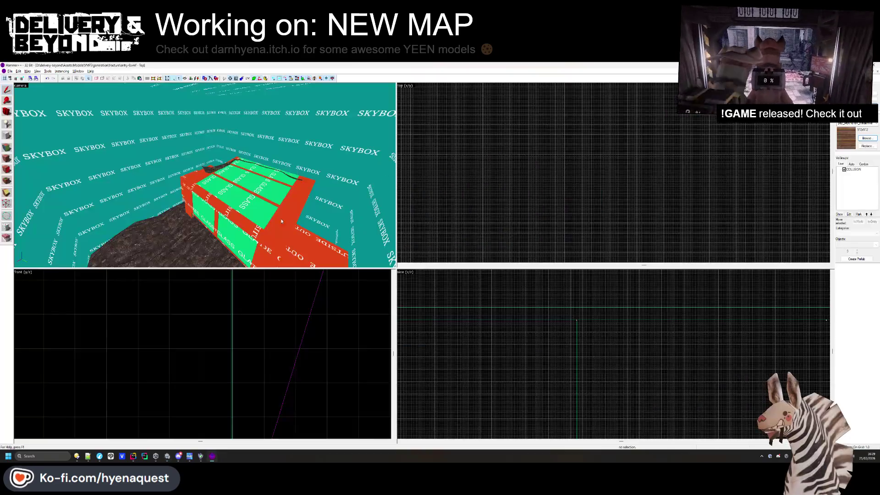
Open Hammer's Replace Textures dialog, then open the delivery-beyond folder in the file manager
click(8, 148)
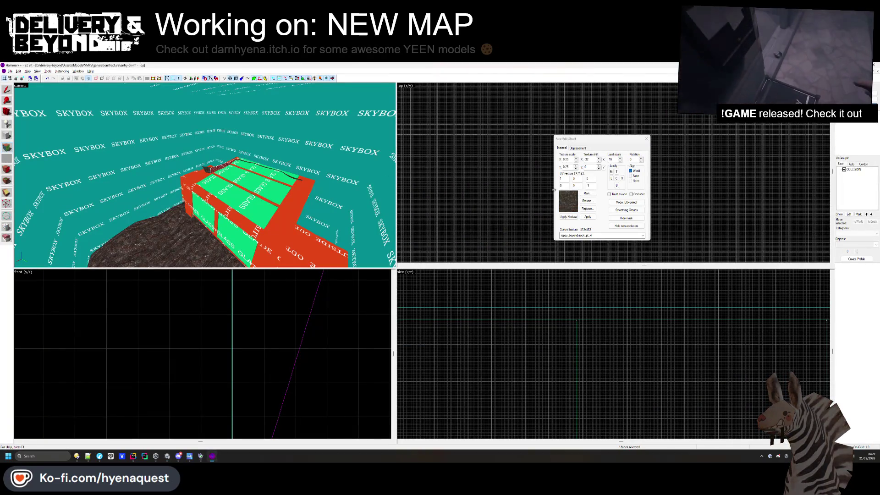
click(589, 209)
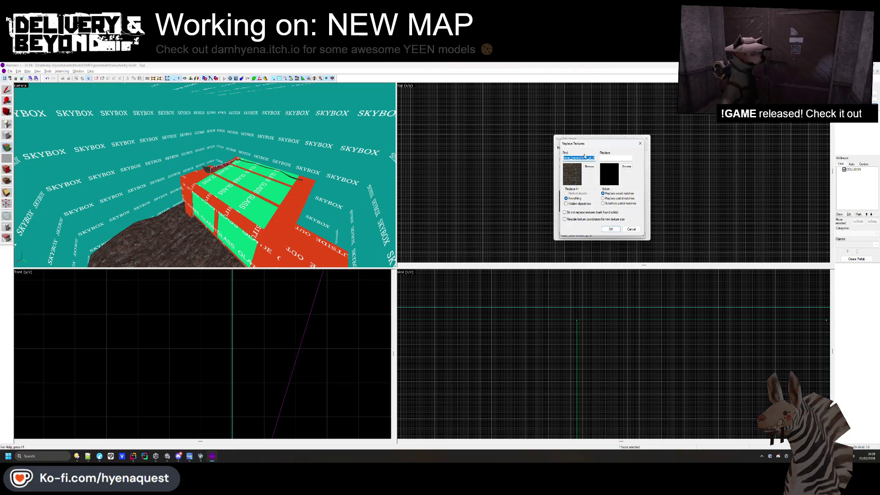
click(79, 371)
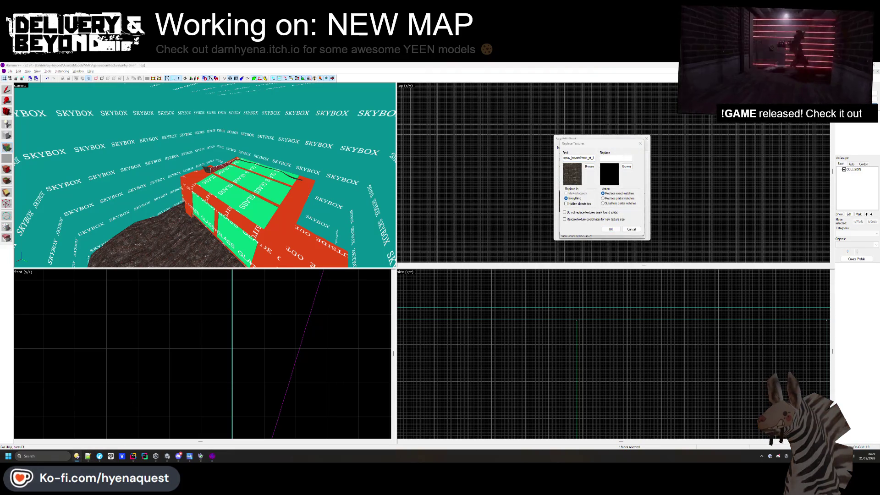
key(super+e)
double_click(413, 231)
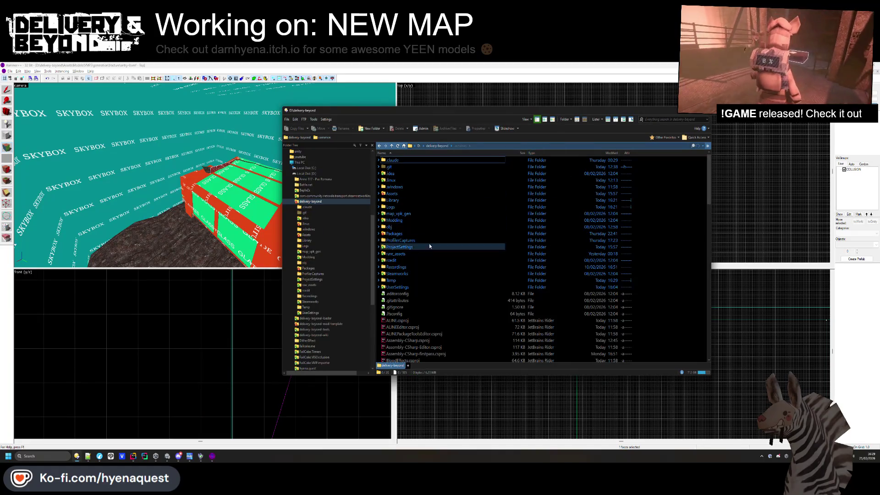
Browse into the map_vpk_gen raw texture folder in Directory Opus
double_click(398, 214)
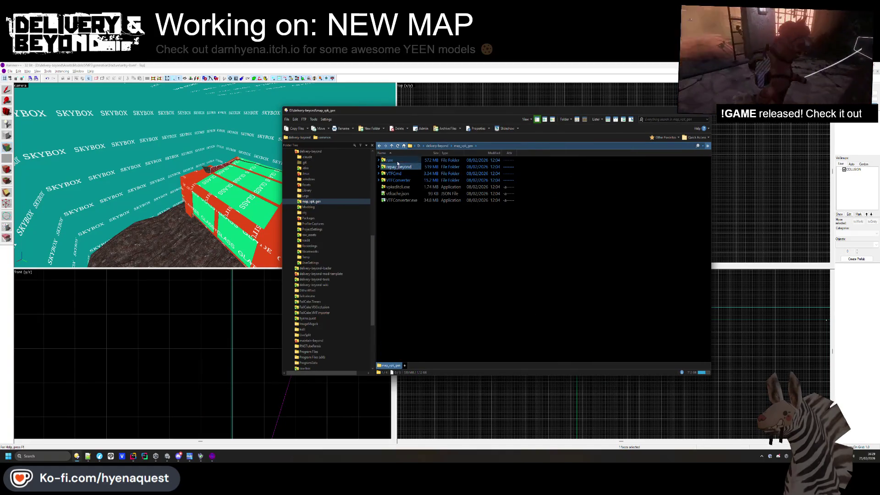
double_click(397, 162)
key(ctrl+f)
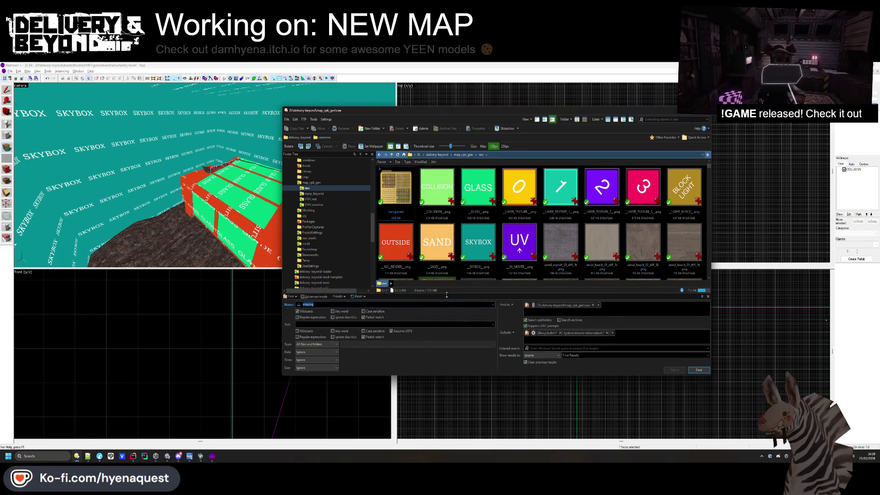
click(702, 298)
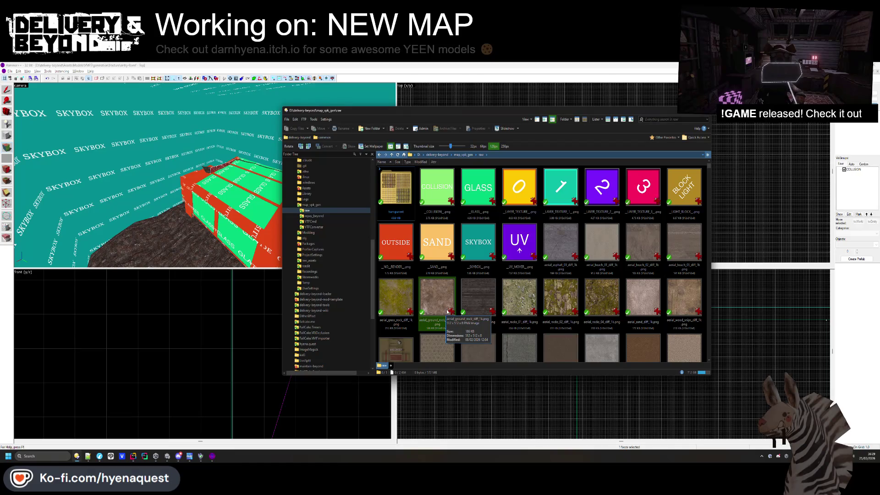
key(alt+Tab)
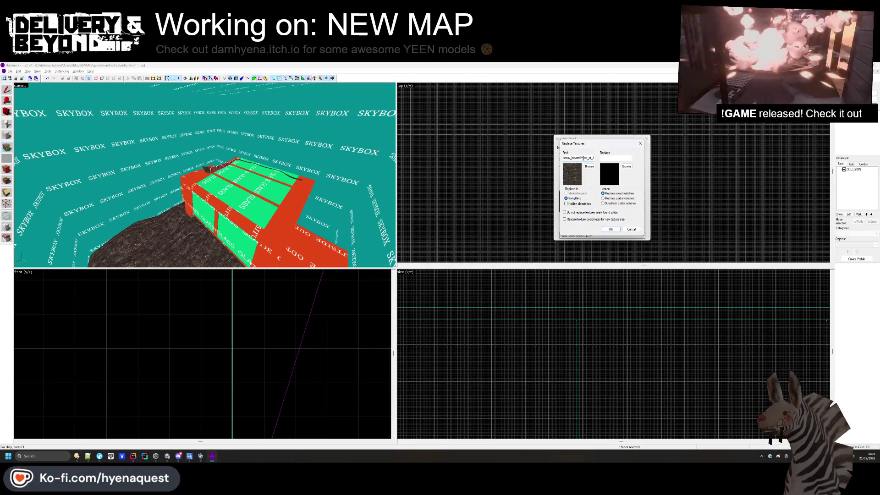
key(alt+Tab)
Filter by 'rock_pt', select rock_pt_4, and bring Unity up behind the file browser
text(rock)
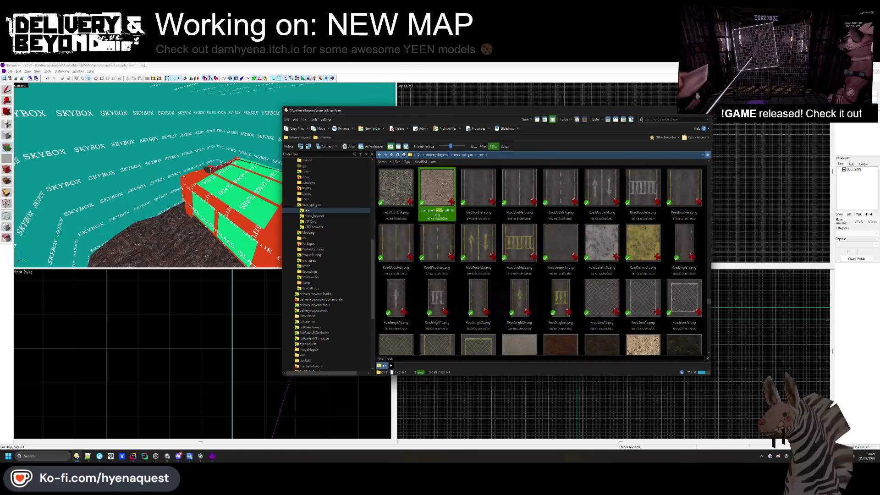
text(_pt)
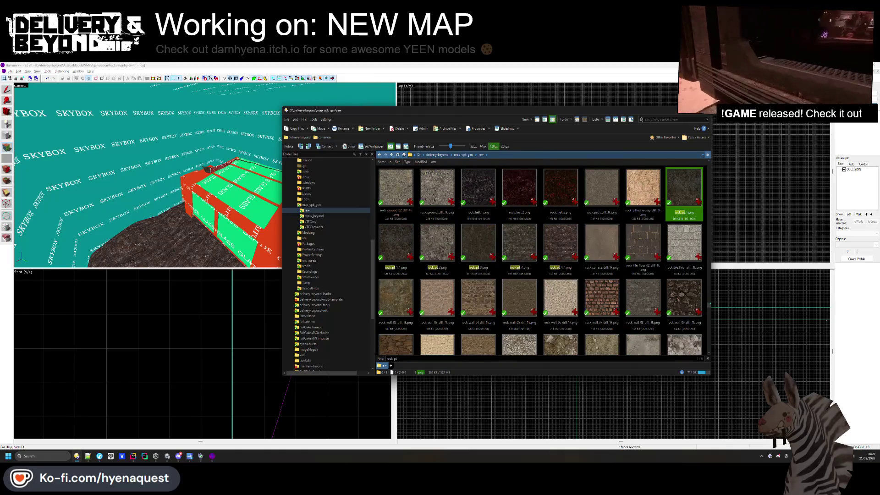
click(524, 246)
mouse_move(604, 120)
mouse_down()
mouse_move(440, 387)
mouse_move(431, 378)
mouse_move(490, 145)
mouse_move(502, 127)
mouse_up()
click(426, 304)
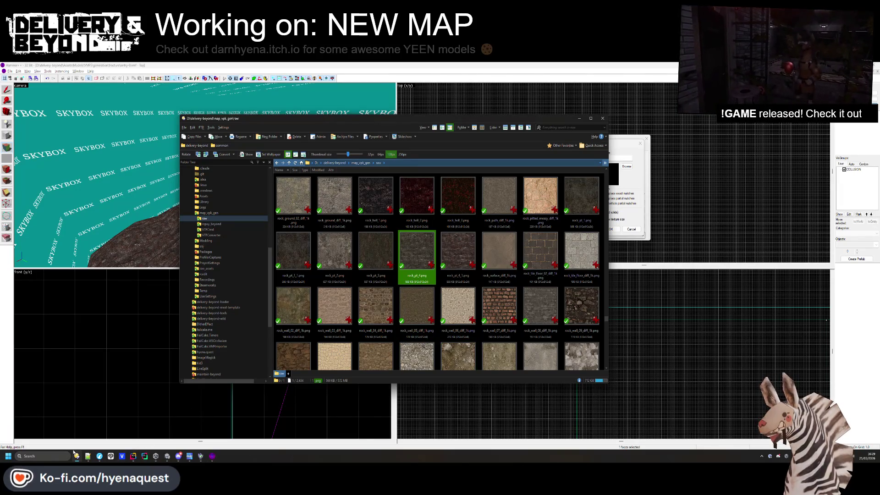
key(alt+Tab)
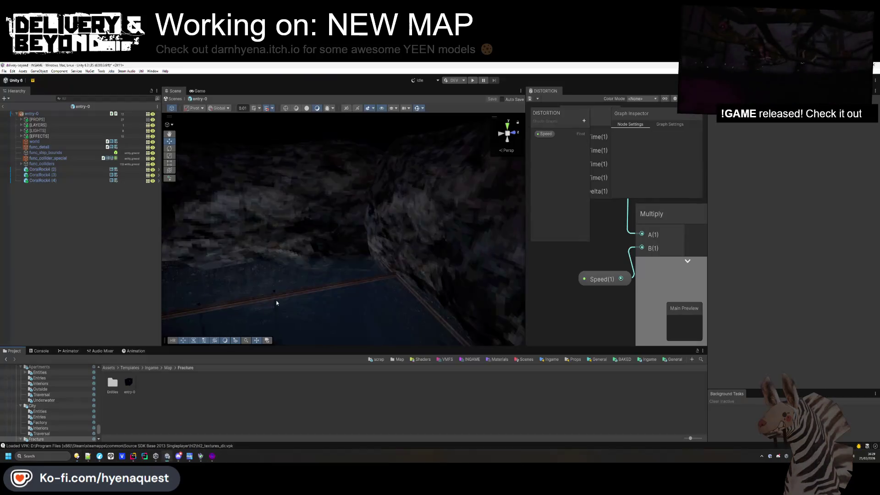
Import rock_pt_4 into the Fracture folder with Max Size 512 and crunch compression
mouse_move(297, 323)
mouse_down()
mouse_move(169, 389)
mouse_move(168, 399)
mouse_up()
click(804, 211)
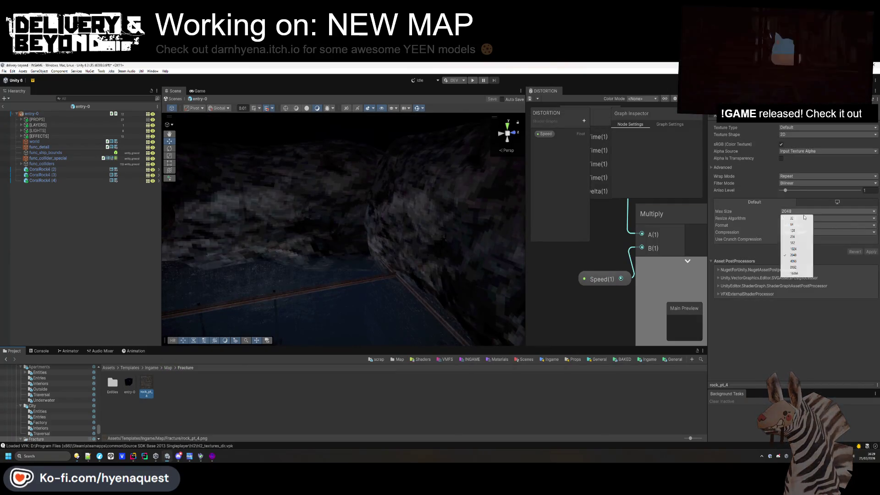
click(789, 242)
click(784, 239)
click(794, 183)
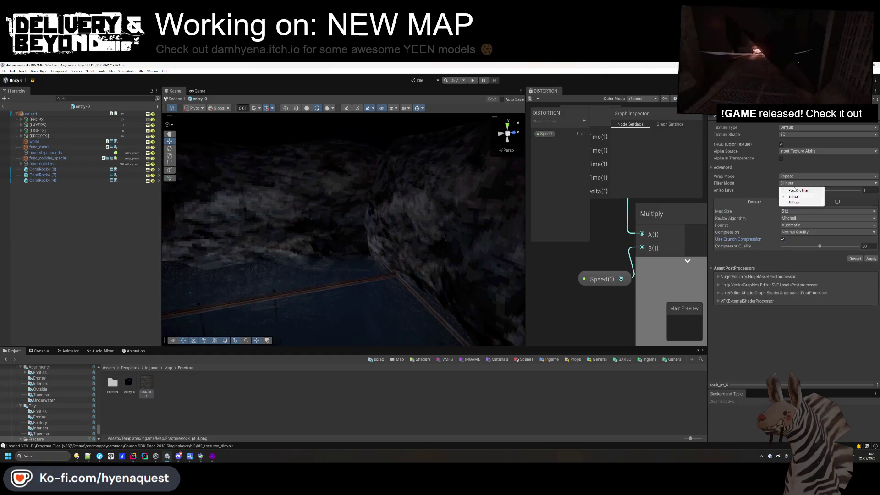
click(130, 419)
Create a new material named Rock in the Fracture folder
right_click(164, 388)
mouse_move(207, 190)
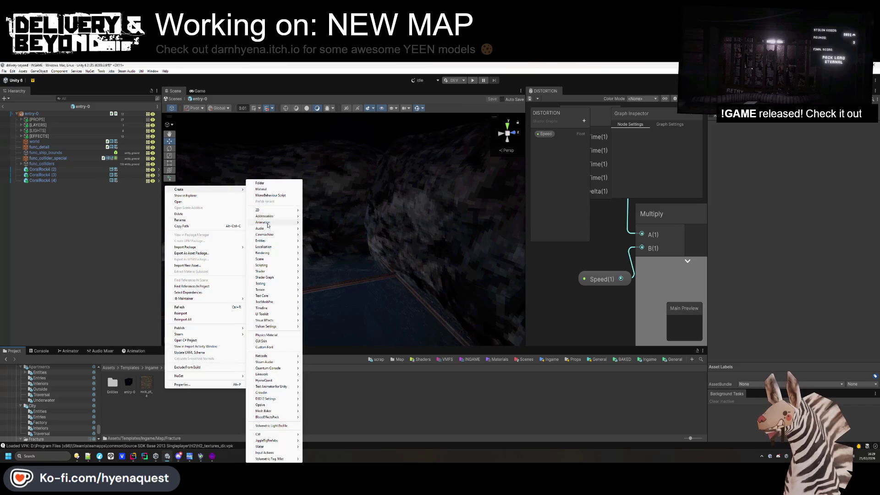
mouse_move(270, 255)
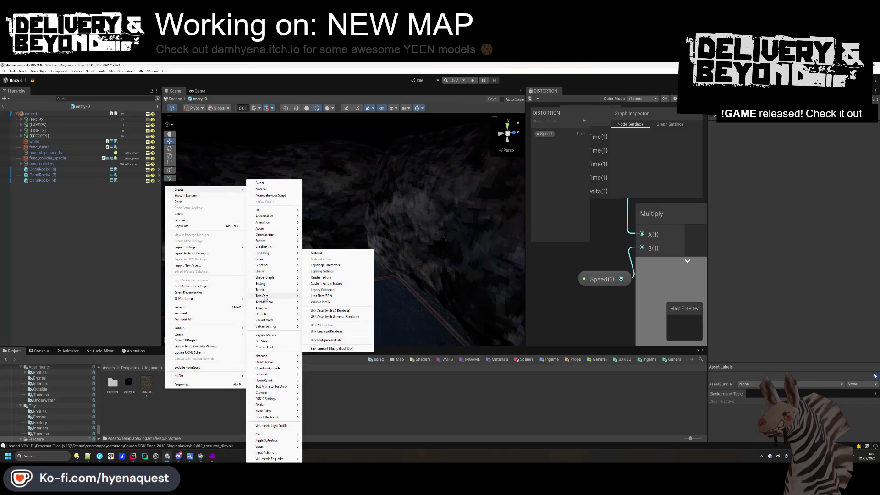
mouse_move(269, 289)
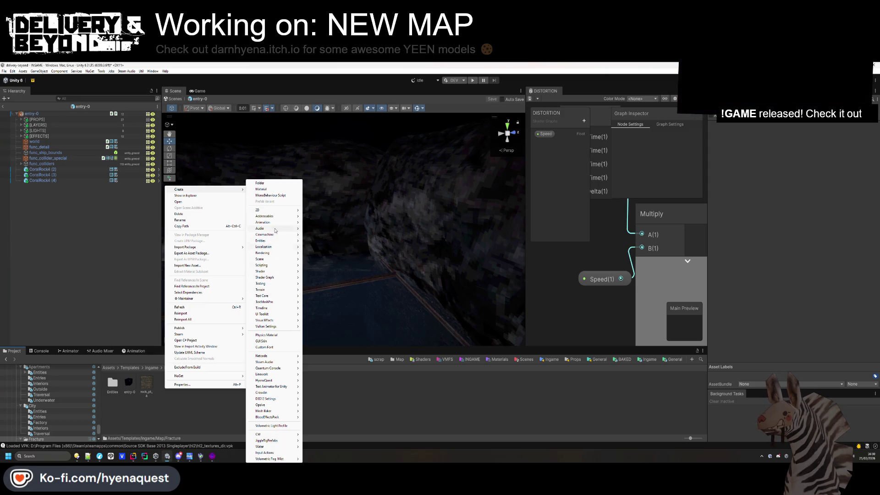
click(321, 253)
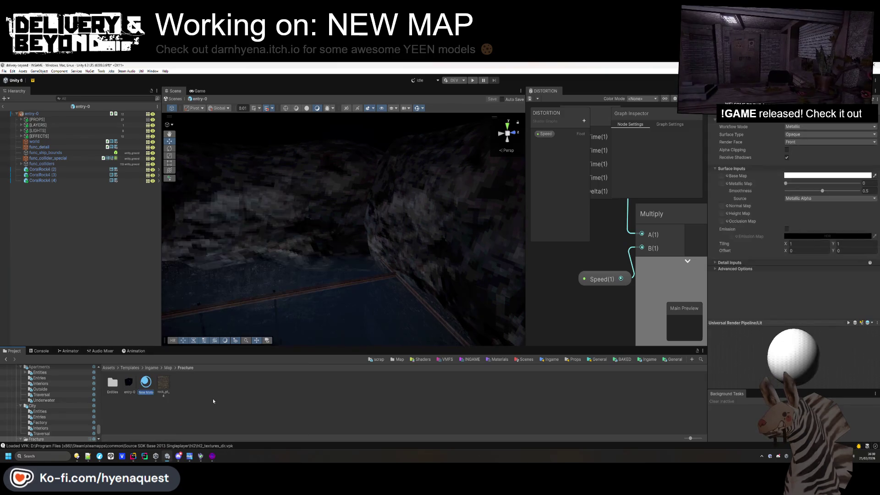
text(Rock)
key(Return)
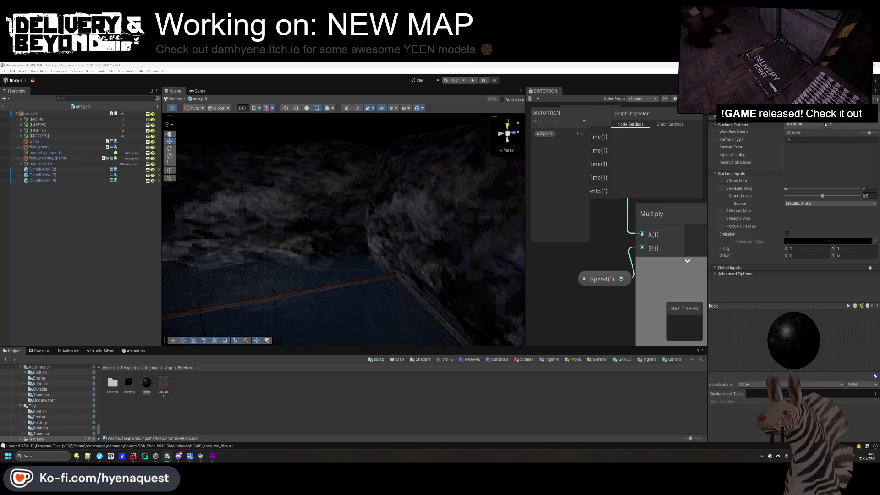
Make Rock a material variant with NORMAL as its parent
click(807, 137)
click(875, 140)
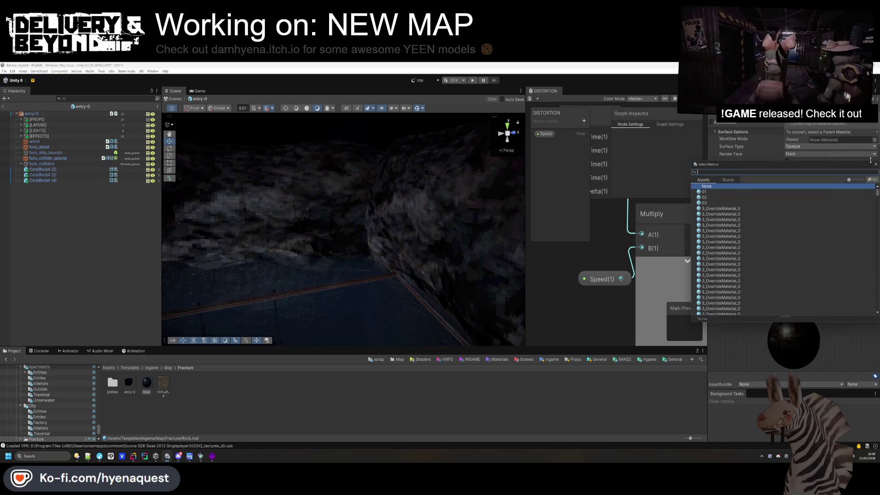
text(normal)
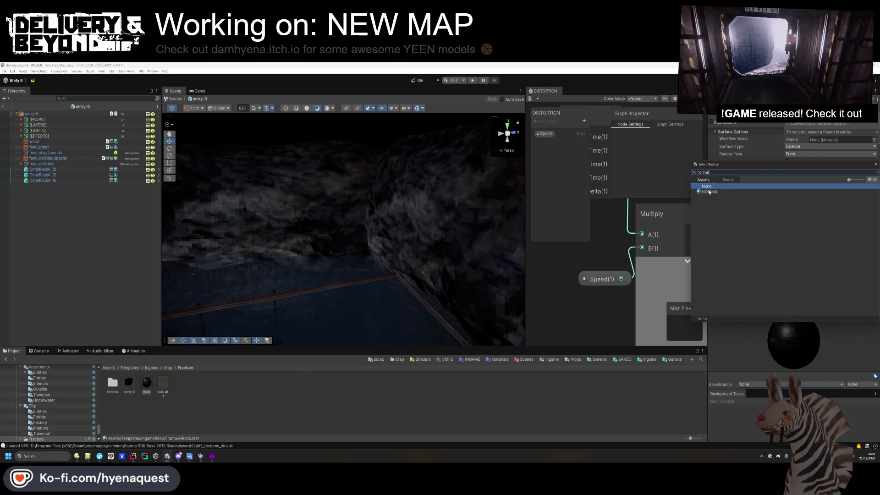
double_click(785, 202)
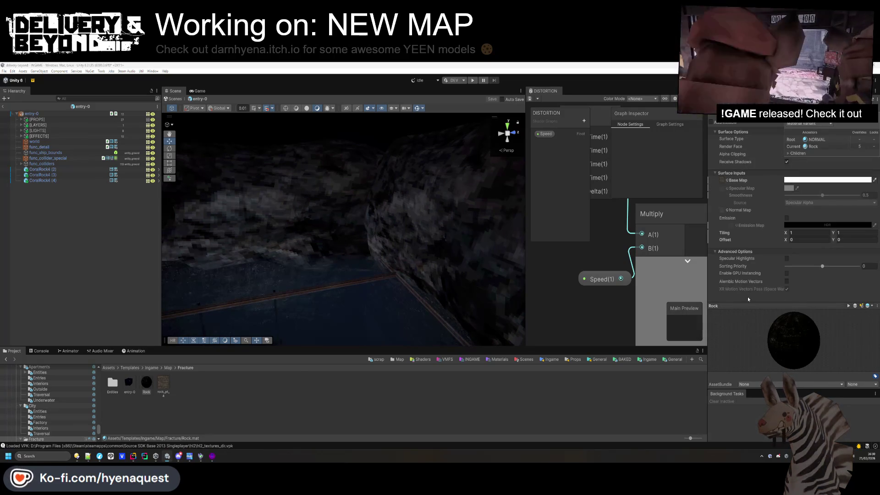
click(287, 410)
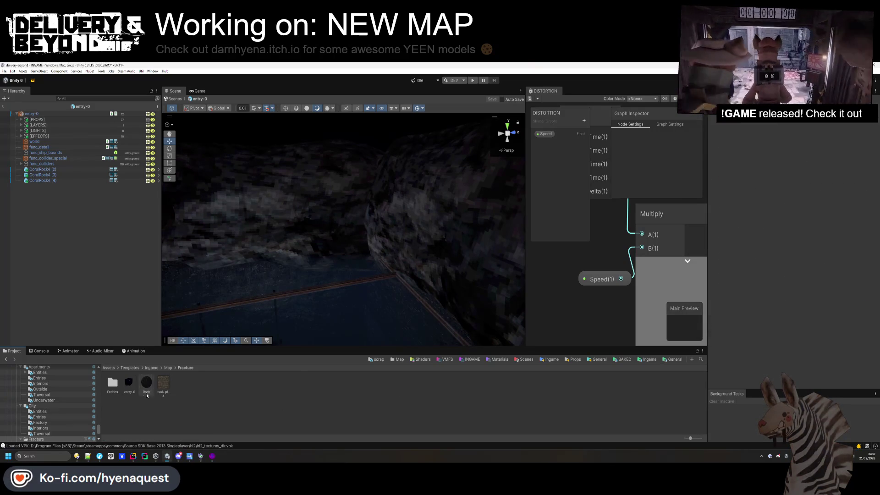
scroll(296, 212, up, 5)
click(306, 198)
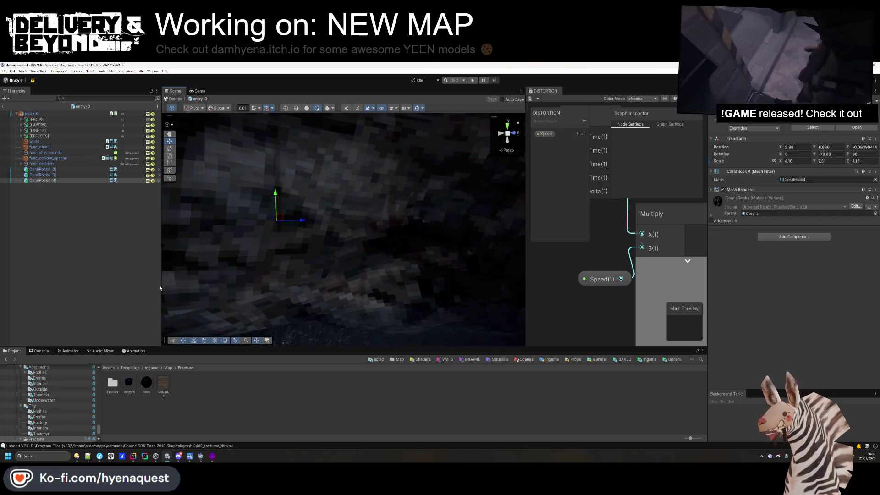
Apply the Rock material to CoralRock4 (2), (3) and (4)
shift+click(61, 169)
mouse_move(150, 390)
mouse_down()
mouse_move(822, 169)
mouse_move(790, 186)
mouse_up()
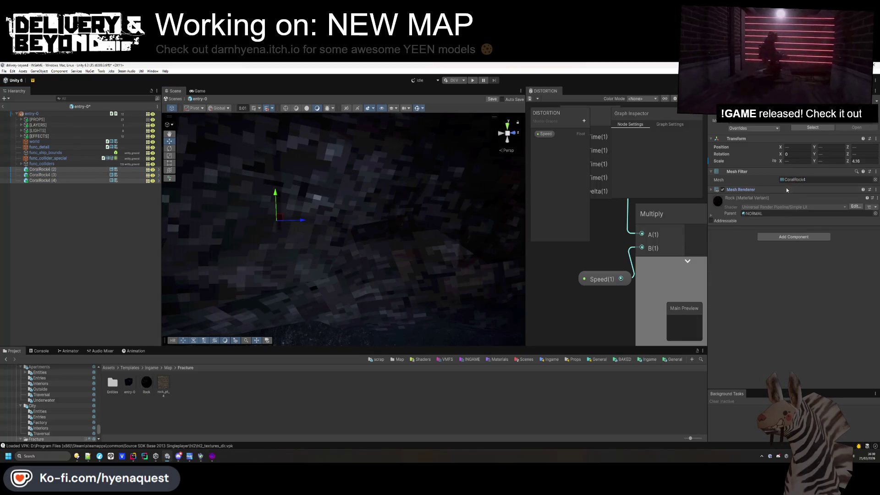
mouse_move(415, 229)
mouse_down()
mouse_move(416, 221)
mouse_move(418, 241)
mouse_move(377, 290)
mouse_move(399, 202)
mouse_up()
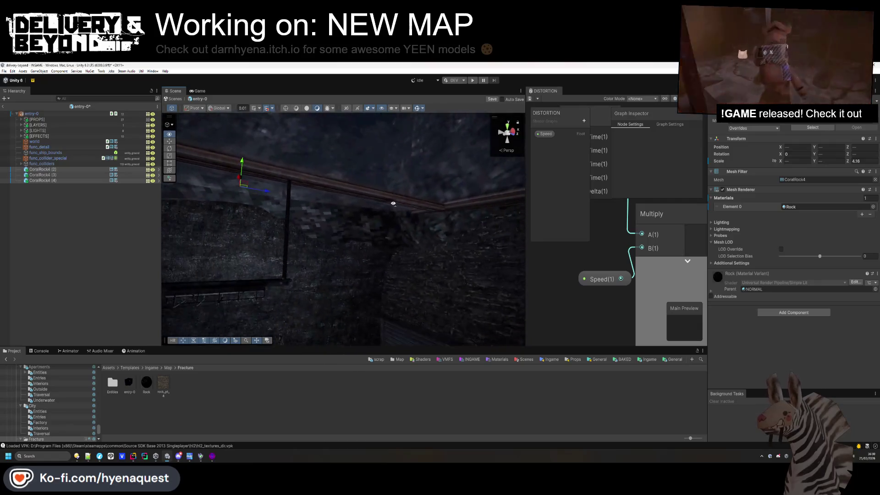
Set the Rock material's tiling to 8 on both X and Y
click(145, 388)
drag(786, 235, 795, 235)
text(6)
click(842, 233)
text(6)
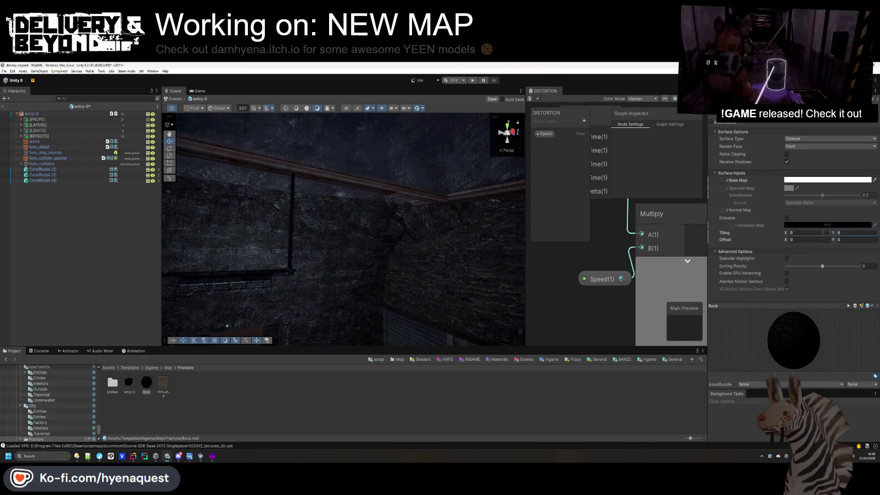
text(7)
key(Tab)
text(7)
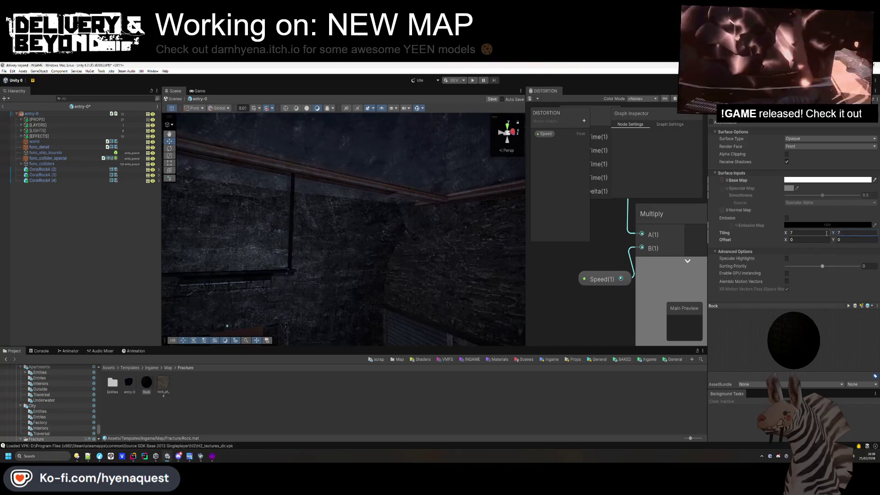
text(8)
click(809, 233)
text(8)
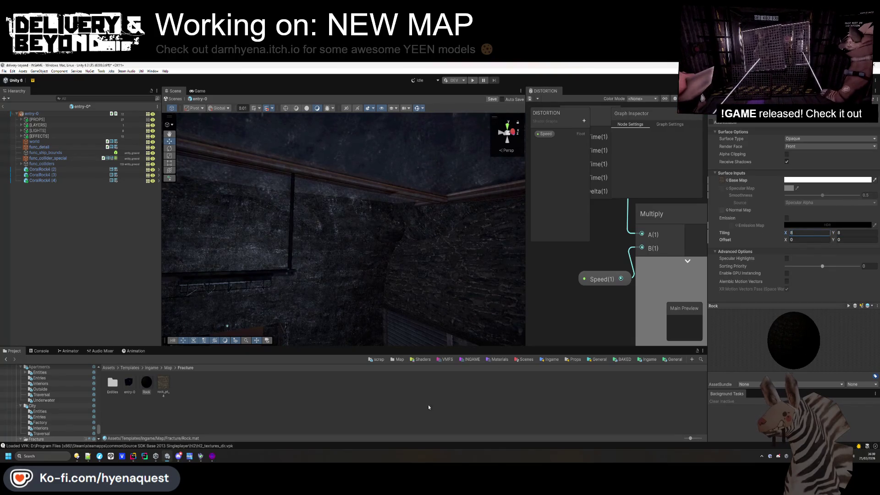
mouse_move(391, 244)
mouse_down()
mouse_move(309, 283)
mouse_move(305, 258)
mouse_up()
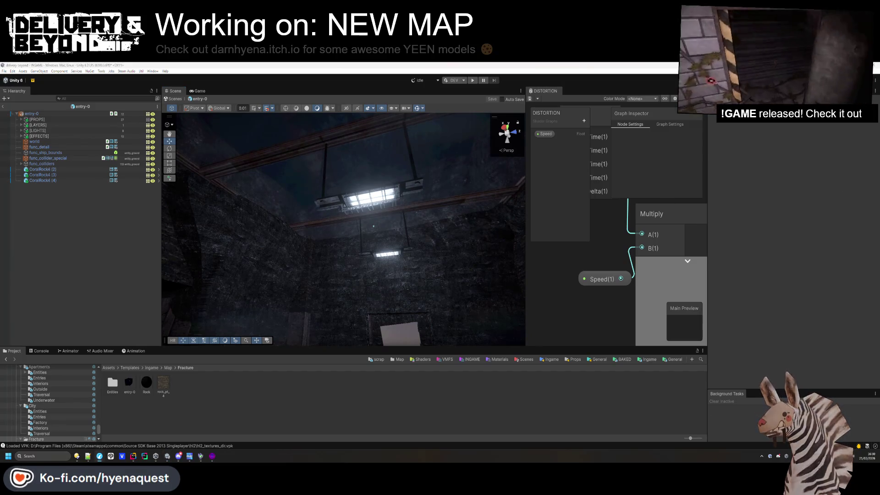
mouse_move(389, 257)
mouse_down()
mouse_move(518, 243)
mouse_move(468, 257)
mouse_move(408, 293)
mouse_move(408, 247)
mouse_move(402, 309)
mouse_move(363, 355)
mouse_move(355, 188)
mouse_move(371, 161)
mouse_move(298, 206)
mouse_up()
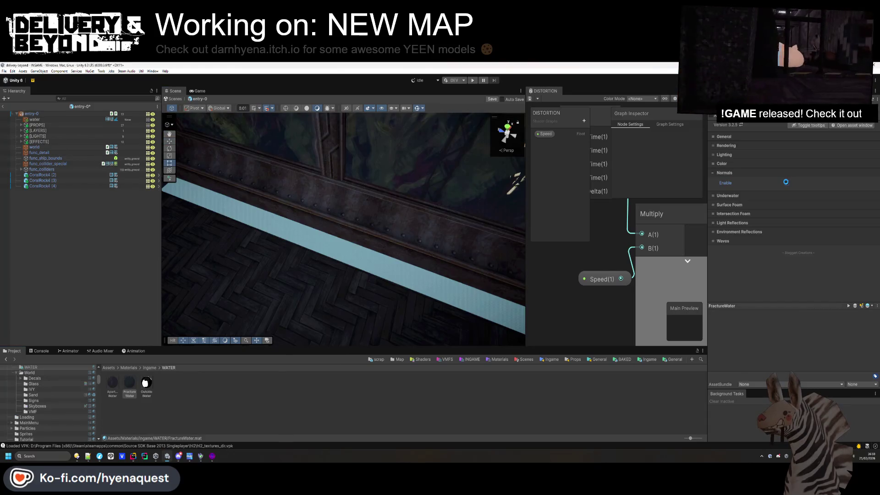
Enable surface normals and refraction on FractureWater, leaving underwater caustics off
click(786, 182)
click(786, 196)
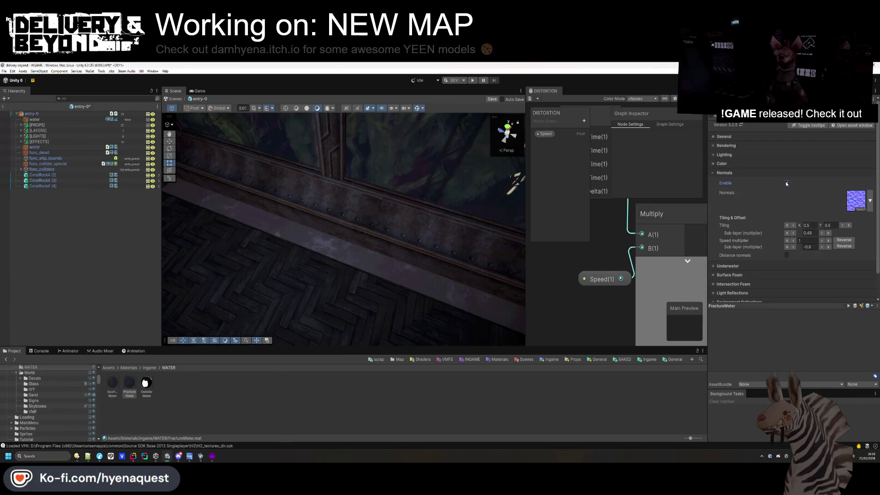
click(787, 192)
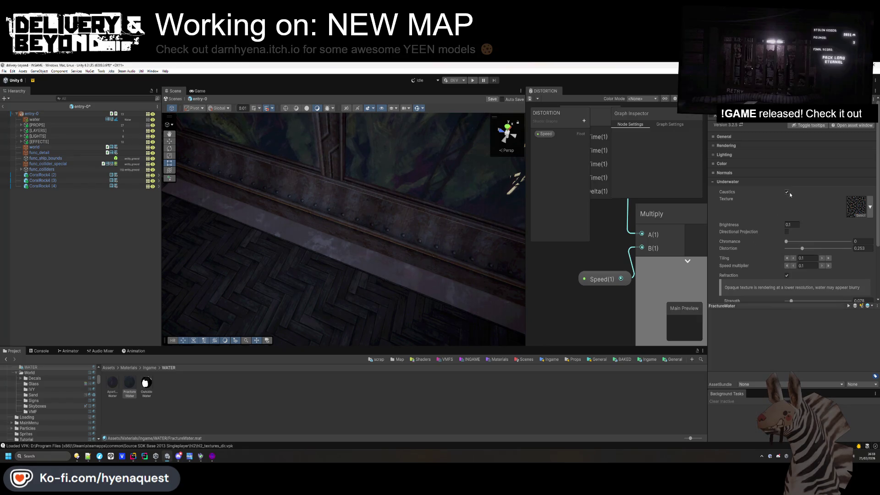
mouse_move(413, 220)
mouse_down()
mouse_move(394, 236)
mouse_move(344, 240)
mouse_move(350, 260)
mouse_up()
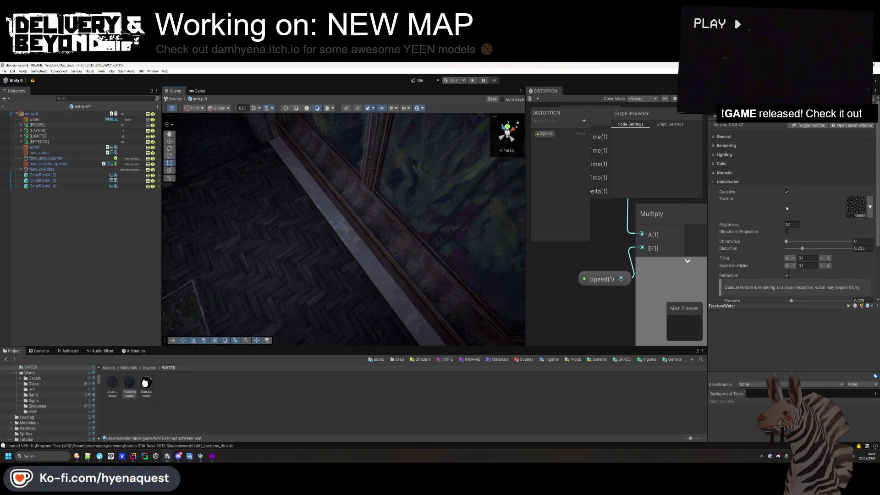
scroll(785, 206, down, 2)
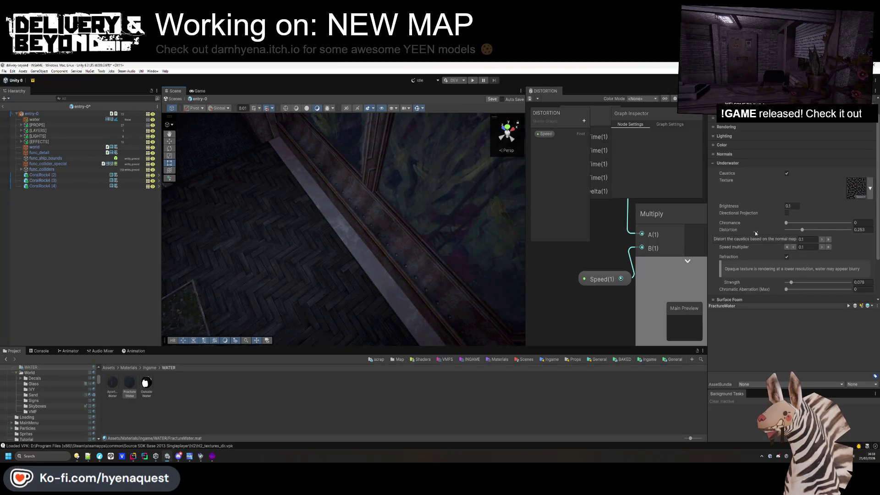
click(786, 173)
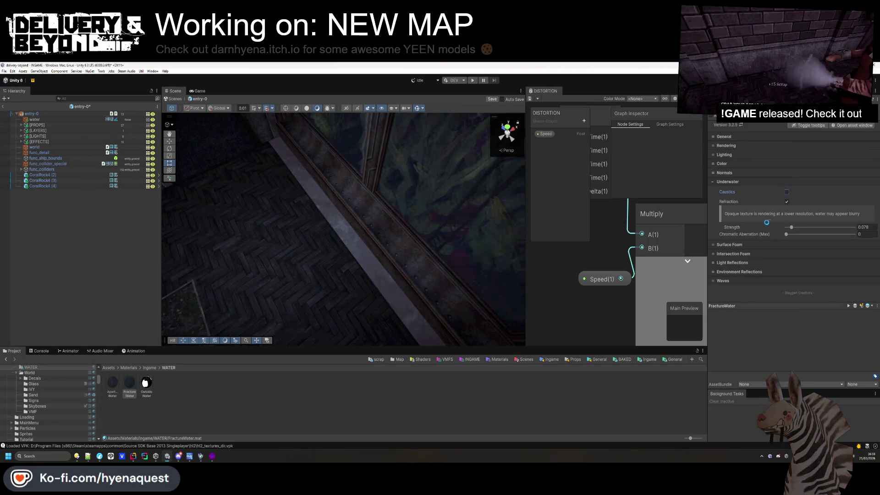
click(786, 202)
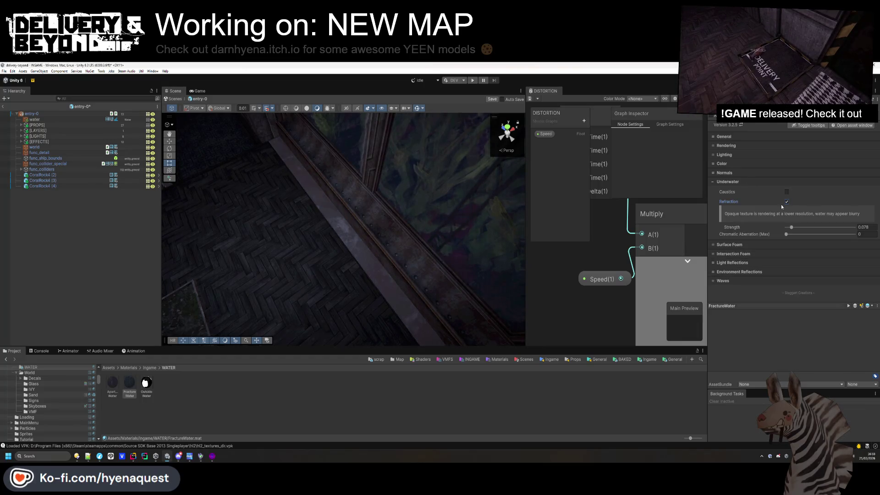
click(743, 246)
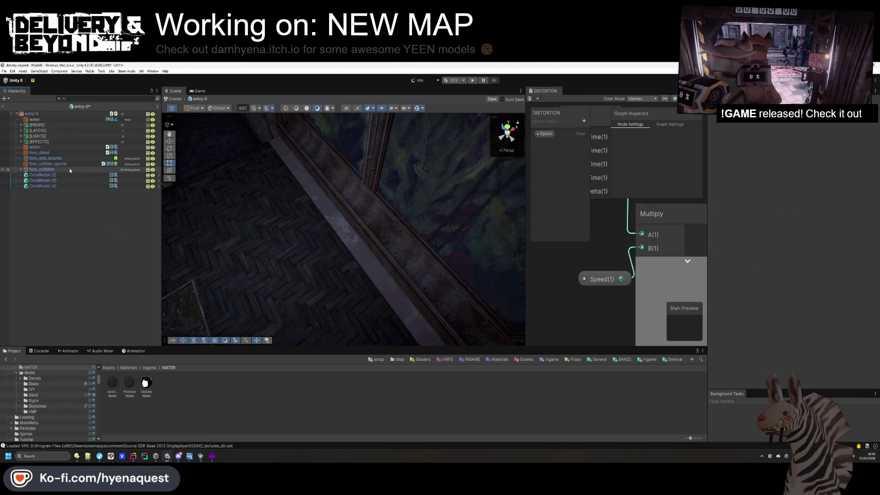
Delete the water object from the scene and switch to Hammer
click(53, 120)
key(Delete)
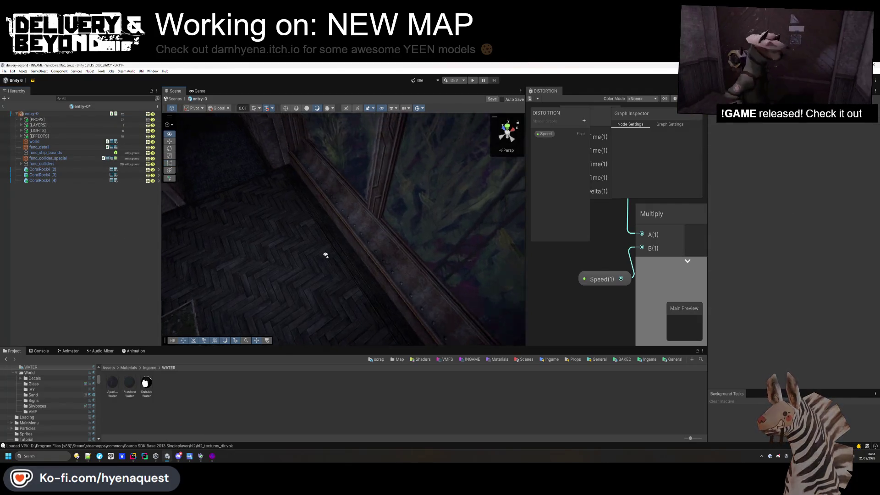
drag(434, 272, 392, 280)
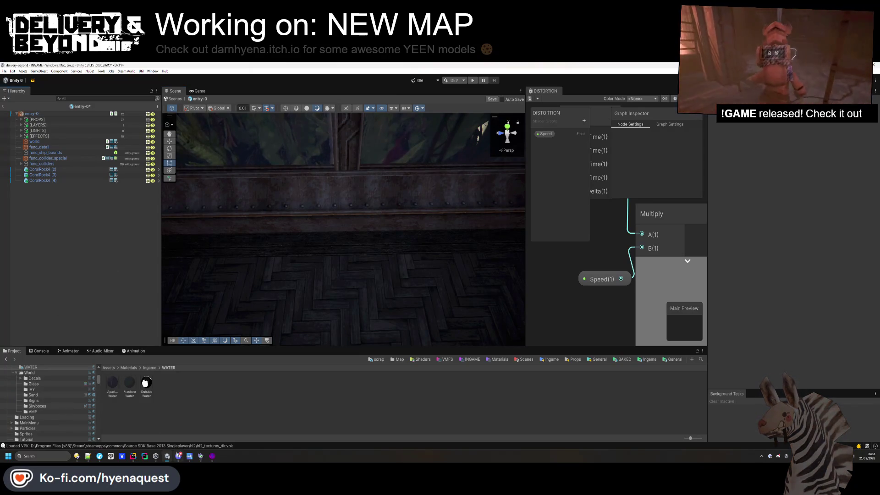
click(212, 460)
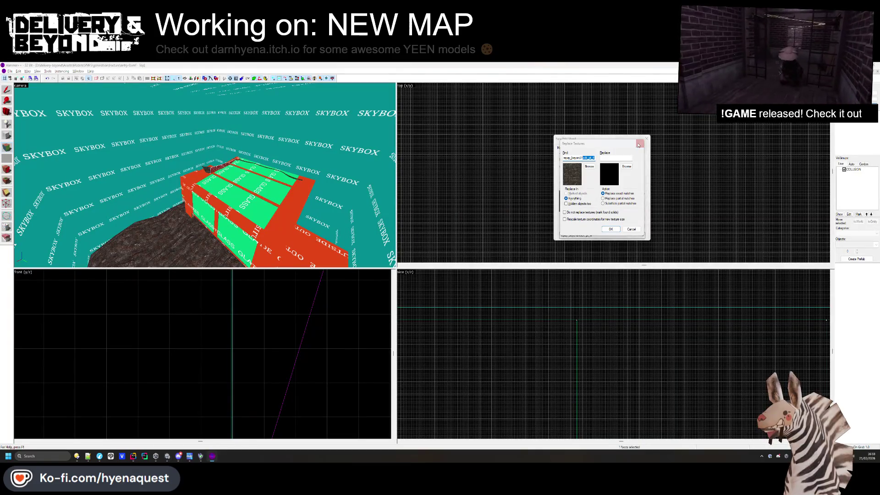
Close Replace Textures and check a wall face's texture settings in Hammer
click(638, 144)
click(7, 147)
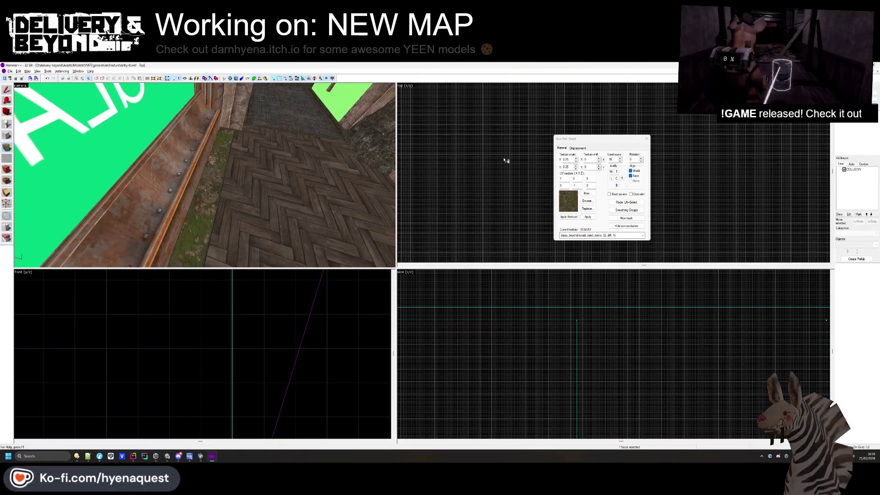
click(648, 138)
key(alt+Tab)
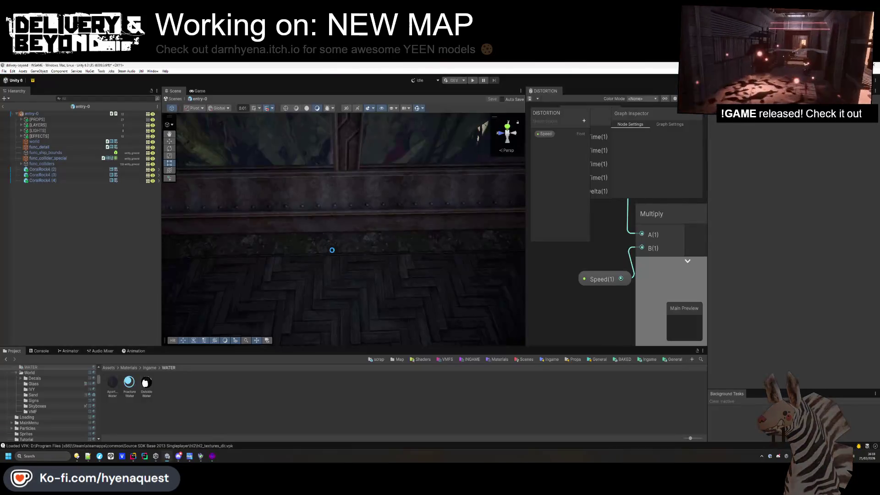
key(alt+Tab)
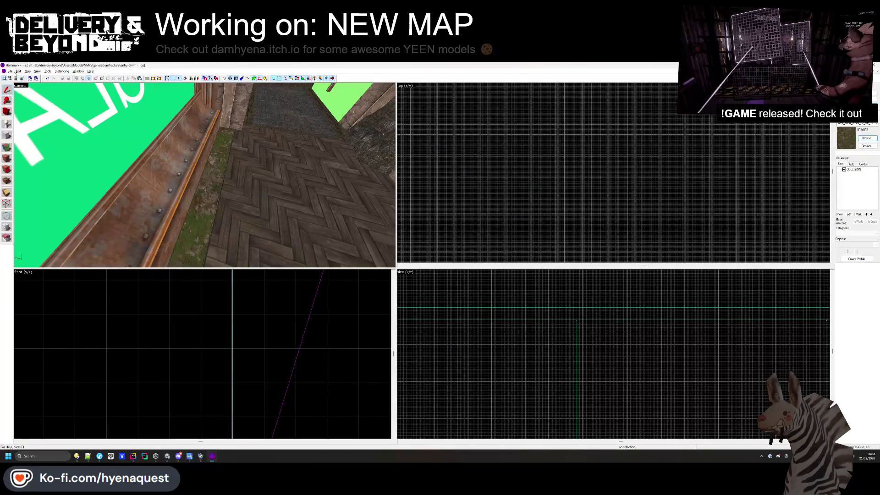
Load spaceship.vmf and inspect its face texture settings in the 3D view
click(10, 71)
click(18, 86)
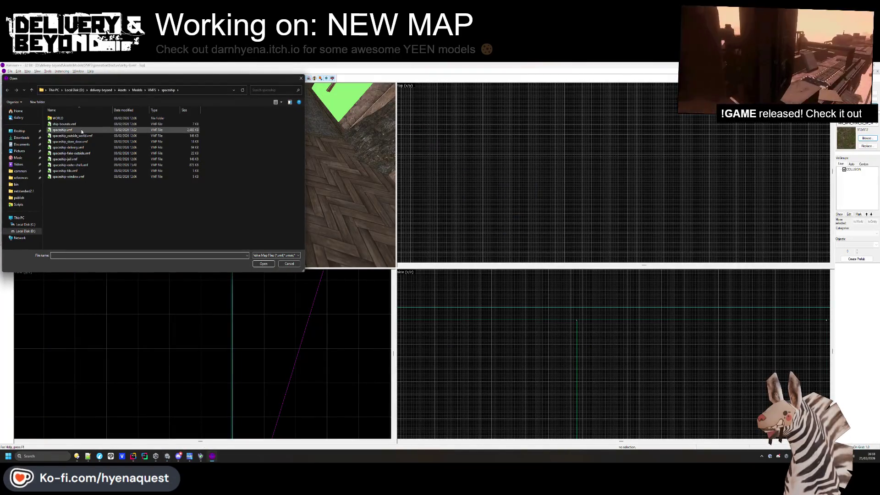
double_click(84, 131)
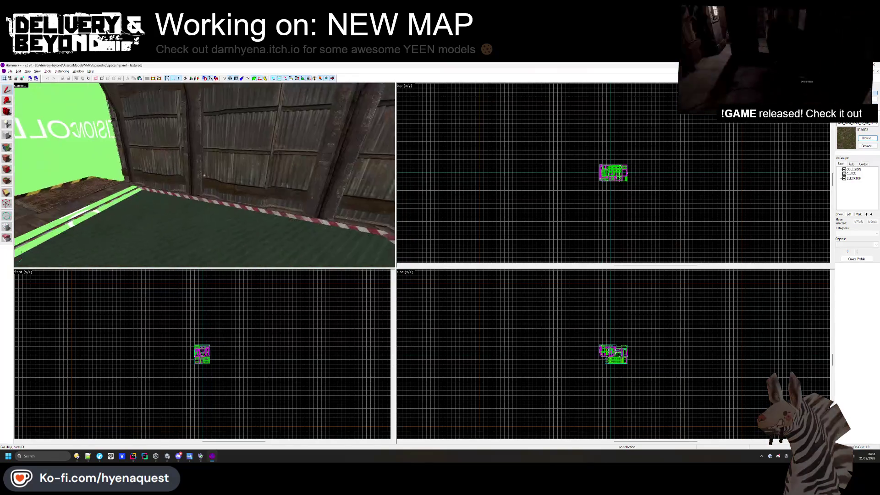
key(z)
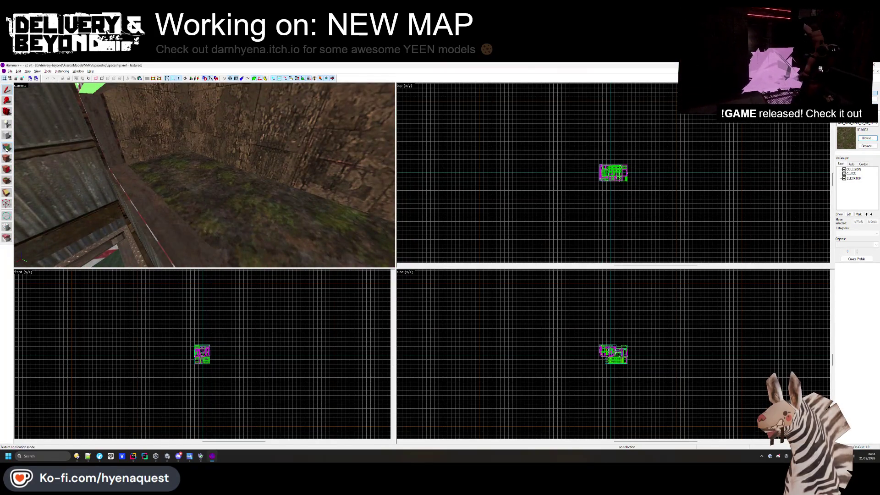
click(6, 148)
click(6, 148)
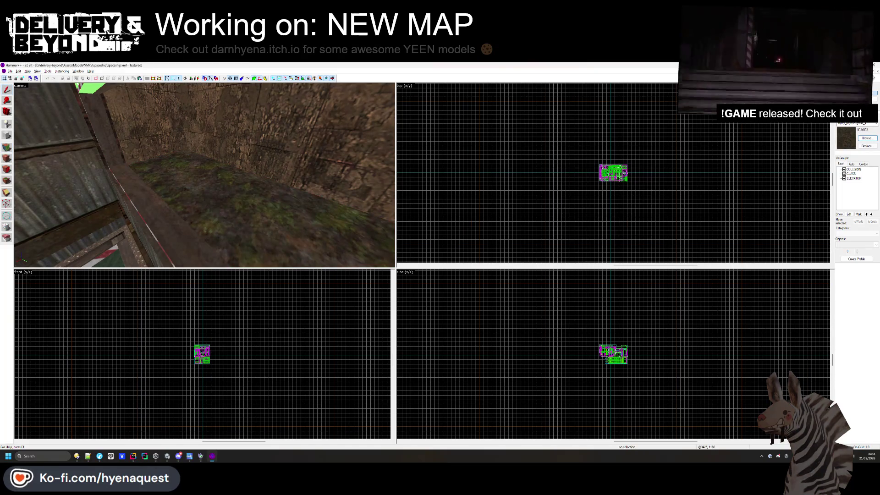
Return to entry-0.vmf, check a hallway face's texture, and go back to Unity
key(ctrl+Tab)
click(6, 148)
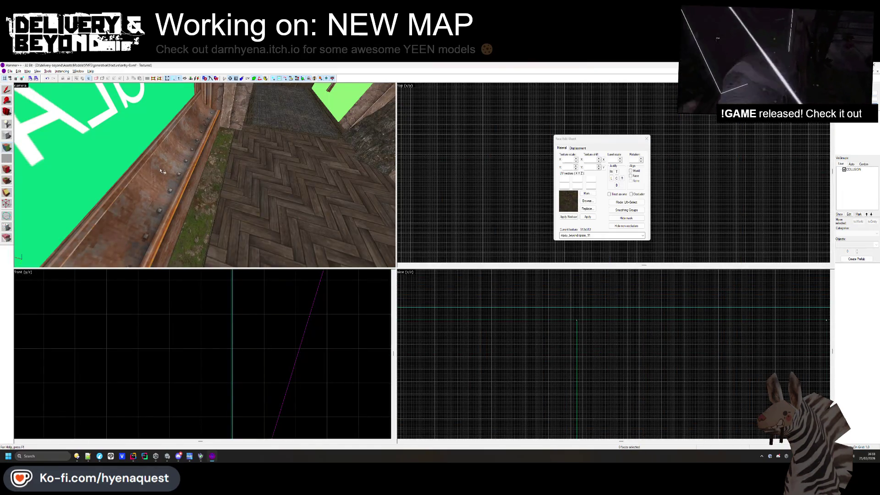
click(647, 138)
key(alt+Tab)
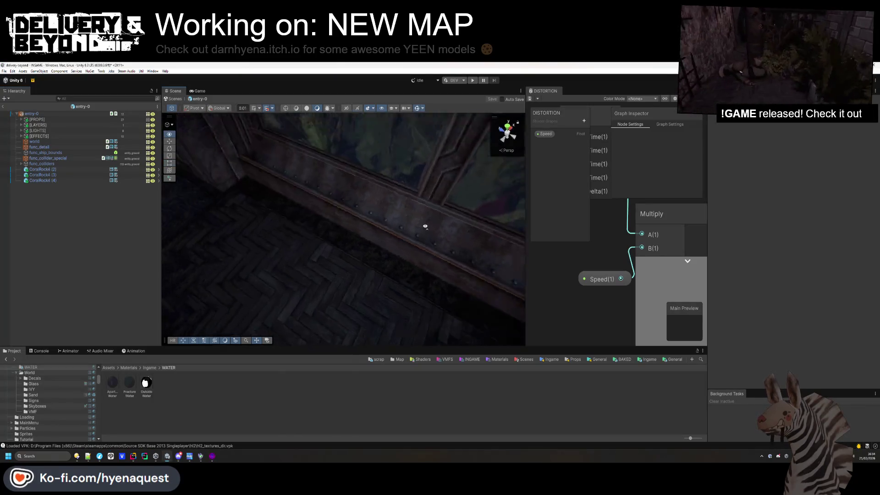
Close the DISTORTION shader graph and open the Ingame Models templates folder
middle_click(556, 95)
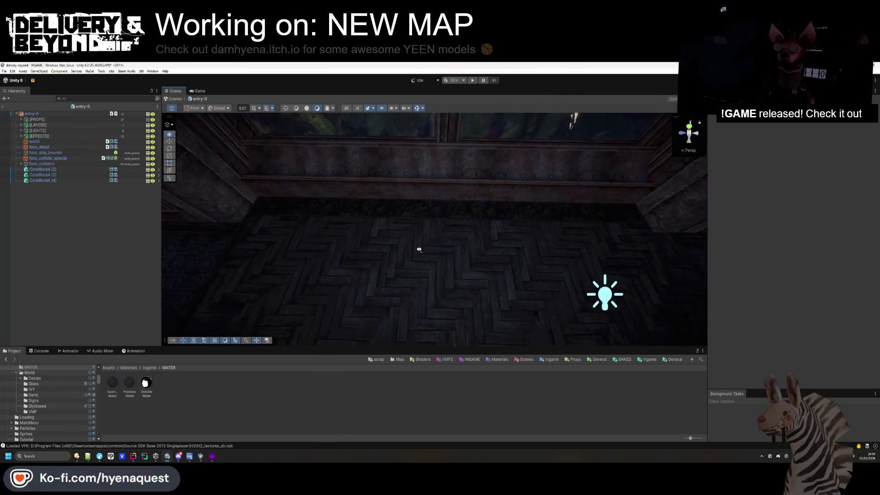
click(647, 360)
double_click(185, 382)
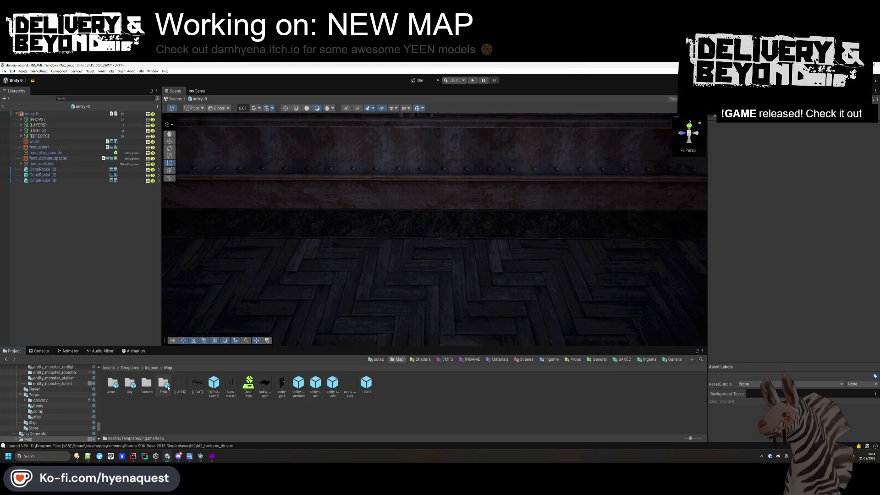
click(151, 368)
double_click(199, 390)
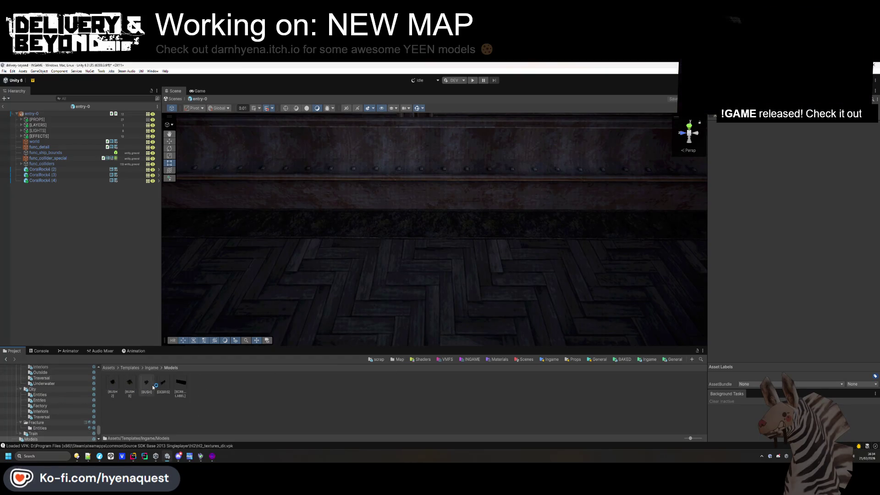
Place the [BUSH] prefab by the riveted wall, rotated -113.56° on Y, and duplicate it
mouse_move(148, 387)
mouse_down()
mouse_move(289, 248)
mouse_move(255, 212)
mouse_move(252, 230)
mouse_move(215, 255)
mouse_move(330, 210)
mouse_up()
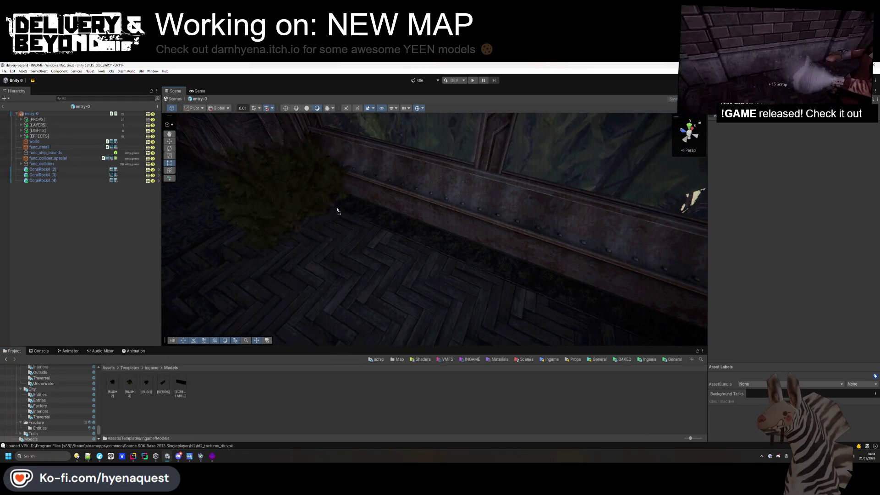
mouse_move(814, 155)
mouse_down()
mouse_move(345, 185)
mouse_move(360, 188)
mouse_move(344, 197)
mouse_move(318, 187)
mouse_move(440, 239)
mouse_move(503, 248)
mouse_up()
key(ctrl+d)
key(ctrl+d)
key(ctrl+d)
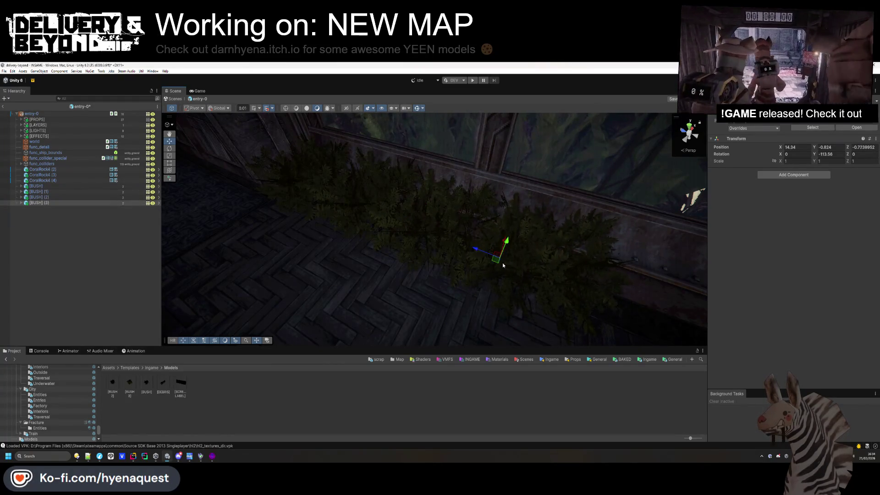
Duplicate a bush along the wall, then spin and shift the [BUSH] (3) copy
key(f)
key(ctrl+d)
drag(406, 253, 497, 251)
click(94, 203)
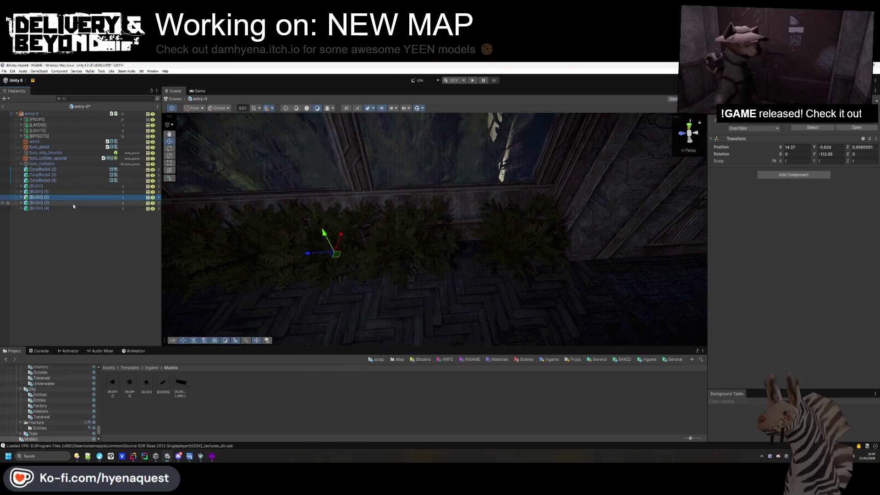
drag(761, 160, 430, 176)
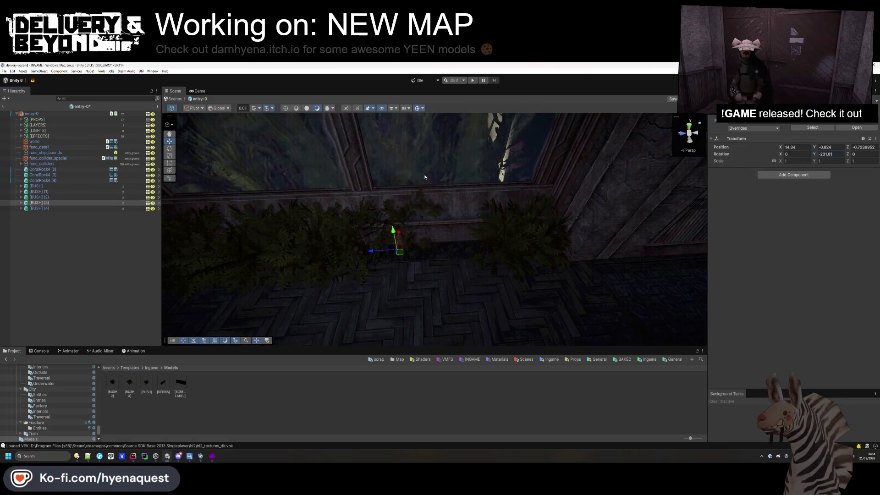
mouse_move(400, 252)
mouse_down()
mouse_move(457, 283)
mouse_move(446, 282)
mouse_up()
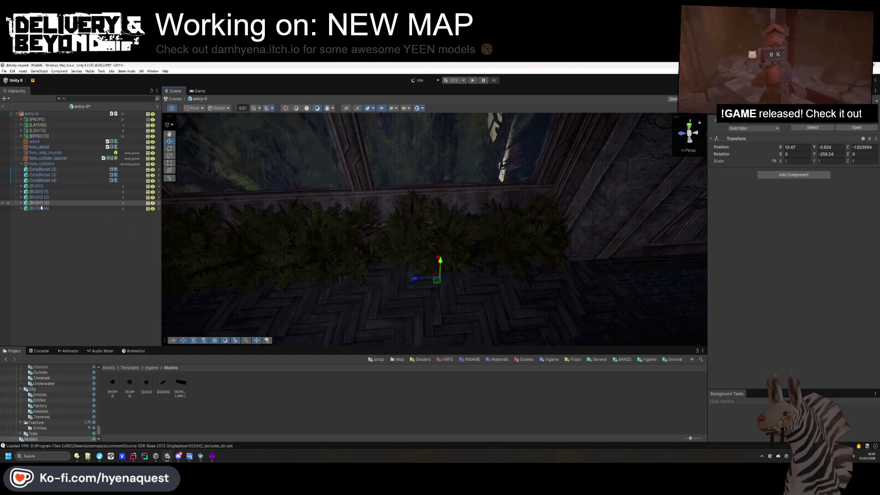
Rotate and nudge the [BUSH] (2) and [BUSH] (1) copies to vary their look
click(332, 247)
mouse_move(818, 155)
mouse_down()
mouse_move(245, 161)
mouse_move(400, 166)
mouse_move(460, 188)
mouse_up()
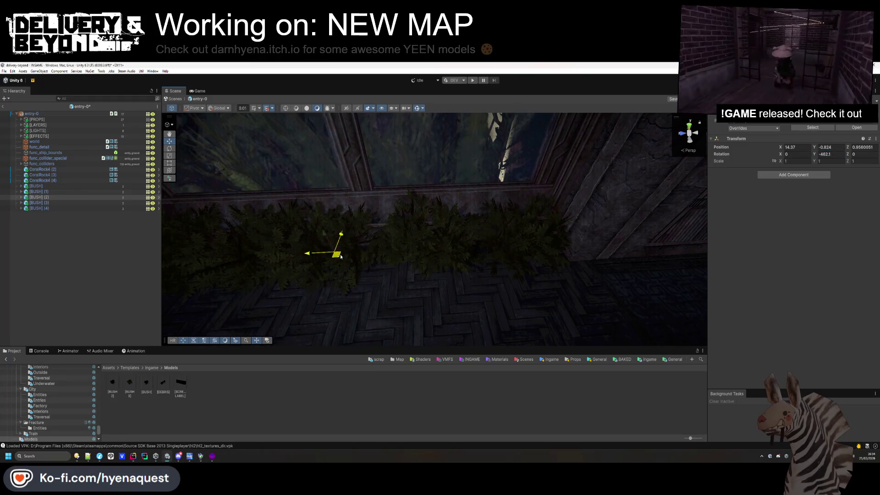
drag(339, 256, 352, 253)
key(f)
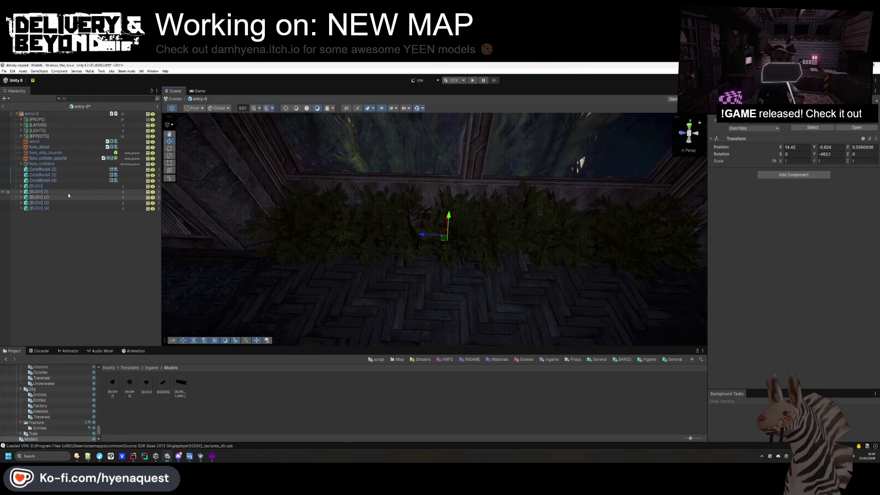
click(67, 193)
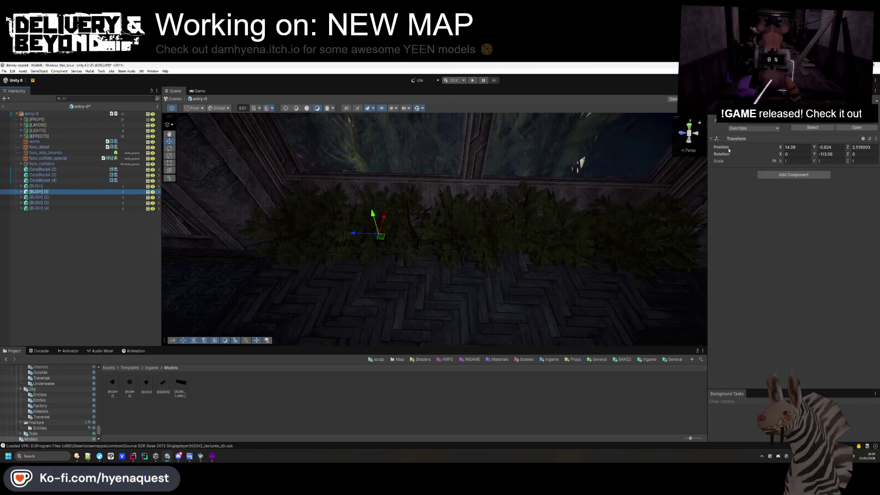
drag(816, 156, 625, 158)
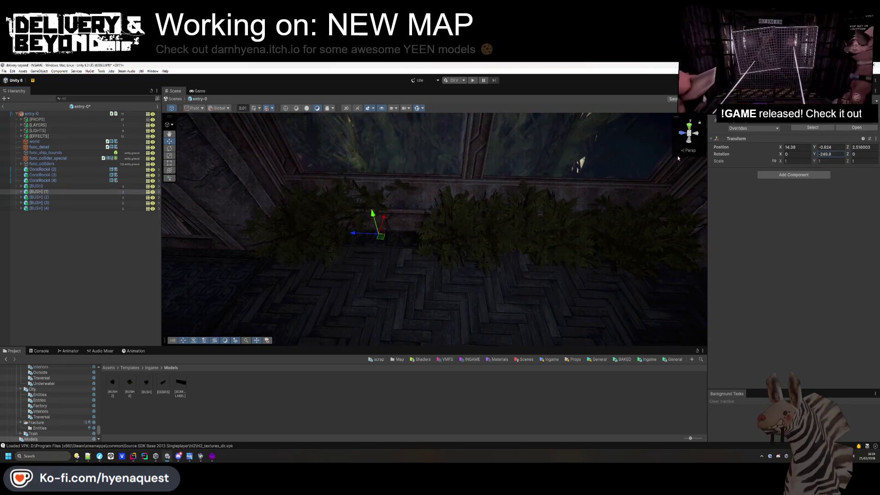
drag(383, 237, 394, 275)
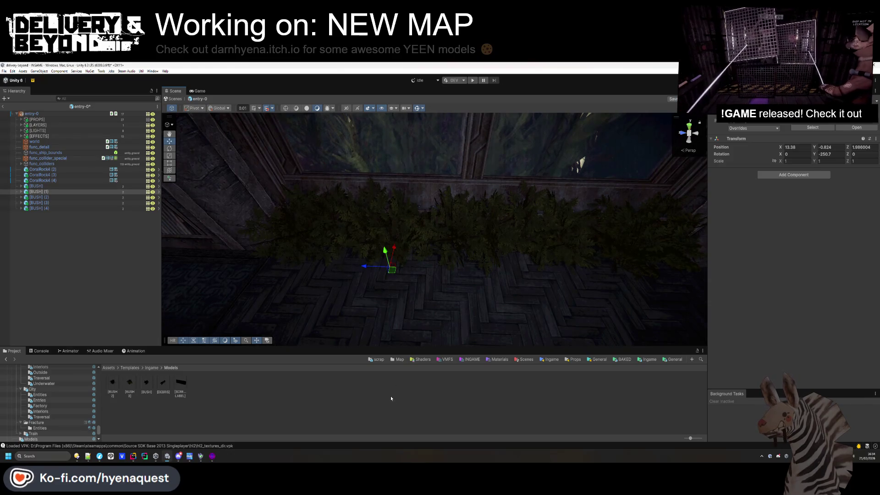
click(392, 400)
Duplicate the original [BUSH] twice and move the copies to another floor spot
mouse_move(431, 239)
mouse_down()
mouse_move(448, 243)
mouse_move(433, 243)
mouse_up()
click(57, 188)
key(ctrl+d)
mouse_move(256, 196)
mouse_down()
mouse_move(364, 252)
mouse_move(393, 298)
mouse_move(494, 286)
mouse_move(423, 207)
mouse_move(419, 173)
mouse_up()
key(ctrl+d)
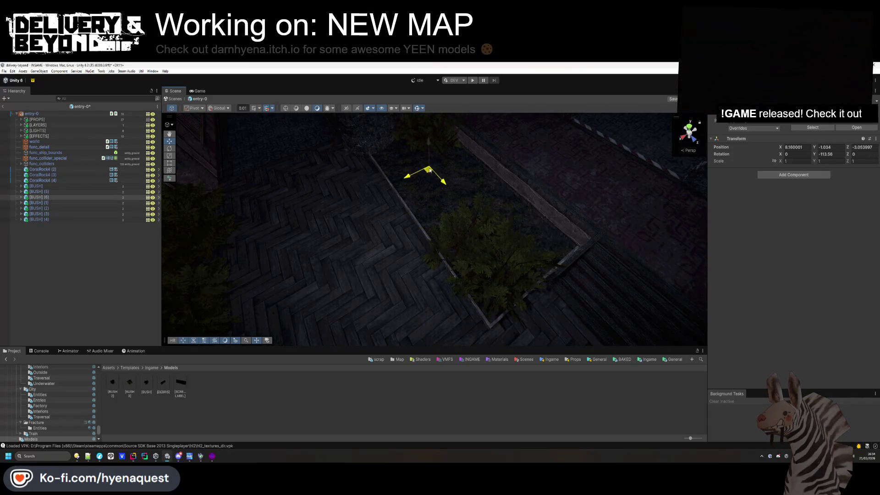
key(f)
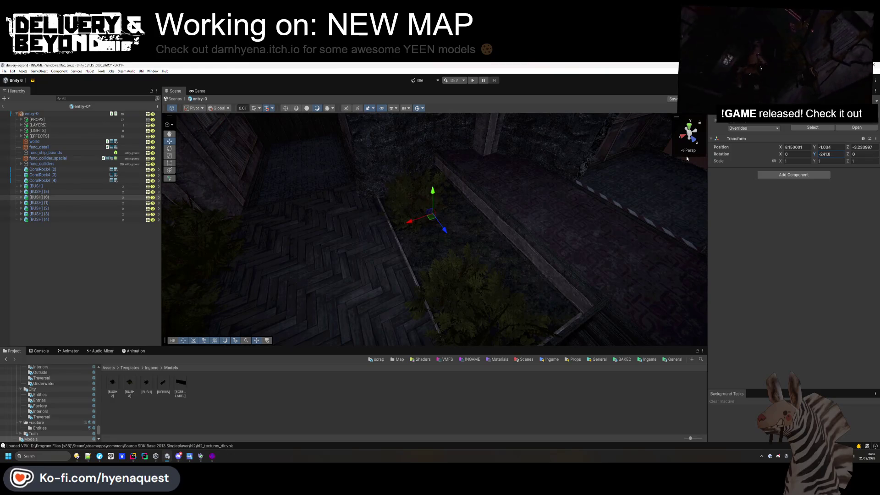
click(86, 256)
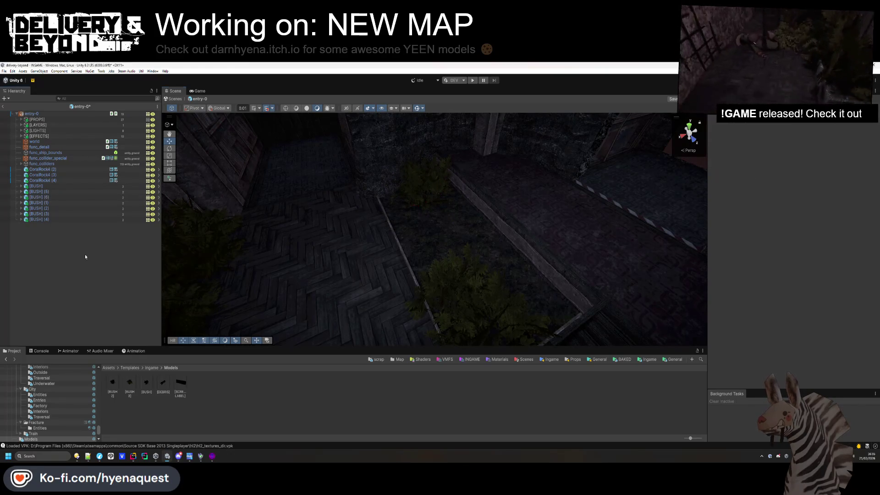
drag(463, 211, 285, 175)
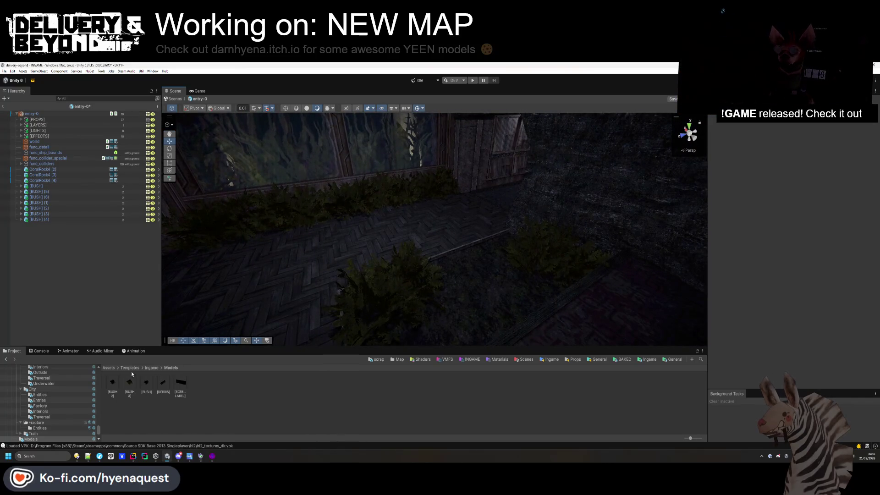
Drag [BUSH 3] and [BUSH 2] prefabs onto the floor near the central bushes
mouse_move(213, 365)
mouse_down()
mouse_move(454, 293)
mouse_move(436, 330)
mouse_move(405, 336)
mouse_up()
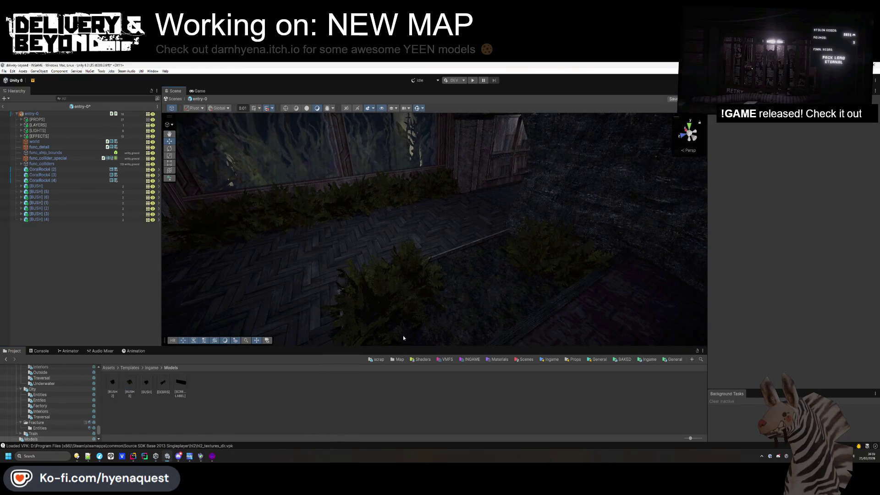
scroll(240, 315, up, 3)
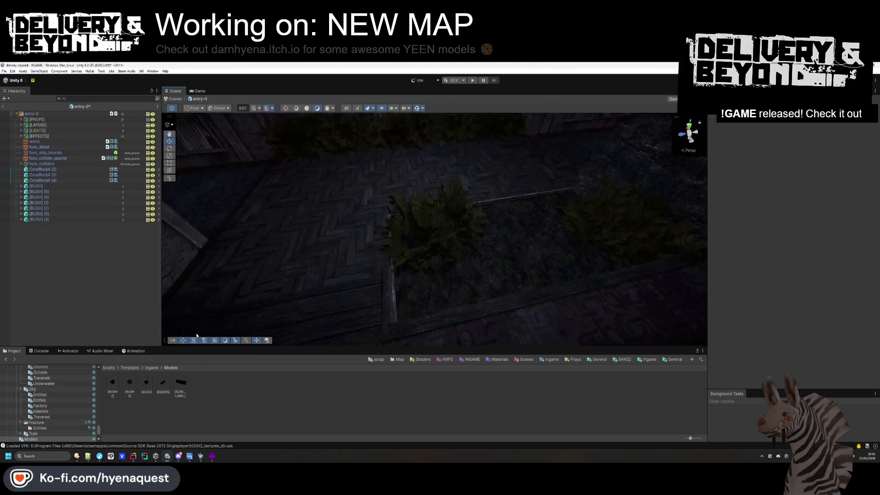
mouse_move(118, 382)
mouse_down()
mouse_move(424, 306)
mouse_move(413, 252)
mouse_move(399, 315)
mouse_up()
scroll(291, 252, down, 3)
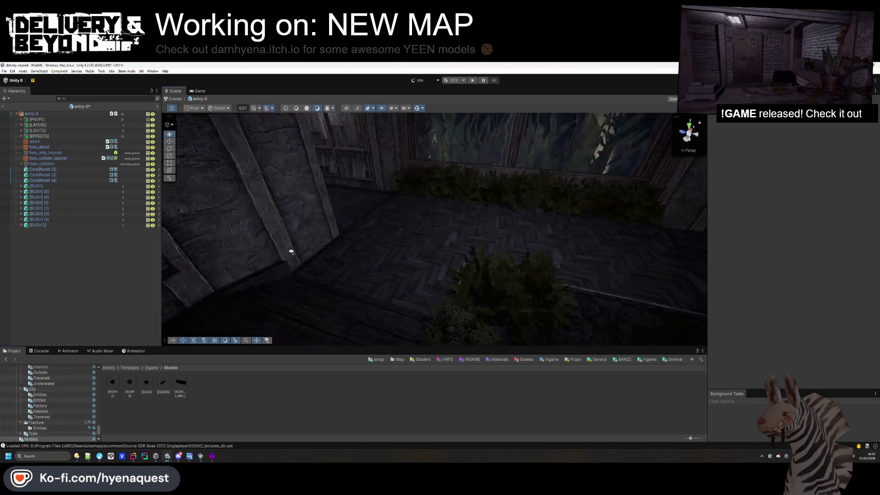
scroll(468, 222, up, 3)
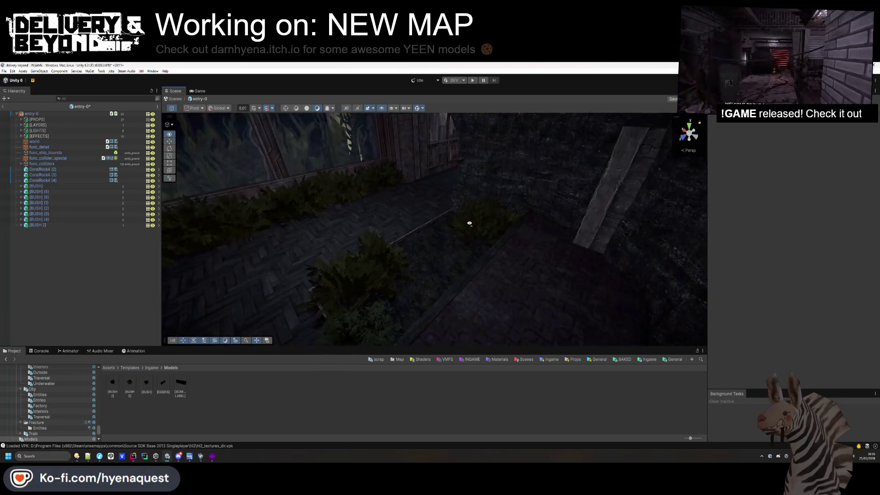
scroll(461, 229, up, 2)
scroll(67, 394, up, 2)
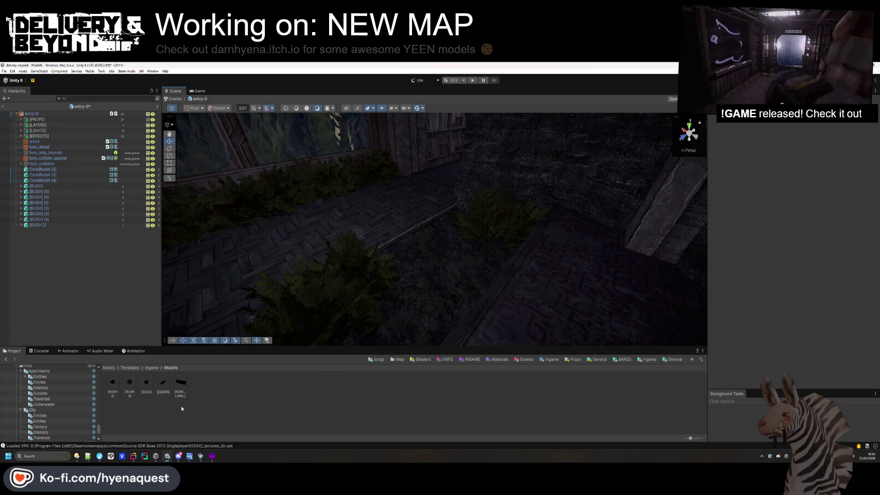
click(700, 361)
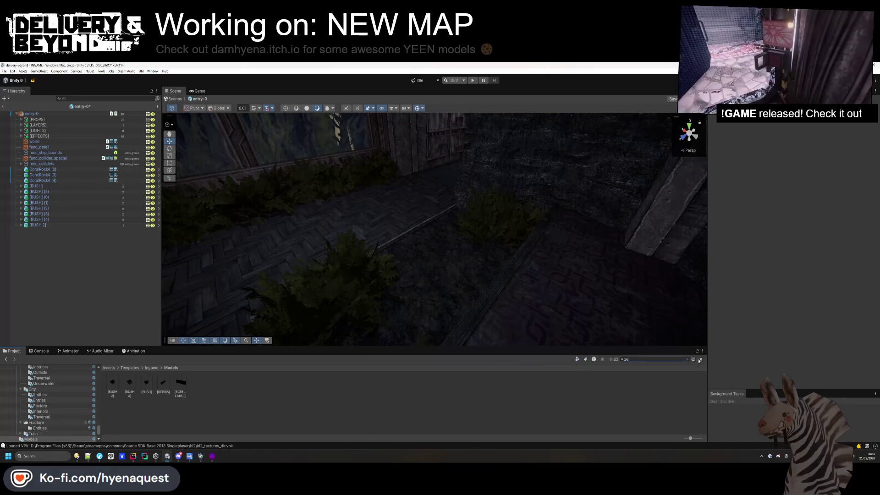
Search 'zebr', place P_StatueZebra in the room and scale it to 2.3
text(zebr)
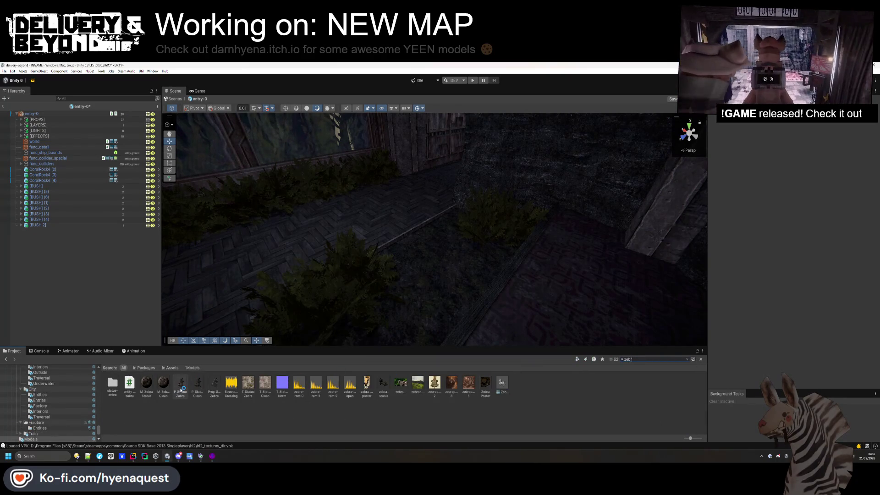
mouse_move(276, 335)
mouse_down()
mouse_move(457, 263)
mouse_move(427, 246)
mouse_up()
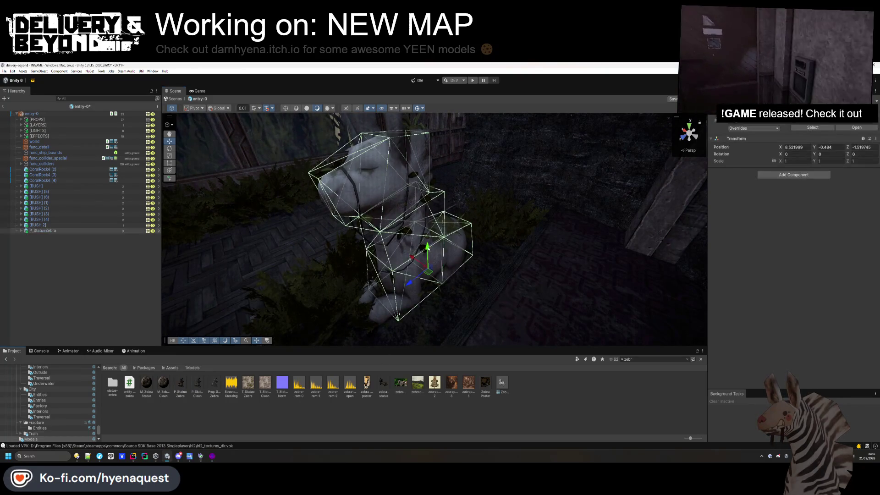
click(298, 276)
mouse_move(298, 276)
mouse_down()
mouse_move(282, 218)
mouse_move(276, 229)
mouse_move(288, 241)
mouse_up()
click(288, 241)
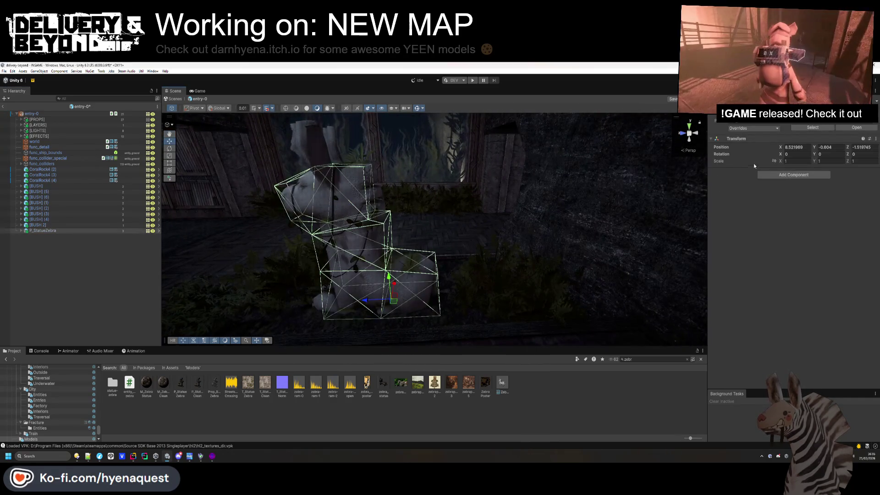
click(791, 161)
text(2.3)
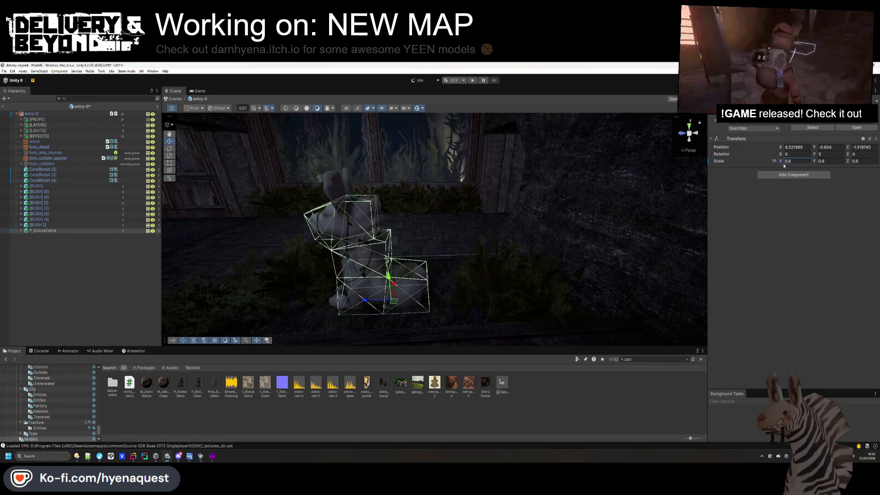
mouse_move(348, 293)
mouse_down()
mouse_move(294, 316)
mouse_move(321, 294)
mouse_up()
drag(434, 221, 438, 209)
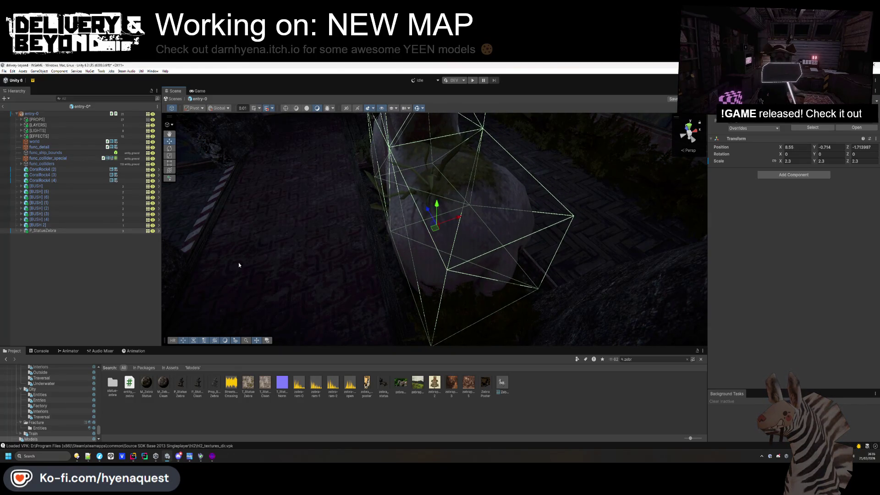
Shrink the zebra statue's scale down to 1.67 on all axes
click(309, 247)
mouse_move(287, 244)
mouse_down()
mouse_move(415, 191)
mouse_move(402, 165)
mouse_move(408, 295)
mouse_up()
click(408, 296)
click(481, 303)
drag(482, 303, 458, 202)
click(458, 202)
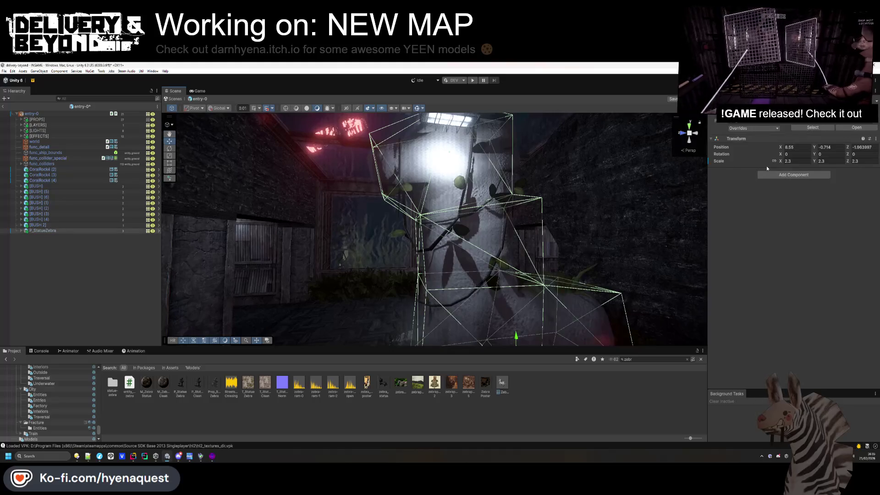
drag(776, 163, 757, 164)
mouse_move(509, 206)
mouse_down()
mouse_move(492, 203)
mouse_move(461, 268)
mouse_move(502, 260)
mouse_move(506, 240)
mouse_up()
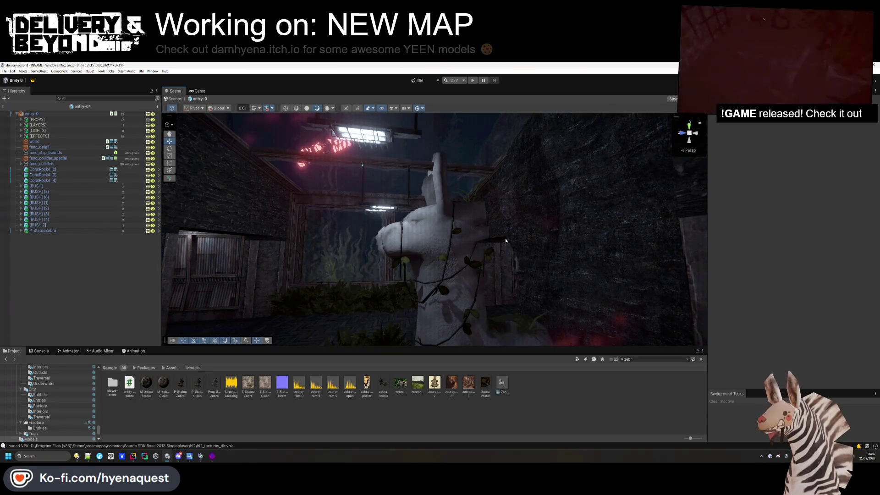
mouse_move(505, 238)
mouse_down()
mouse_move(414, 289)
mouse_move(414, 277)
mouse_up()
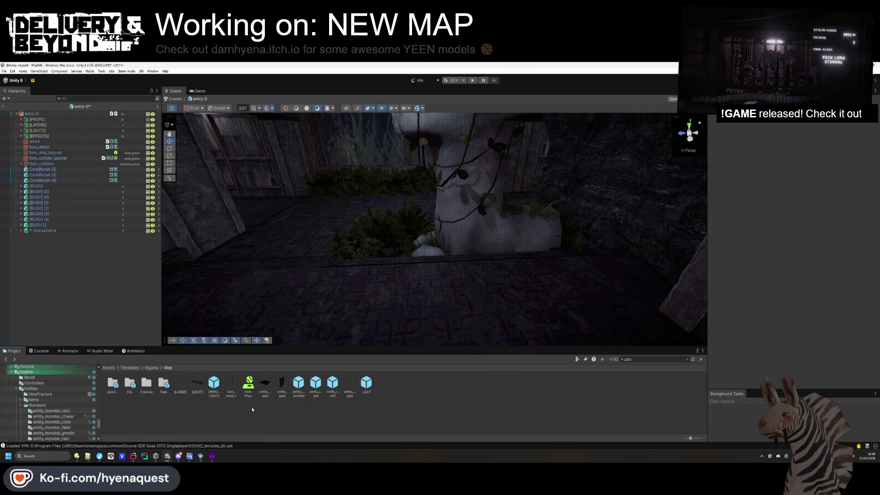
Place tree_7 from the nature pack's Meshes and tilt it on its X rotation
scroll(54, 415, up, 10)
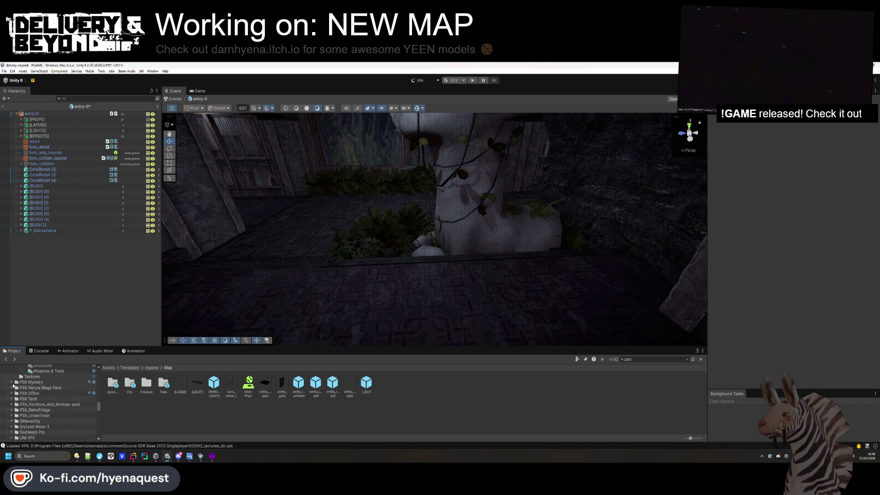
click(31, 394)
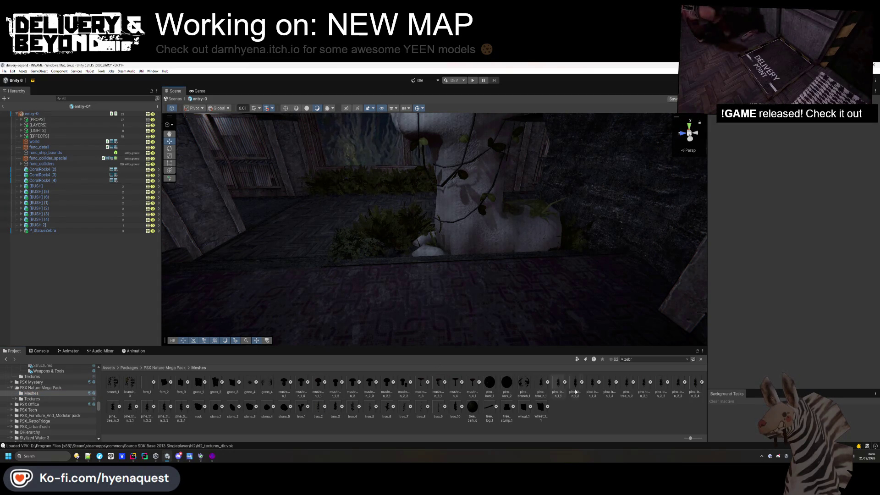
drag(400, 338, 383, 250)
key(f)
drag(425, 146, 415, 124)
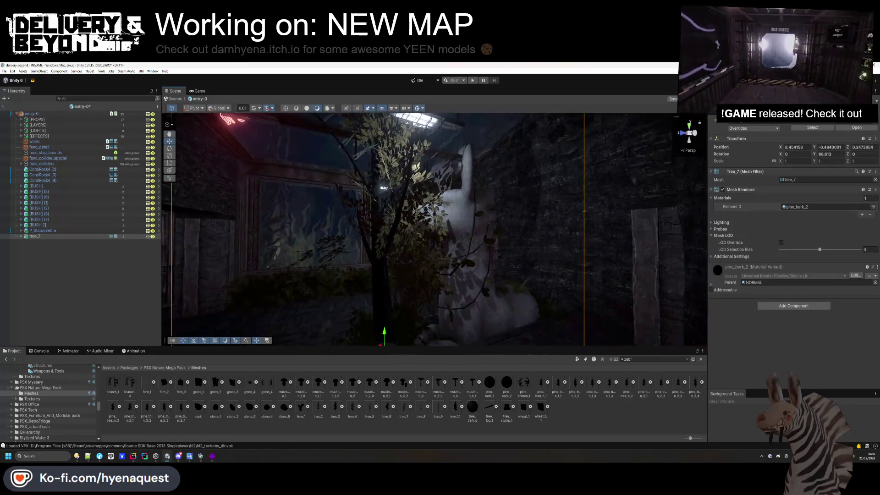
click(815, 157)
mouse_move(780, 154)
mouse_down()
mouse_move(827, 166)
mouse_move(819, 161)
mouse_up()
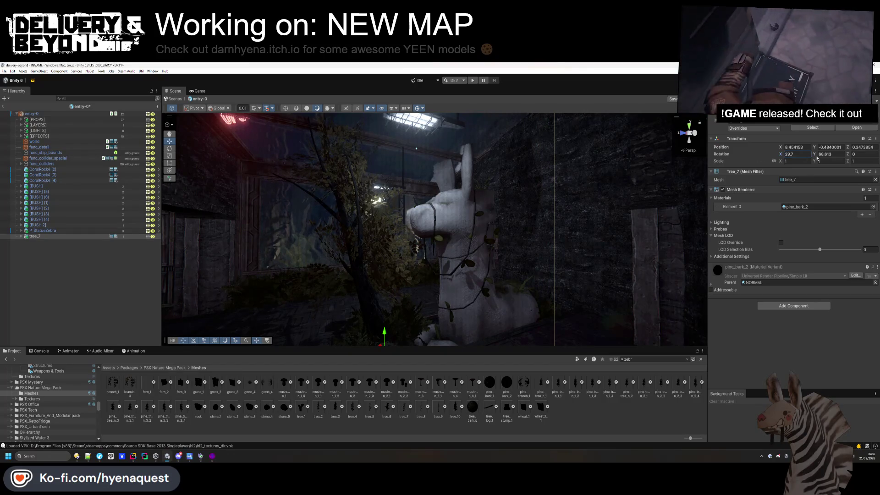
text(43.39)
Turn toward the window wall and duplicate tree_7 with Ctrl+D
click(404, 316)
mouse_move(404, 317)
mouse_down()
mouse_move(387, 319)
mouse_move(442, 308)
mouse_up()
click(412, 316)
key(f)
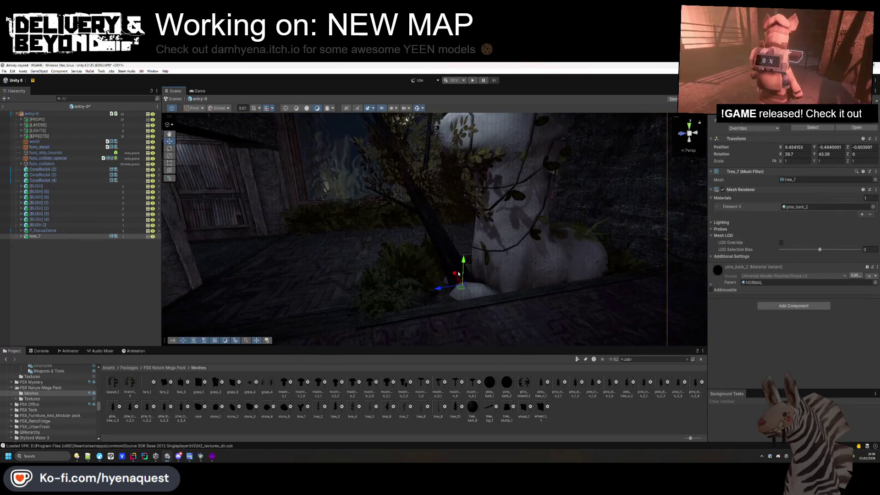
click(560, 426)
mouse_move(532, 294)
mouse_down()
mouse_move(502, 214)
mouse_move(442, 279)
mouse_move(468, 248)
mouse_move(470, 255)
mouse_up()
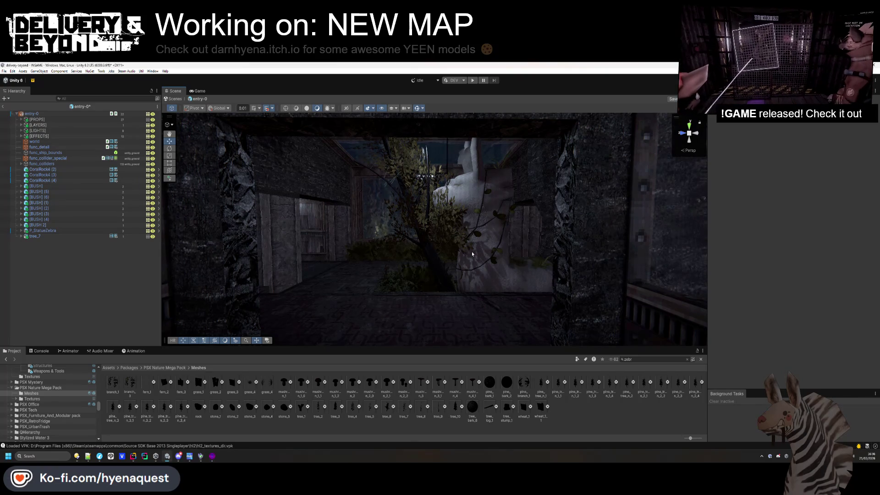
mouse_move(473, 242)
mouse_down()
mouse_move(503, 263)
mouse_move(377, 281)
mouse_move(358, 272)
mouse_move(644, 193)
mouse_up()
key(ctrl+d)
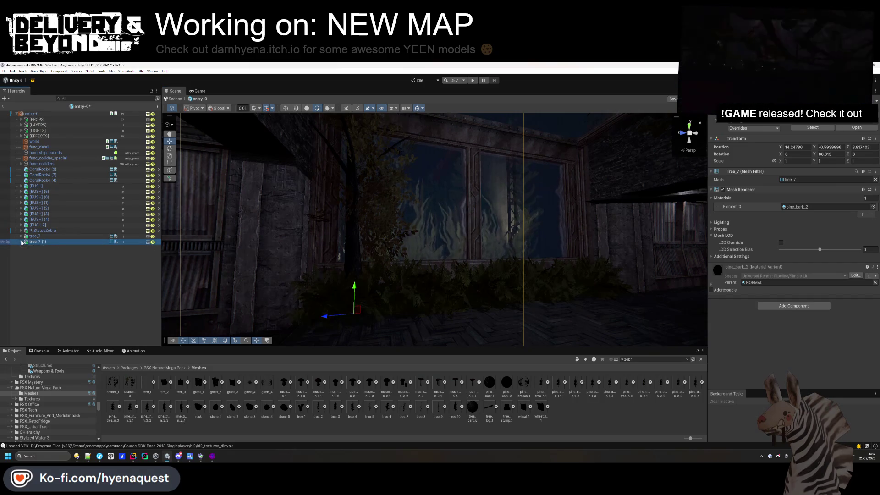
Scale the tree copy to 0.8, move it along the window wall, squash its height to 0.66
click(779, 163)
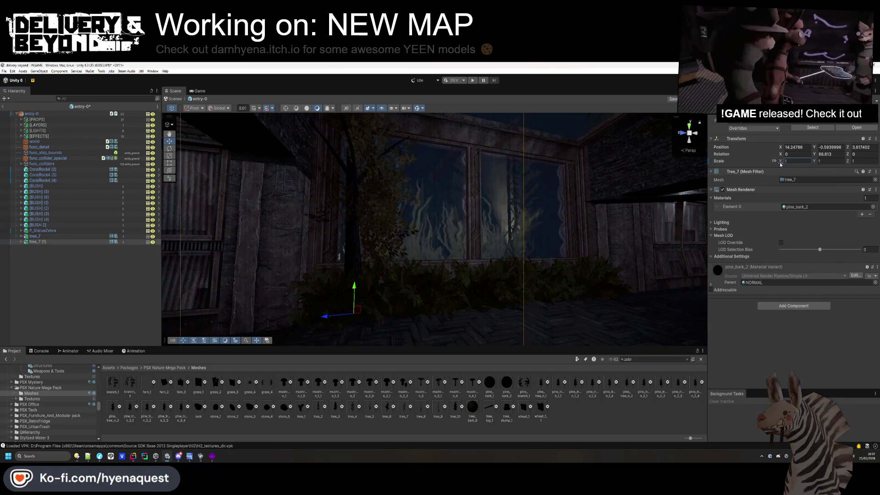
text(0.8)
key(Return)
mouse_move(394, 220)
mouse_down()
mouse_move(364, 235)
mouse_move(386, 275)
mouse_up()
drag(404, 327, 390, 331)
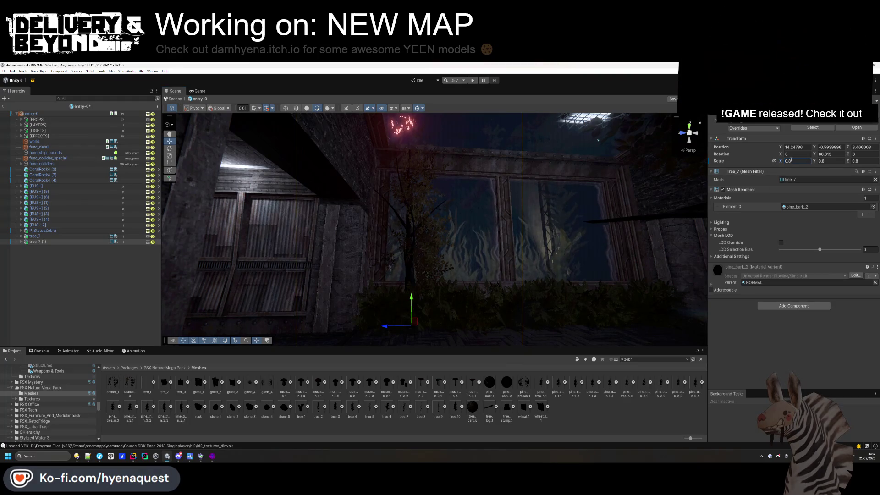
drag(814, 162, 814, 163)
mouse_move(449, 229)
mouse_down()
mouse_move(321, 257)
mouse_move(340, 276)
mouse_move(445, 260)
mouse_move(441, 269)
mouse_move(388, 259)
mouse_move(531, 246)
mouse_move(502, 286)
mouse_up()
Duplicate the tree, turn the new copy around, and delete the original tree_7
key(ctrl+d)
drag(742, 161, 282, 257)
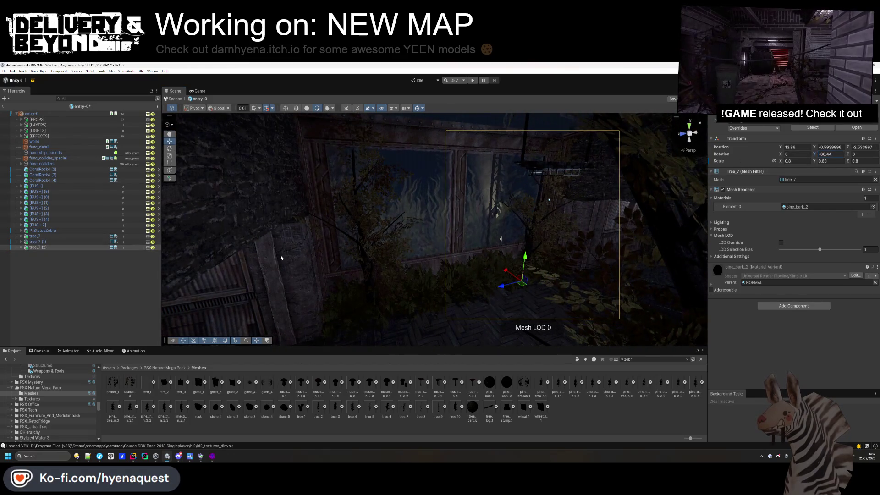
click(494, 286)
mouse_move(494, 286)
mouse_down()
mouse_move(287, 308)
mouse_move(381, 275)
mouse_move(440, 274)
mouse_up()
click(59, 237)
key(Delete)
key(ctrl+z)
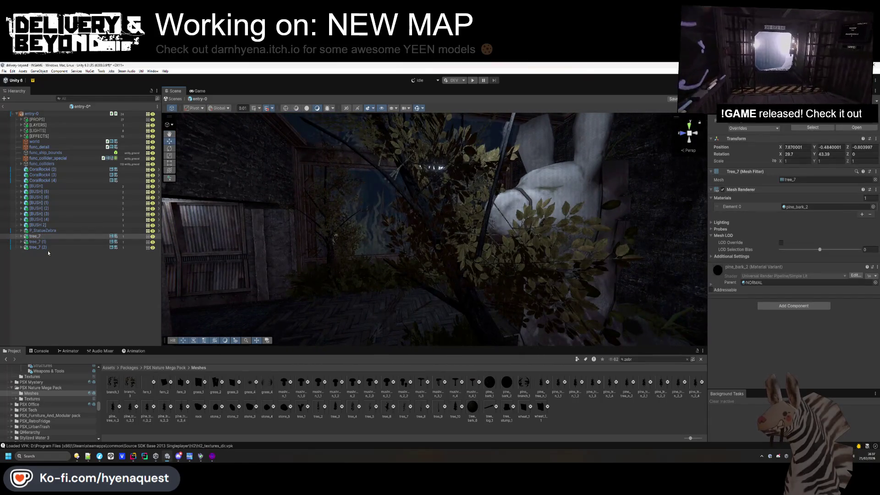
key(Delete)
Lean tree_7 (2) sideways on its Z rotation and nudge it into place
click(52, 242)
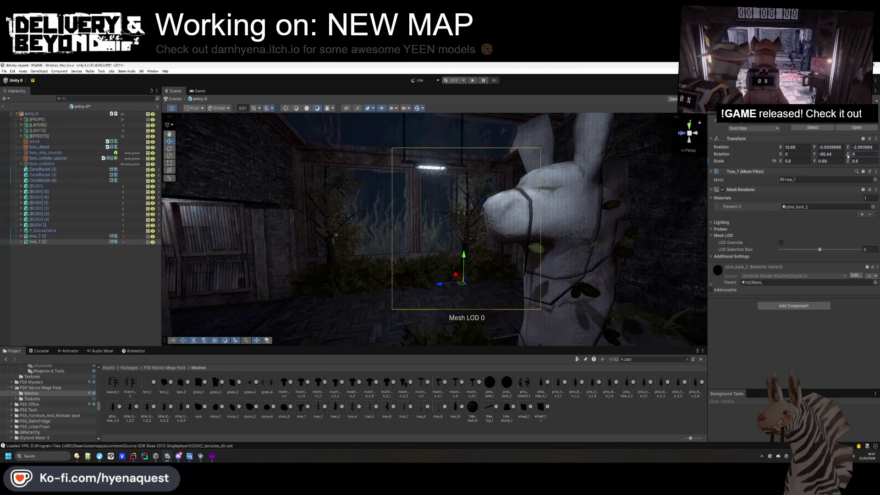
drag(848, 156, 5, 163)
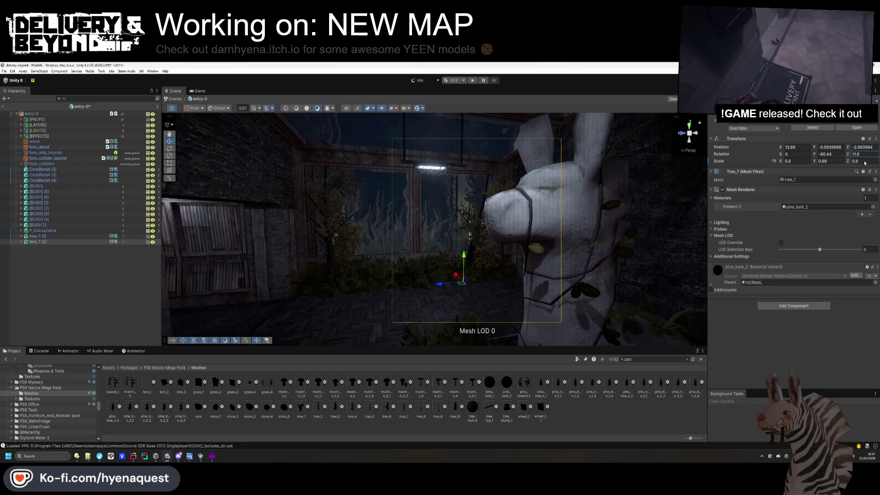
drag(443, 284, 455, 284)
mouse_move(161, 297)
mouse_down()
mouse_move(434, 282)
mouse_move(468, 291)
mouse_move(428, 289)
mouse_move(465, 281)
mouse_move(405, 282)
mouse_move(429, 325)
mouse_move(504, 302)
mouse_move(495, 268)
mouse_move(504, 280)
mouse_move(516, 266)
mouse_move(545, 324)
mouse_move(384, 211)
mouse_up()
click(434, 282)
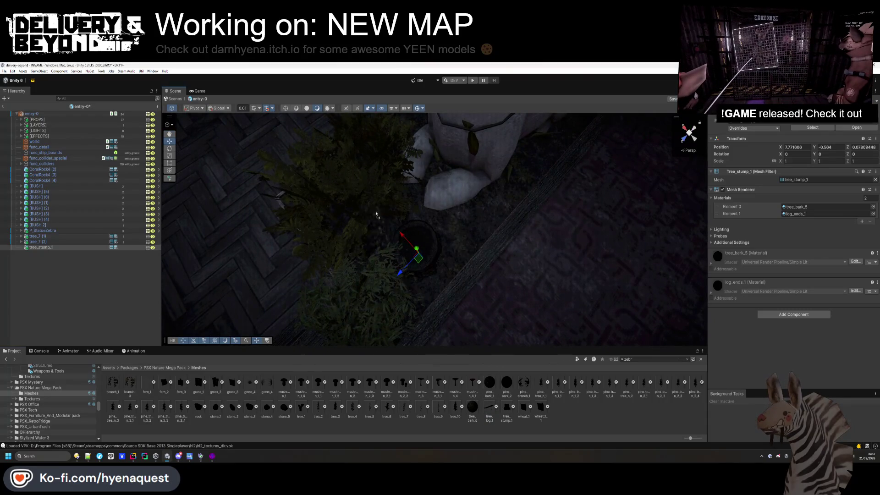
Place tree_log_1 in the room and slide it across the floor
drag(490, 407, 374, 218)
key(f)
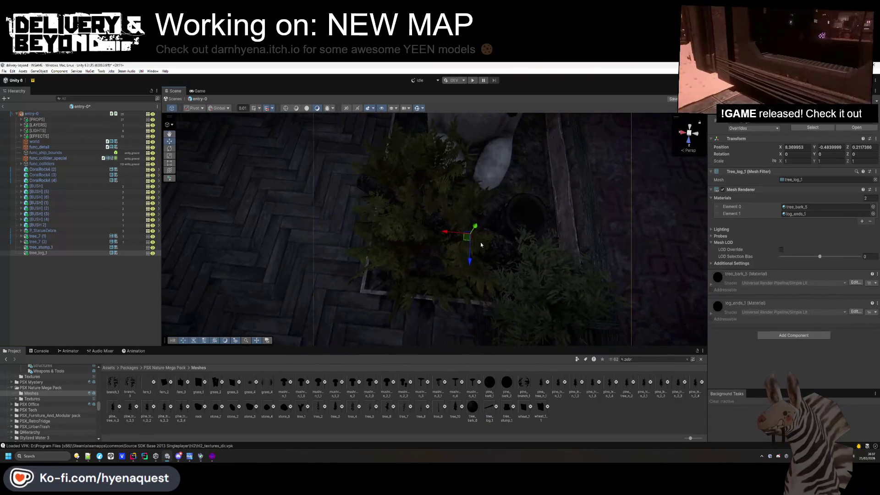
mouse_move(465, 264)
mouse_down()
mouse_move(415, 243)
mouse_move(424, 232)
mouse_up()
right_click(423, 232)
key(Escape)
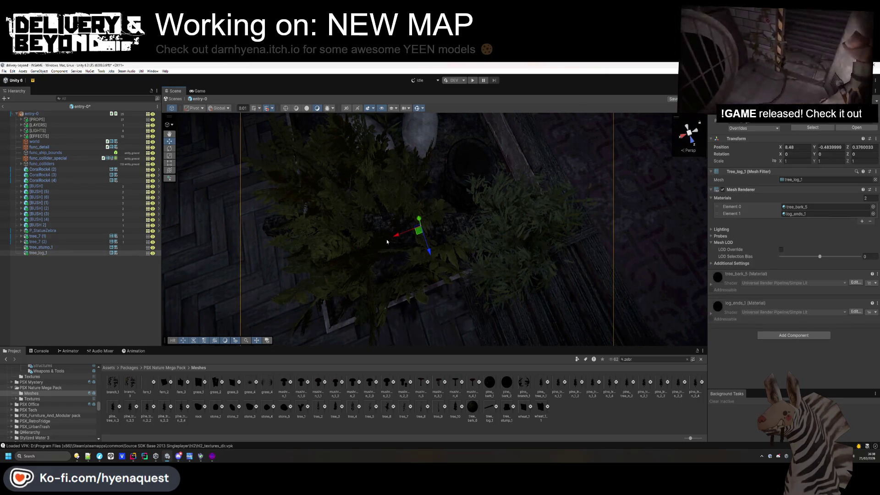
Give tree_log_1 a Mesh Collider and put it on the entity_ground layer
click(35, 254)
click(775, 337)
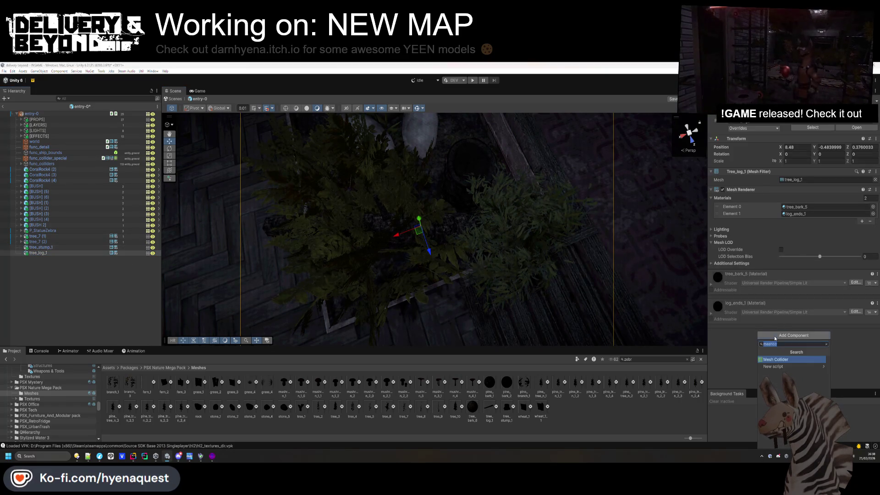
click(772, 360)
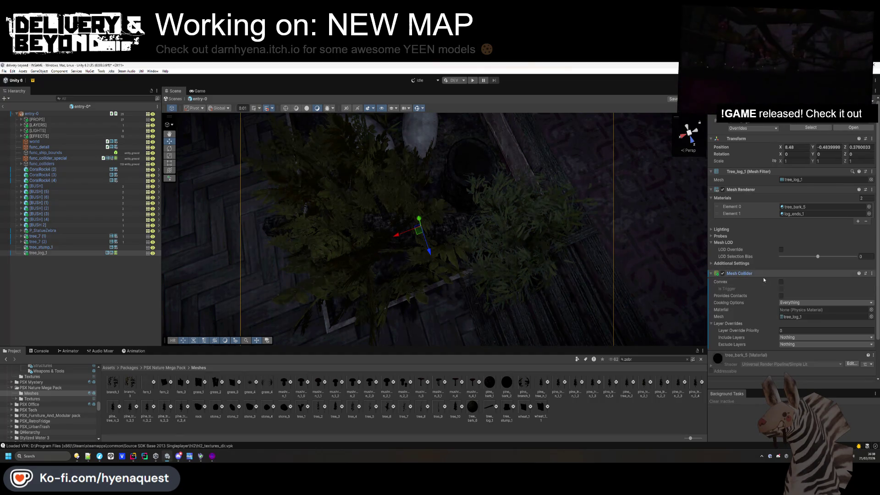
click(782, 282)
click(848, 120)
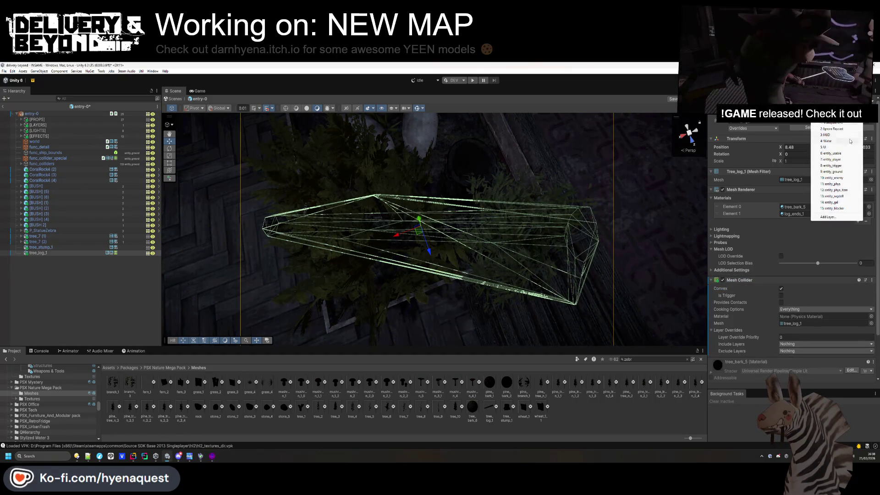
click(841, 172)
Add a convex Mesh Collider to tree_stump_1, then select both tree_7 copies
click(65, 248)
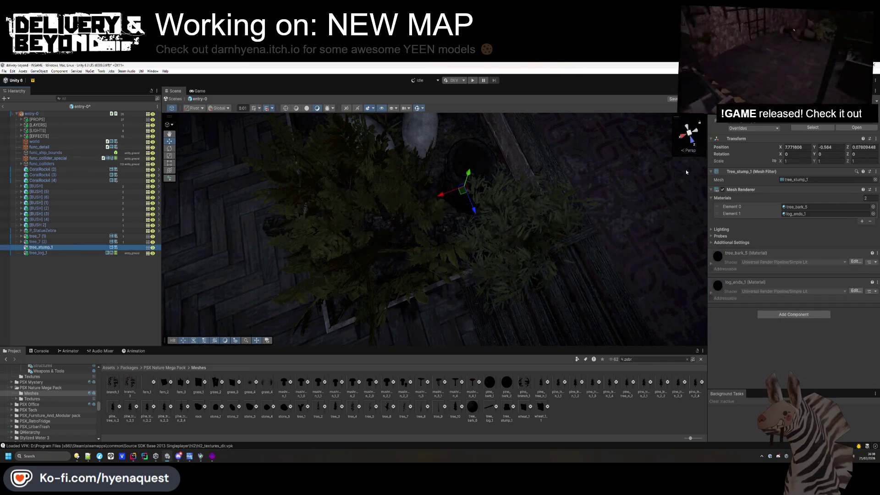
click(790, 315)
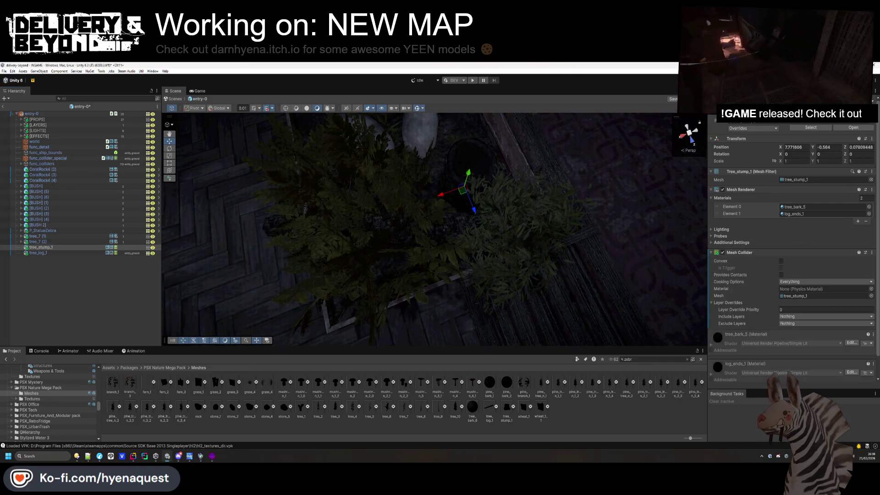
click(781, 268)
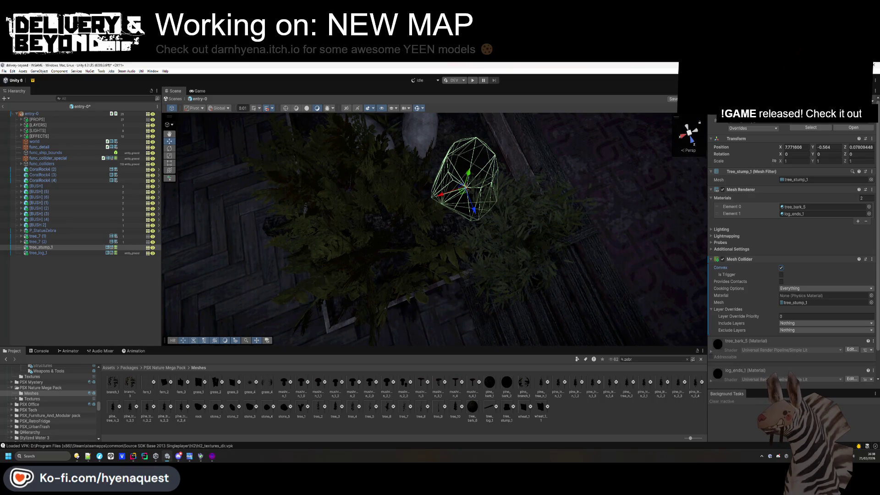
click(36, 242)
shift+click(37, 236)
click(771, 306)
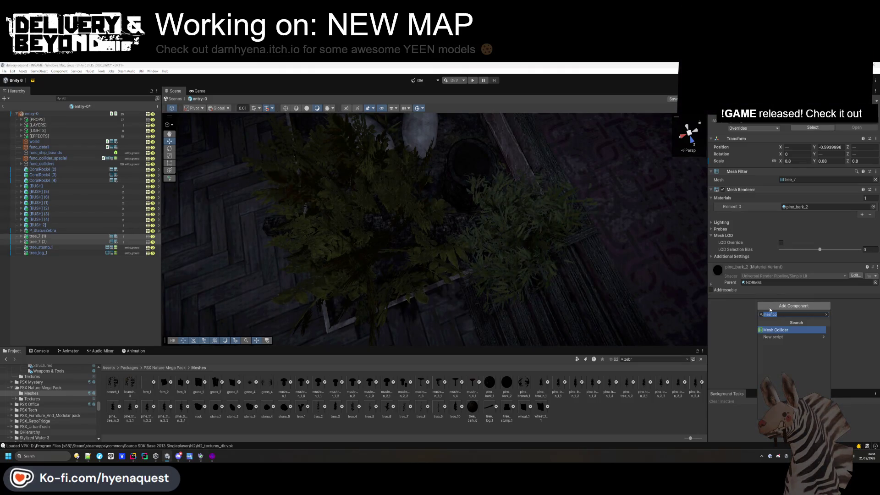
Add a Capsule Collider of radius 0.22 to both trees and set their layer to entity_ground
text(capsule)
key(Return)
drag(687, 284, 694, 259)
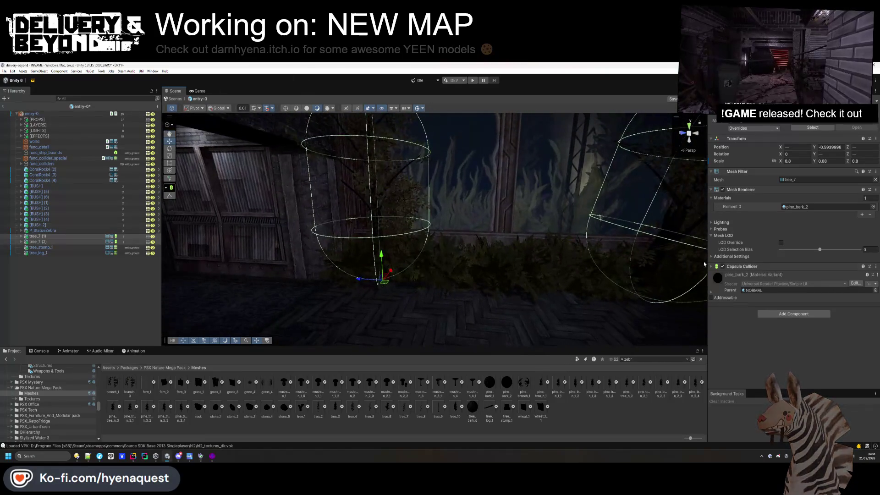
click(743, 267)
drag(774, 315, 755, 304)
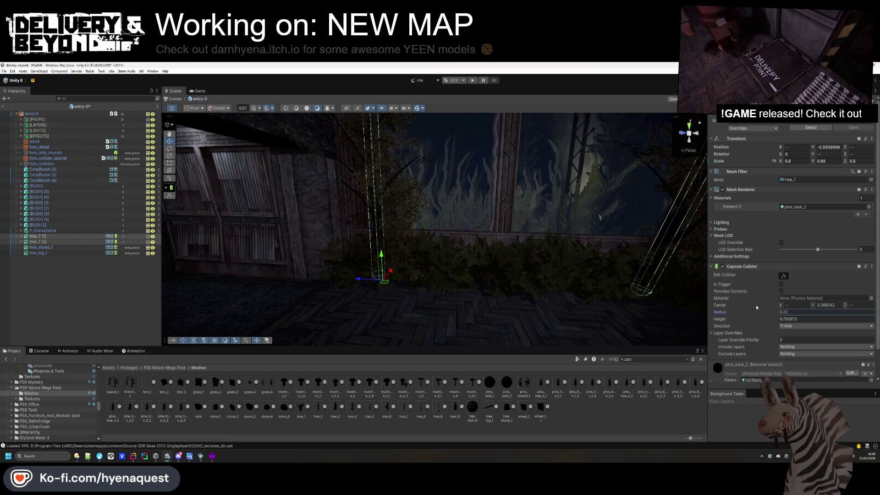
click(841, 119)
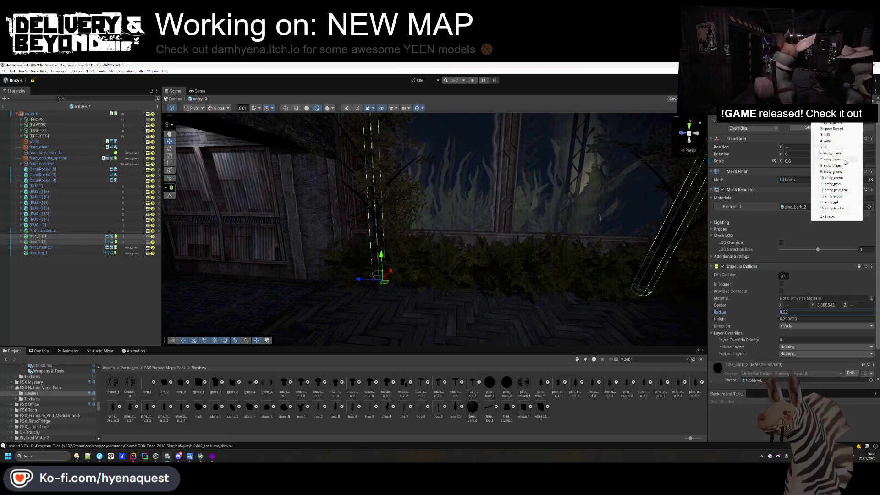
click(836, 171)
click(415, 267)
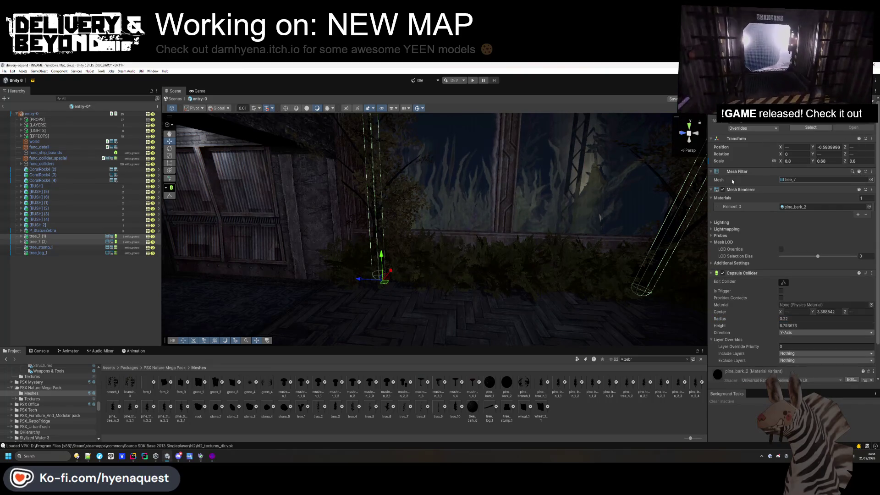
Collapse the P_StatueZebra group and turn the view up toward the ceiling lights
click(100, 281)
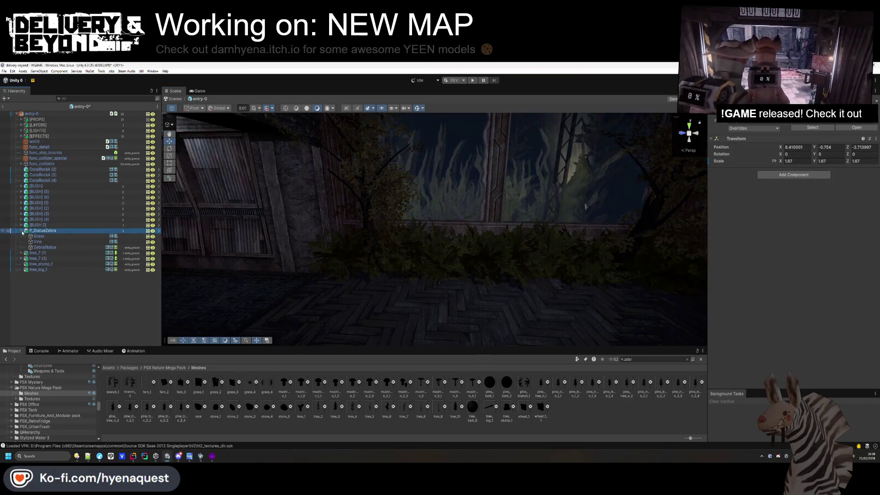
click(45, 248)
click(21, 230)
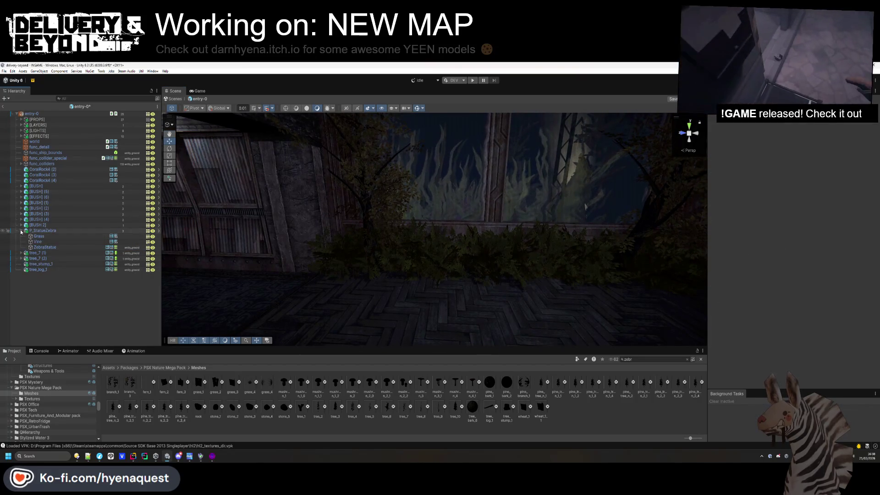
drag(312, 231, 342, 236)
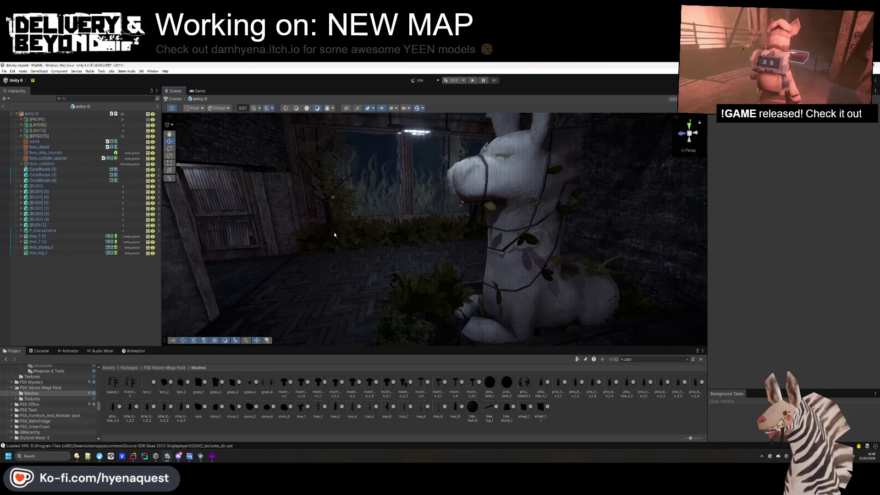
drag(334, 232, 349, 191)
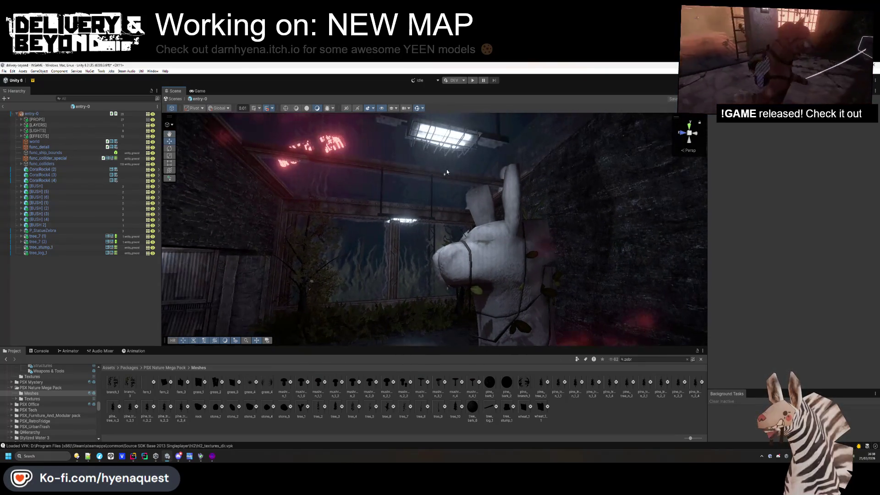
Select the second ceiling light and change its Light Color from cyan to warm pale yellow
click(444, 174)
mouse_move(445, 174)
mouse_down()
mouse_move(419, 215)
mouse_move(412, 197)
mouse_up()
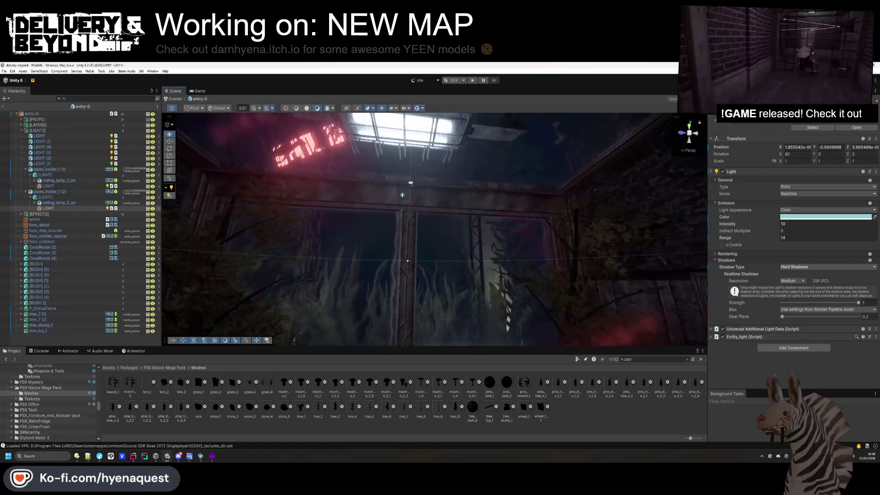
ctrl+click(48, 186)
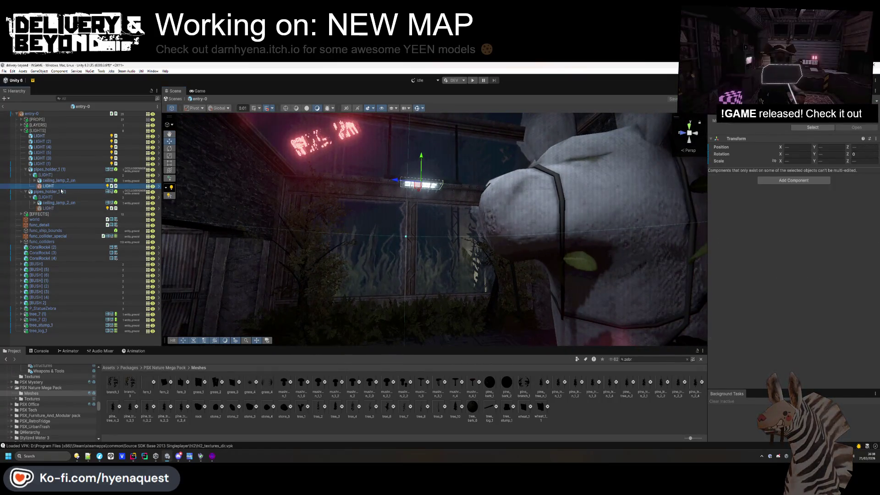
double_click(48, 208)
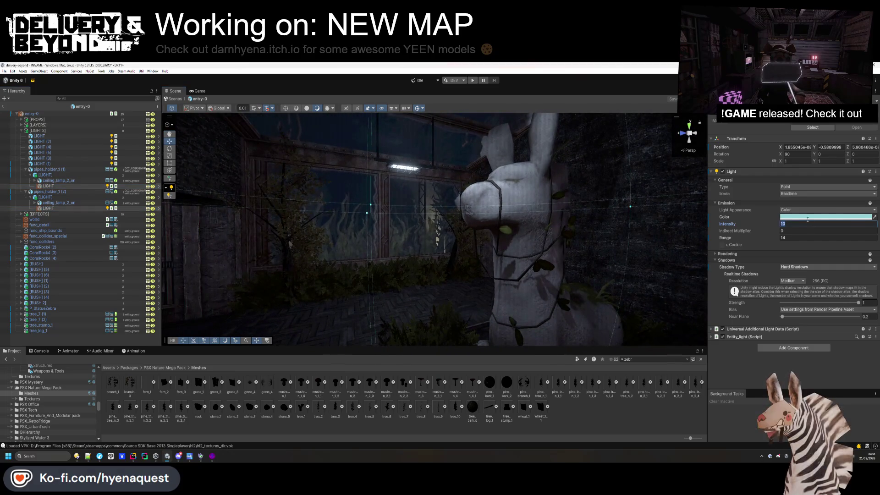
click(807, 217)
click(864, 227)
click(849, 240)
drag(851, 236, 821, 234)
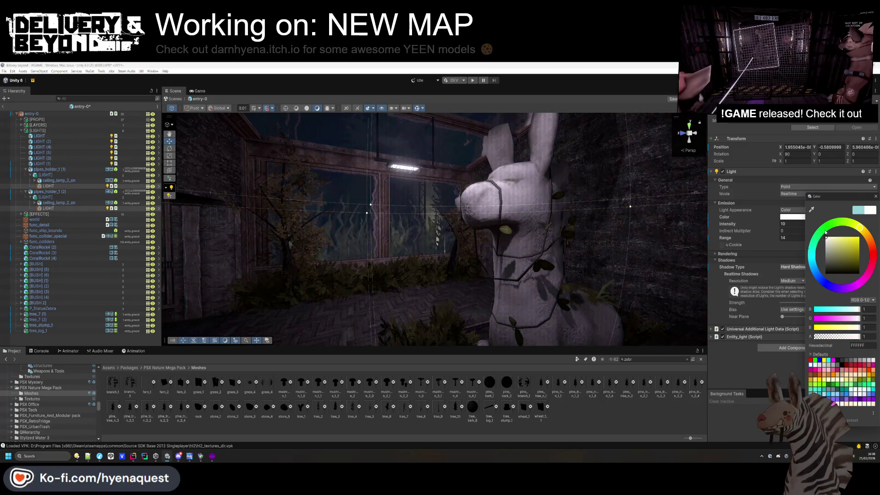
mouse_move(865, 235)
mouse_down()
mouse_move(842, 229)
mouse_move(854, 231)
mouse_up()
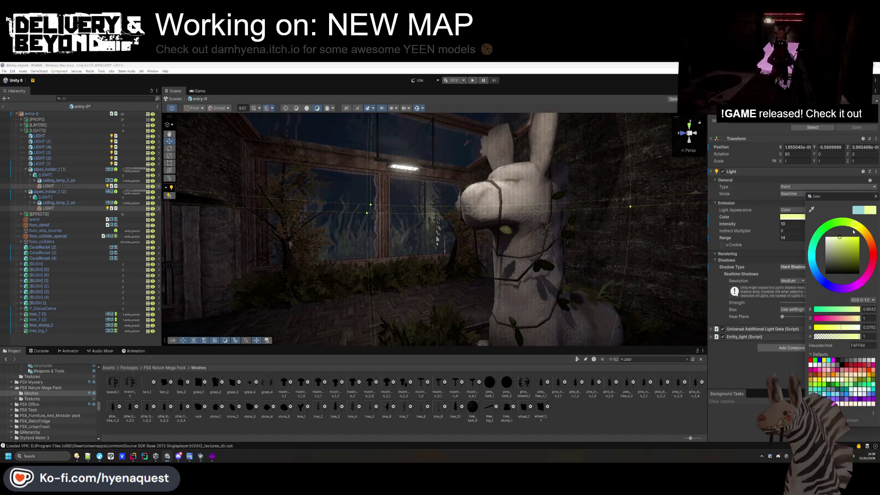
click(409, 233)
key(w)
key(w)
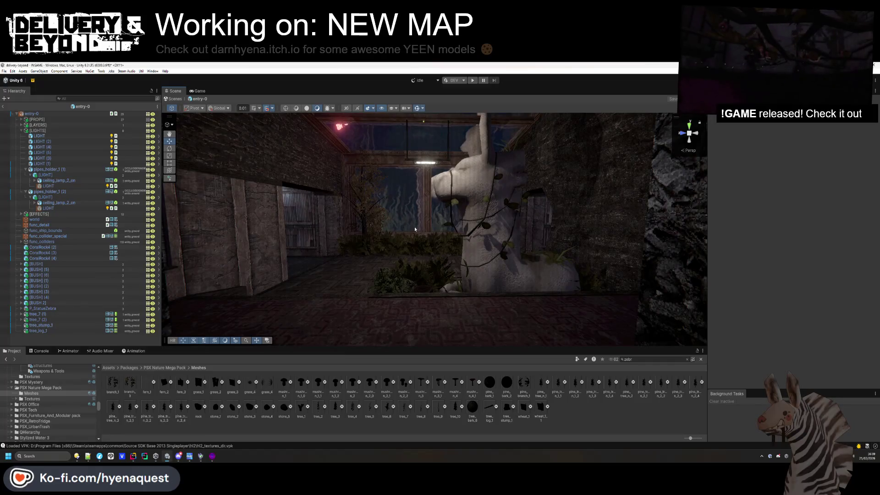
Expand the mushroom asset and place a mushroom model in the planter
mouse_move(446, 260)
mouse_down()
mouse_move(483, 254)
mouse_move(423, 387)
mouse_move(431, 390)
mouse_up()
key(w)
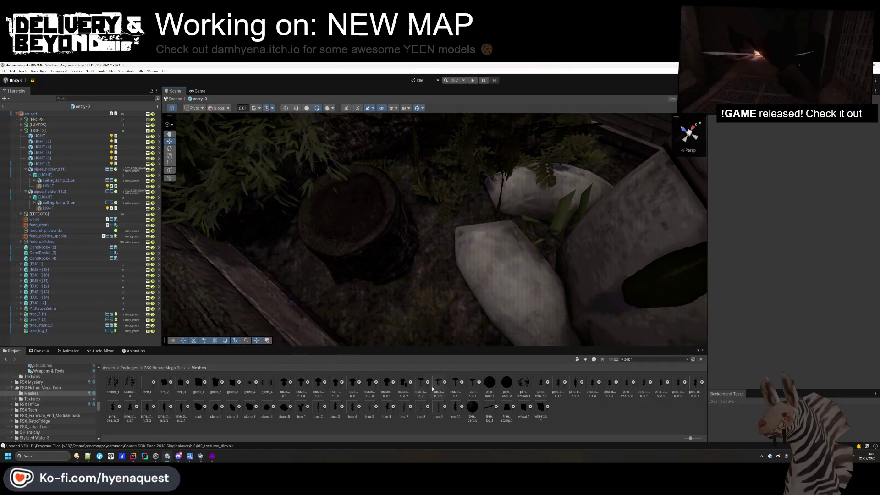
mouse_move(420, 321)
mouse_down()
mouse_move(390, 385)
mouse_move(425, 315)
mouse_move(420, 293)
mouse_move(344, 291)
mouse_move(343, 389)
mouse_up()
click(392, 383)
drag(526, 335, 526, 335)
mouse_move(515, 295)
mouse_down()
mouse_move(527, 258)
mouse_move(517, 260)
mouse_move(589, 324)
mouse_move(632, 232)
mouse_move(510, 216)
mouse_move(477, 291)
mouse_move(436, 295)
mouse_move(619, 289)
mouse_move(635, 301)
mouse_move(574, 249)
mouse_move(459, 229)
mouse_move(326, 226)
mouse_up()
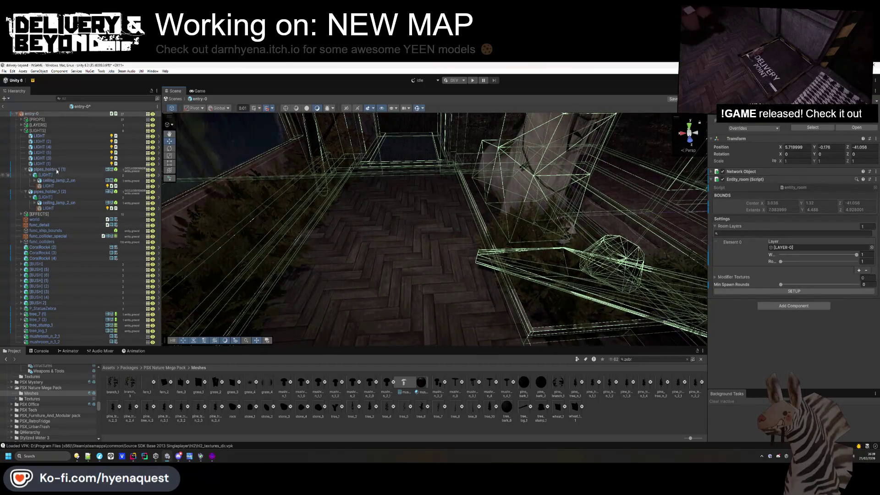
Duplicate bushes twice to add [BUSH] (7) and [BUSH] (8) near the zebra statue
click(21, 132)
click(38, 220)
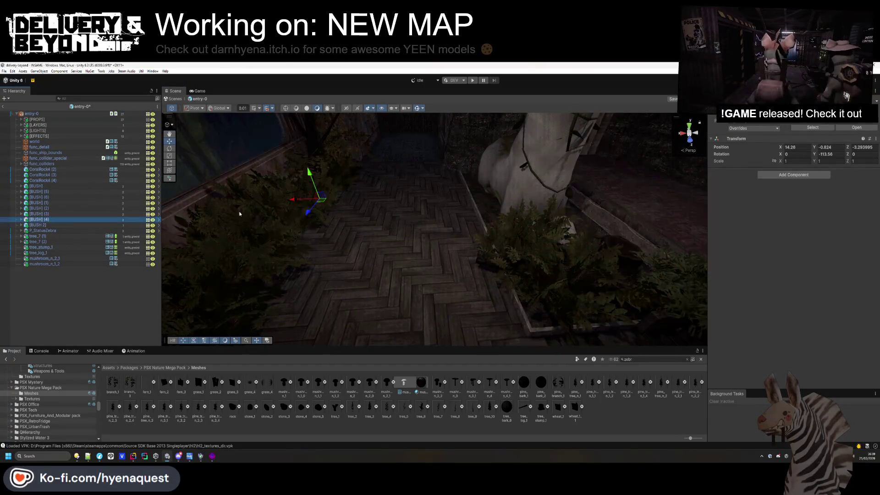
key(ctrl+d)
mouse_move(293, 200)
mouse_down()
mouse_move(467, 225)
mouse_move(507, 271)
mouse_move(366, 255)
mouse_move(384, 250)
mouse_up()
click(631, 423)
click(385, 250)
key(ctrl+d)
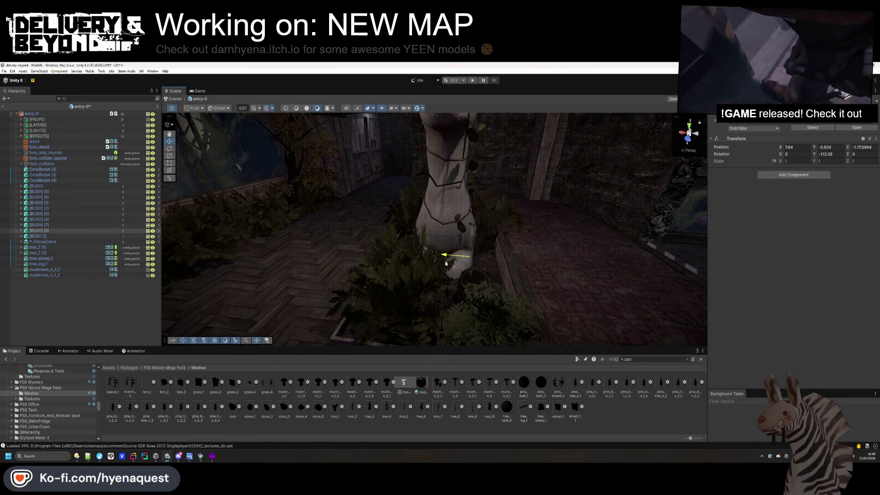
click(524, 335)
drag(524, 335, 461, 218)
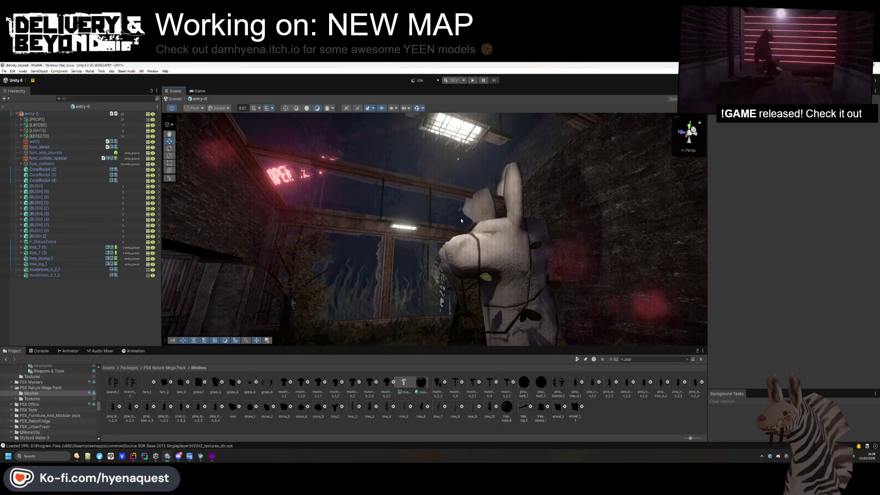
Drag a CyberCity poster from the advertisement poster folder into the cave room
scroll(73, 416, up, 10)
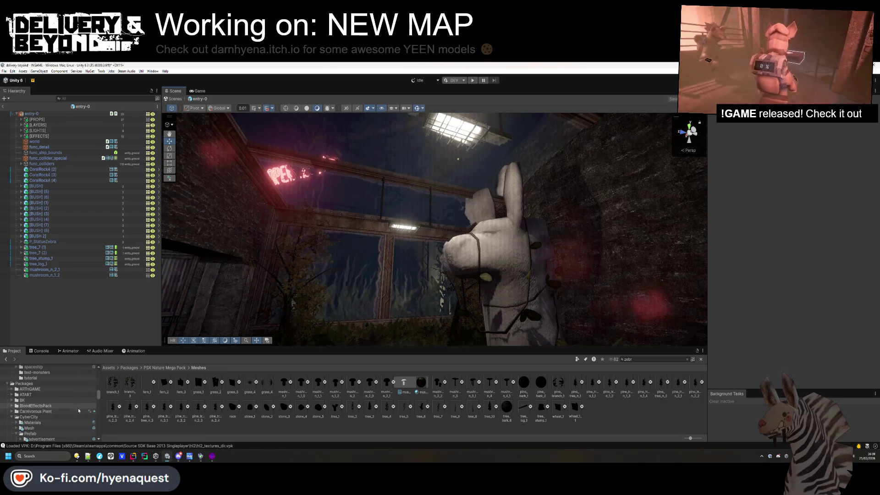
scroll(55, 427, down, 1)
click(54, 413)
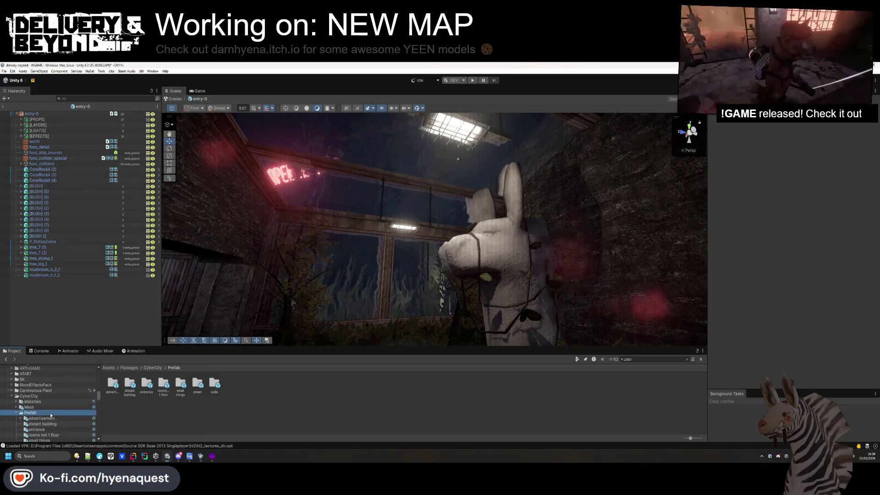
click(55, 419)
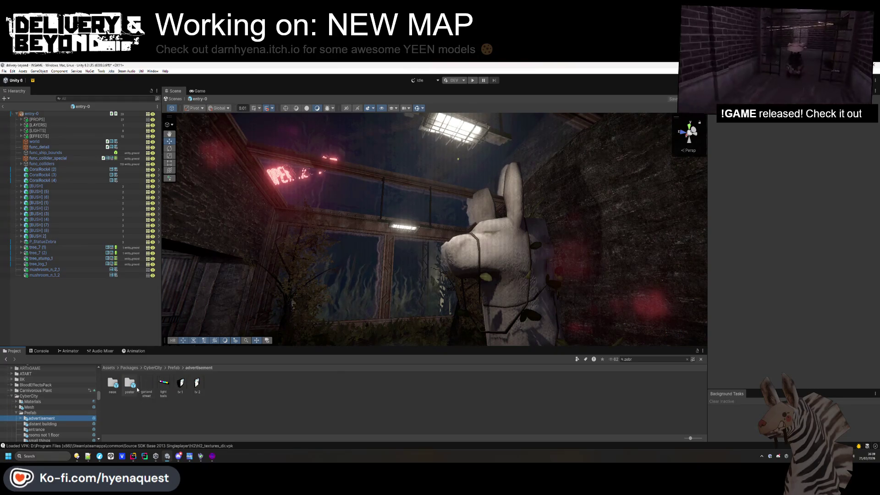
mouse_move(407, 251)
mouse_down()
mouse_move(644, 280)
mouse_move(627, 304)
mouse_move(410, 320)
mouse_up()
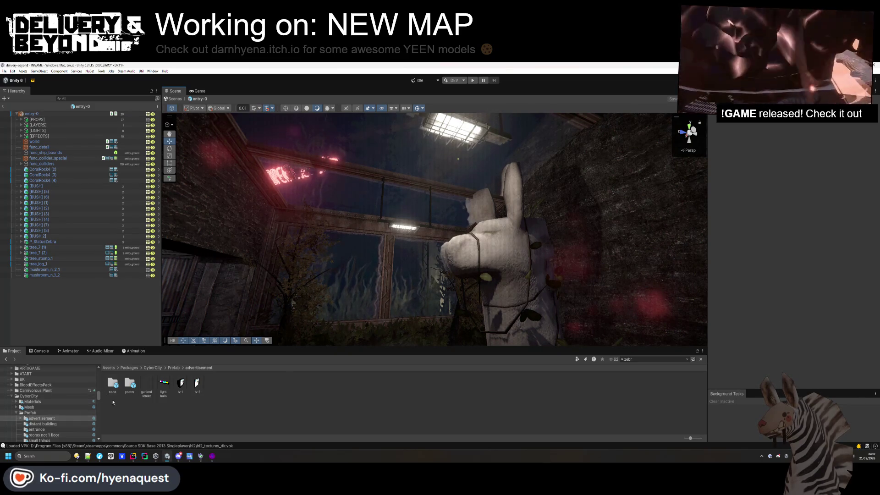
double_click(130, 384)
mouse_move(290, 388)
mouse_down()
mouse_move(388, 279)
mouse_move(547, 186)
mouse_up()
Raise poster 12 near the ceiling beams, turn it to -60.25° on Y, and slide it sideways
drag(432, 165, 417, 218)
right_click(414, 221)
click(418, 212)
click(419, 212)
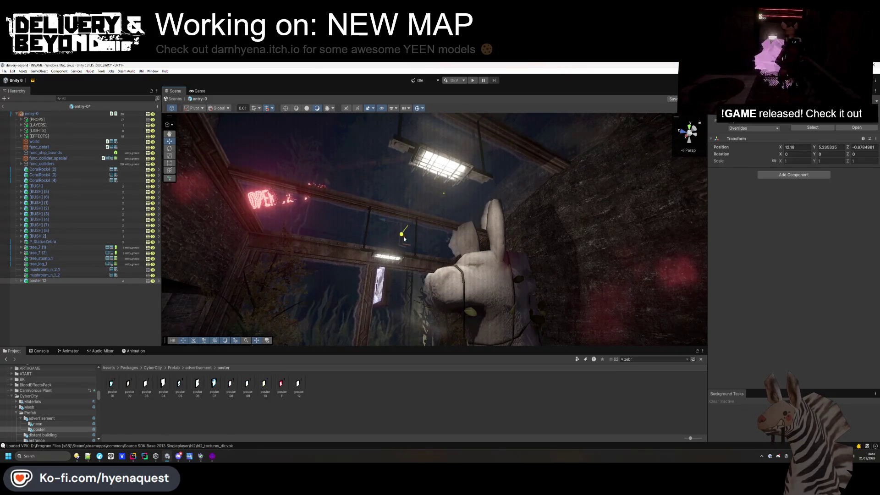
drag(415, 176, 400, 154)
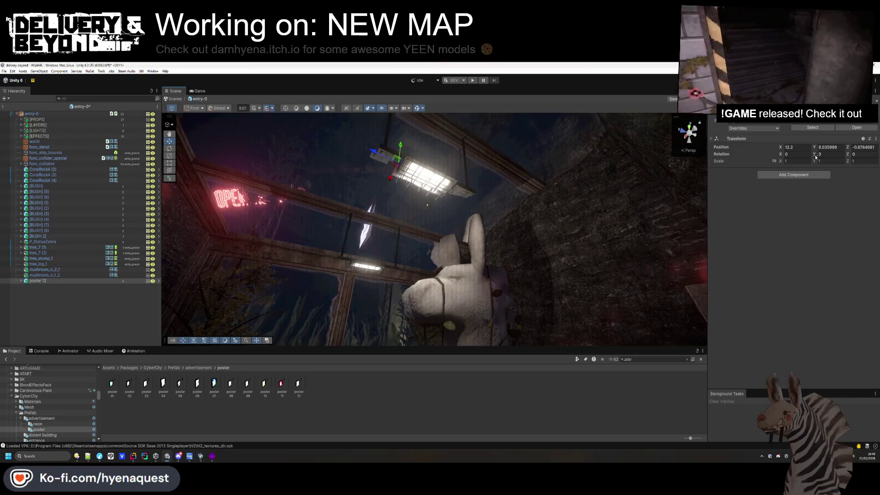
mouse_move(754, 157)
mouse_down()
mouse_move(336, 158)
mouse_move(496, 178)
mouse_up()
drag(492, 212, 447, 240)
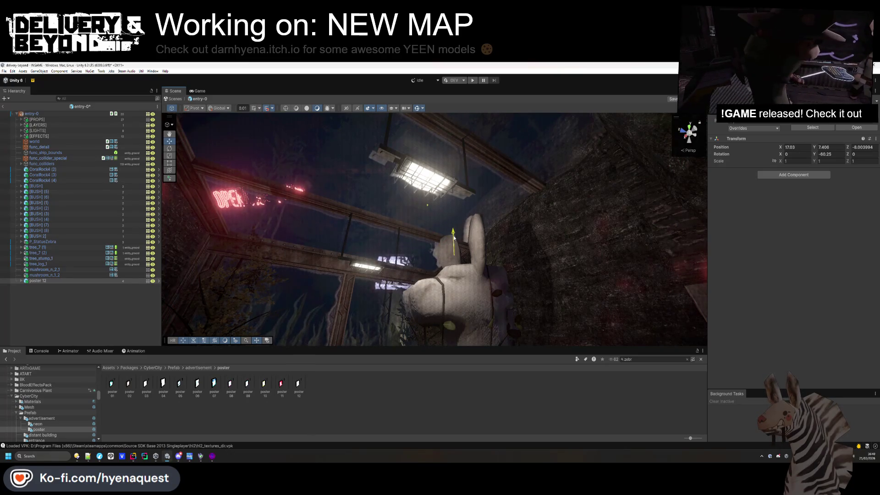
click(370, 383)
mouse_move(371, 329)
alt+mouse_down()
mouse_move(362, 321)
mouse_move(371, 329)
mouse_move(355, 331)
alt+mouse_up()
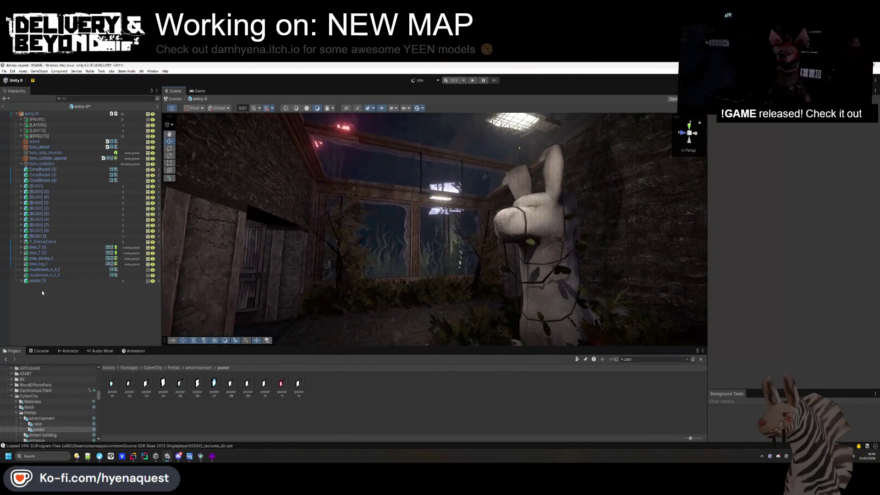
Drop the coiled rope prop from the small things folder onto the room floor
scroll(28, 425, down, 2)
click(37, 420)
scroll(45, 421, down, 1)
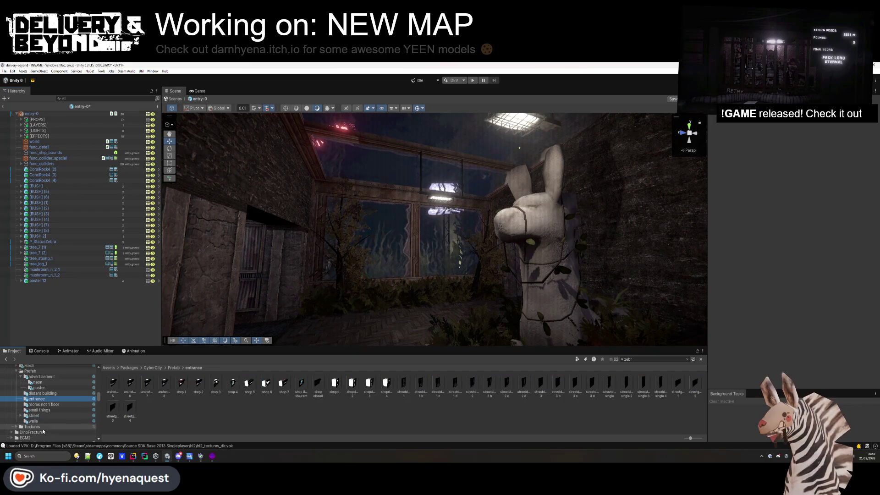
mouse_move(318, 383)
mouse_down()
mouse_move(426, 326)
mouse_move(50, 426)
mouse_move(48, 415)
mouse_up()
click(49, 414)
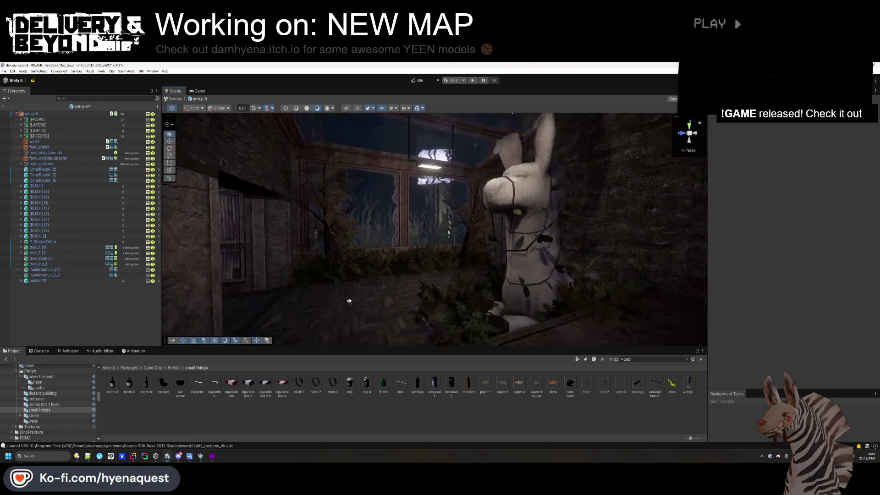
mouse_move(595, 395)
mouse_down()
mouse_move(371, 272)
mouse_move(356, 251)
mouse_up()
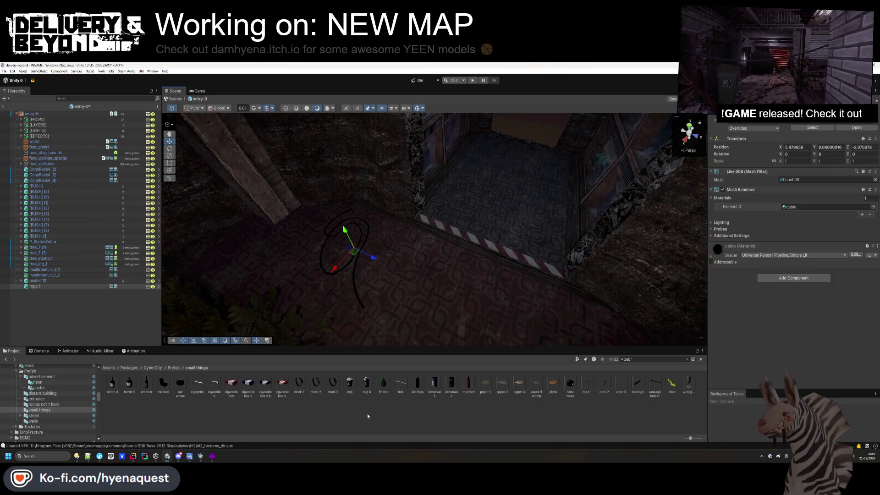
Add an antenna from the street folder, lowering it and tucking it deeper among the plants
click(46, 416)
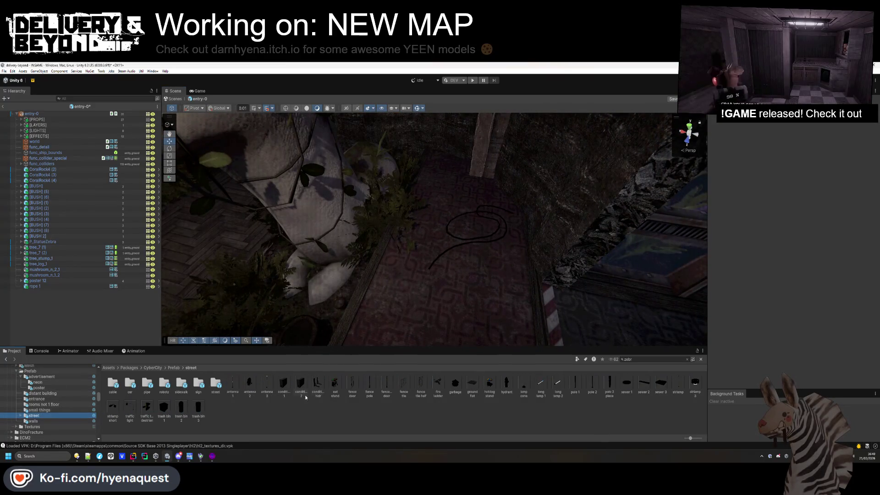
mouse_move(367, 206)
mouse_down()
mouse_move(391, 198)
mouse_move(333, 186)
mouse_move(291, 229)
mouse_move(306, 255)
mouse_up()
drag(314, 324, 315, 324)
key(f)
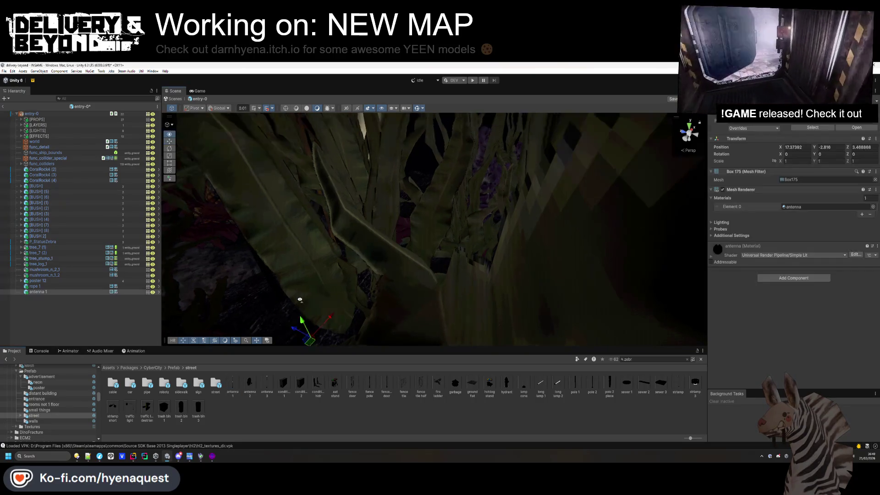
drag(375, 234, 419, 252)
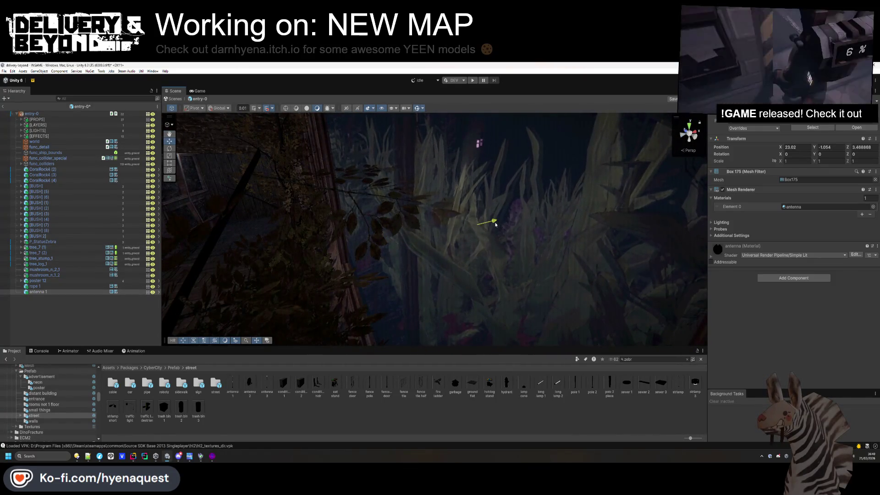
drag(495, 224, 486, 226)
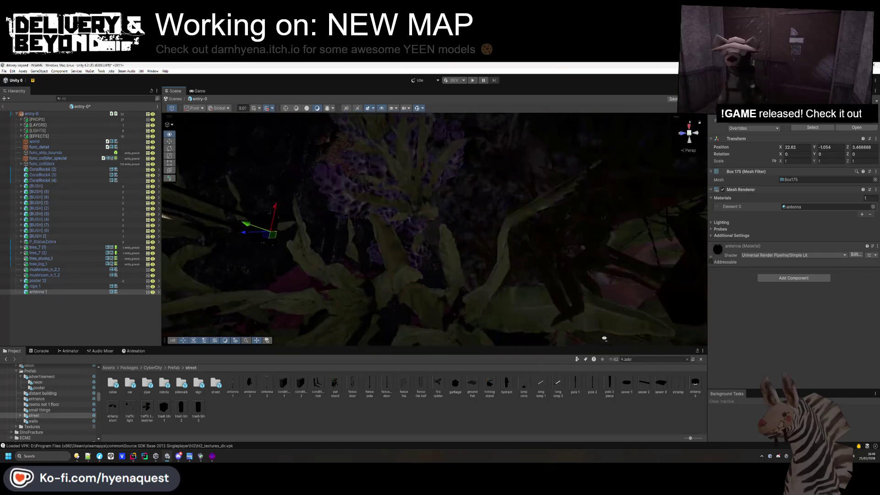
drag(604, 339, 514, 278)
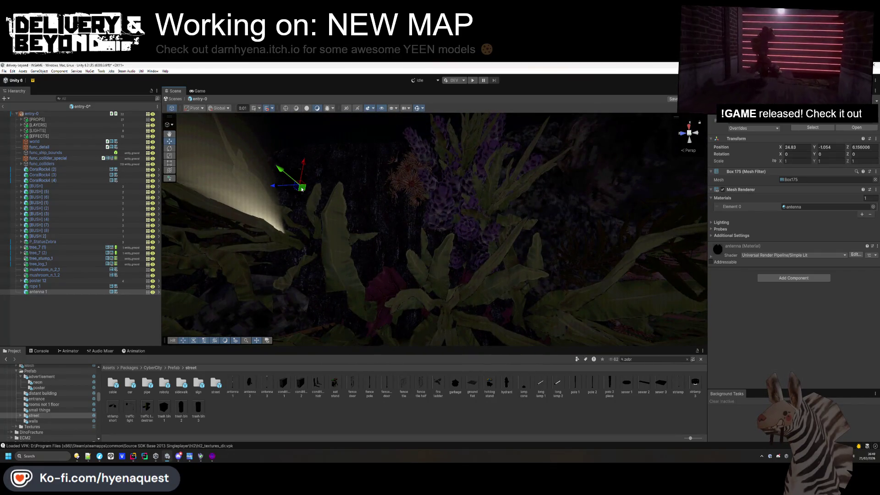
drag(612, 256, 507, 235)
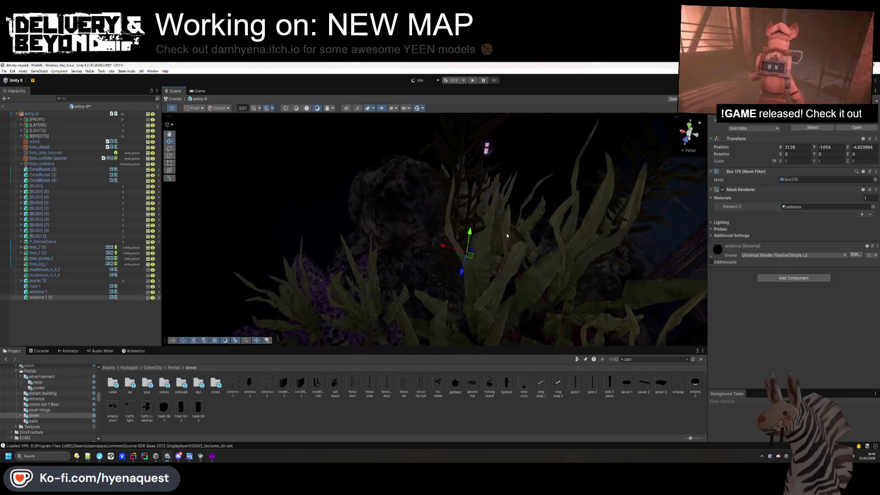
click(552, 410)
mouse_move(321, 193)
mouse_down()
mouse_move(232, 138)
mouse_move(220, 143)
mouse_move(235, 220)
mouse_move(469, 278)
mouse_move(373, 146)
mouse_move(430, 241)
mouse_move(449, 192)
mouse_move(515, 267)
mouse_move(458, 257)
mouse_up()
Move the hot dog stand beside the window and rotate it about 55° on Y
click(449, 193)
drag(340, 238, 352, 243)
mouse_move(493, 257)
mouse_down()
mouse_move(350, 231)
mouse_move(415, 271)
mouse_move(531, 260)
mouse_up()
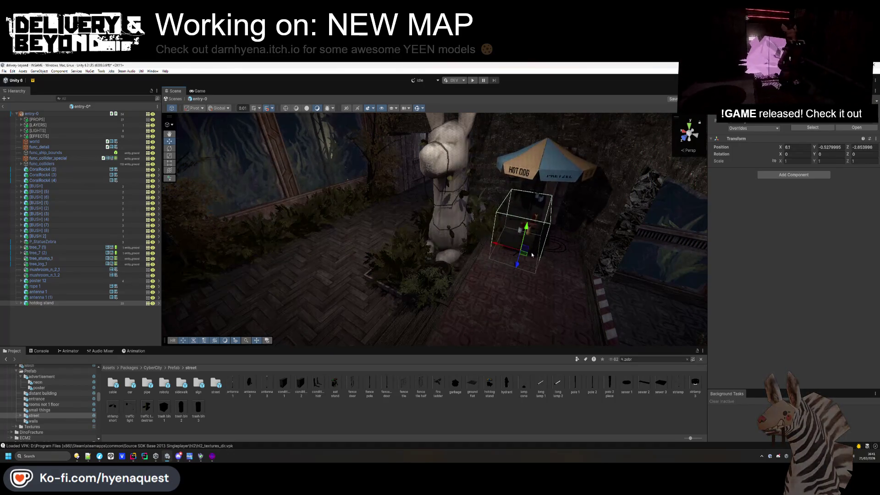
drag(7, 179, 517, 229)
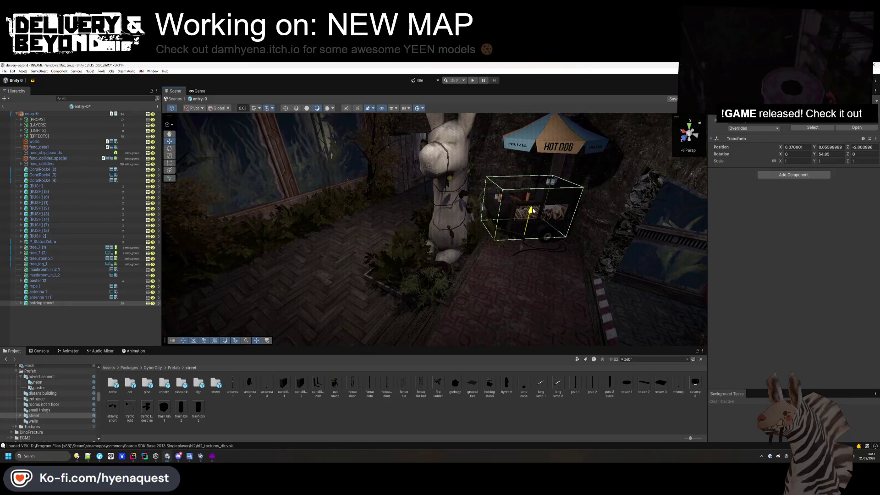
click(546, 422)
mouse_move(504, 220)
mouse_down()
mouse_move(523, 232)
mouse_move(426, 238)
mouse_move(450, 212)
mouse_move(257, 270)
mouse_up()
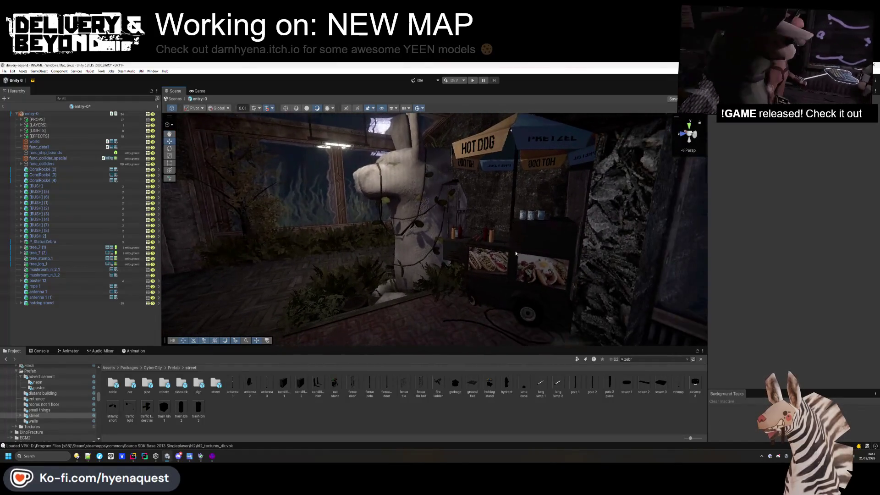
Reselect the hot dog stand and slide it to about X 5.93, Z -2.51
shift+click(61, 271)
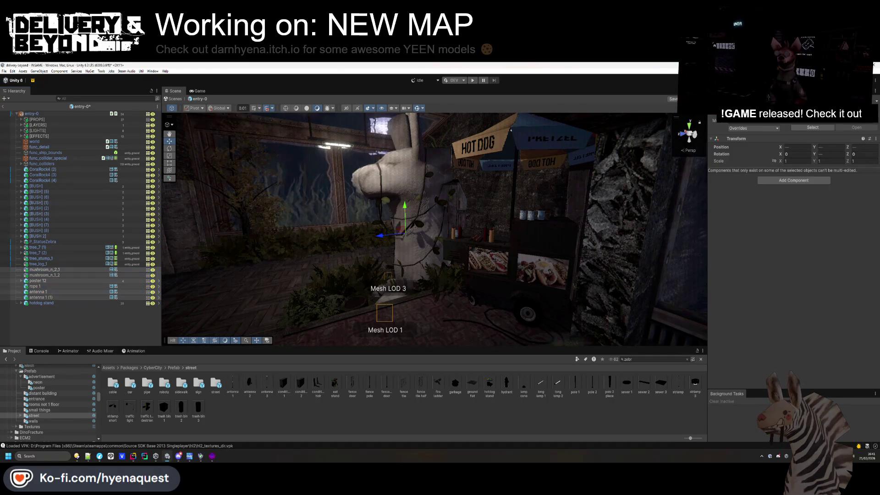
double_click(41, 303)
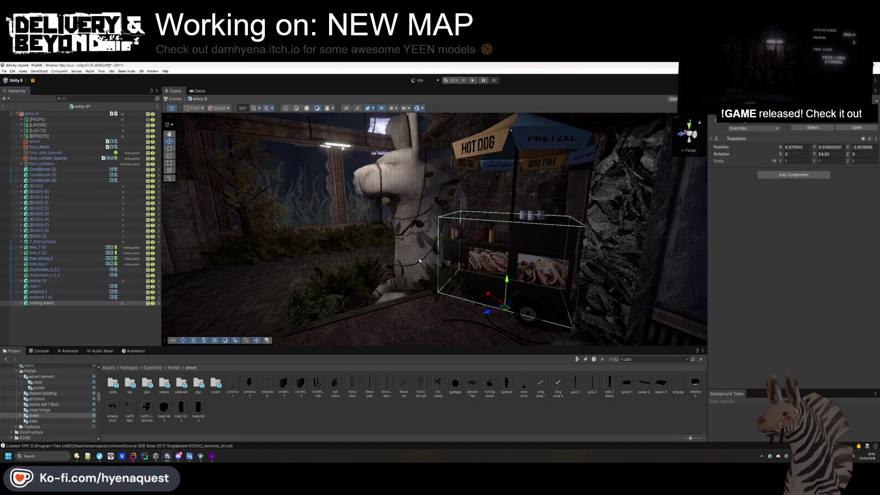
drag(693, 313, 507, 312)
mouse_move(452, 279)
mouse_down()
mouse_move(456, 298)
mouse_move(453, 274)
mouse_up()
click(497, 340)
drag(496, 340, 355, 213)
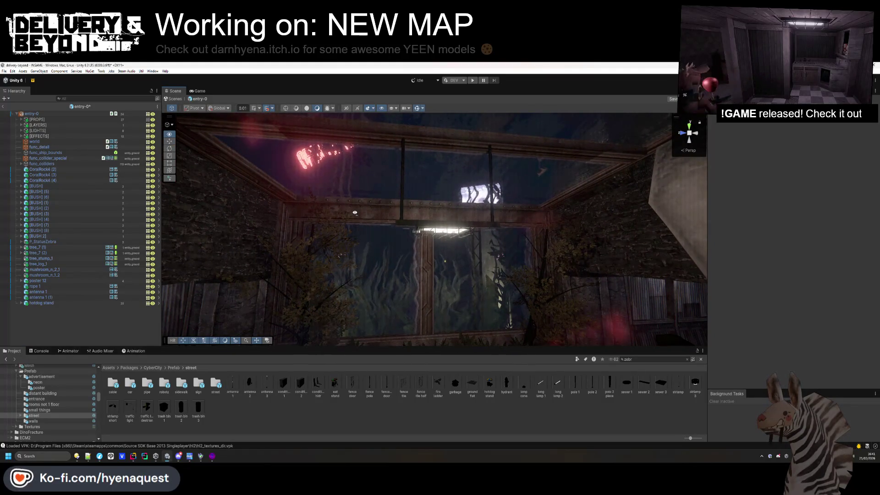
Place cable mix D on the top beam, scale it to 2.34, and raise it
double_click(112, 385)
mouse_move(226, 389)
mouse_down()
mouse_move(376, 192)
mouse_move(450, 142)
mouse_move(454, 151)
mouse_up()
mouse_move(411, 206)
mouse_down()
mouse_move(507, 152)
mouse_move(466, 188)
mouse_move(493, 202)
mouse_move(550, 198)
mouse_move(555, 208)
mouse_up()
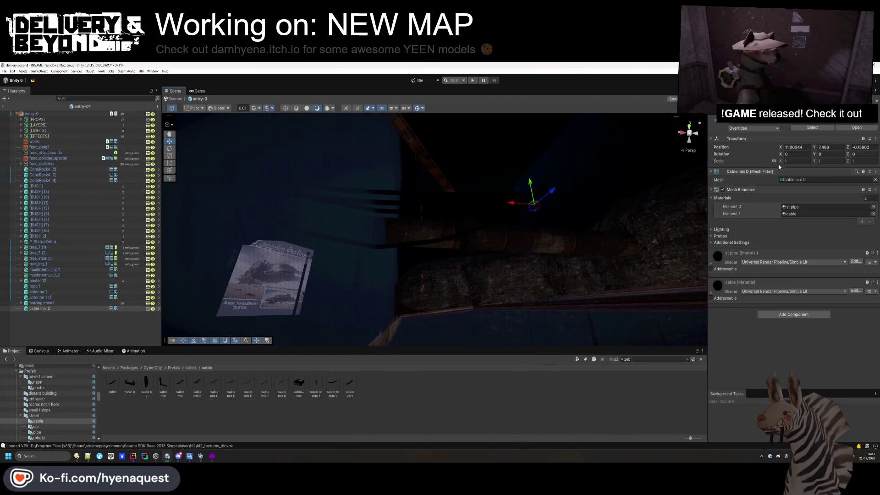
text(2.34)
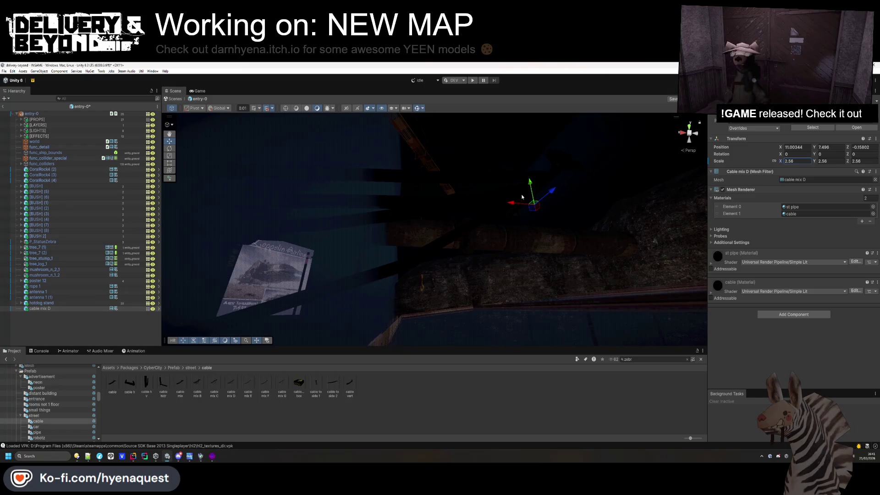
mouse_move(452, 210)
mouse_down()
mouse_move(448, 179)
mouse_move(392, 197)
mouse_move(405, 191)
mouse_move(450, 315)
mouse_move(488, 195)
mouse_up()
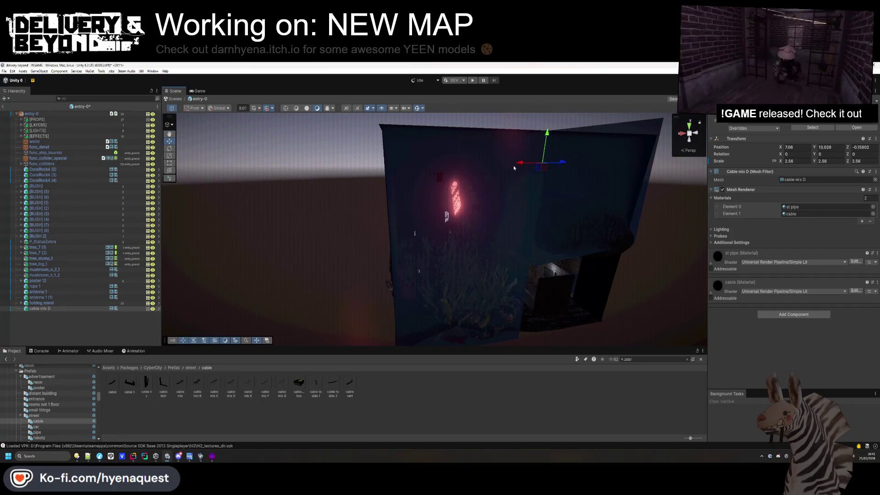
mouse_move(509, 247)
mouse_down()
mouse_move(485, 253)
mouse_move(466, 167)
mouse_move(432, 172)
mouse_move(408, 283)
mouse_move(422, 304)
mouse_move(452, 306)
mouse_move(373, 205)
mouse_move(409, 197)
mouse_move(436, 157)
mouse_move(457, 160)
mouse_up()
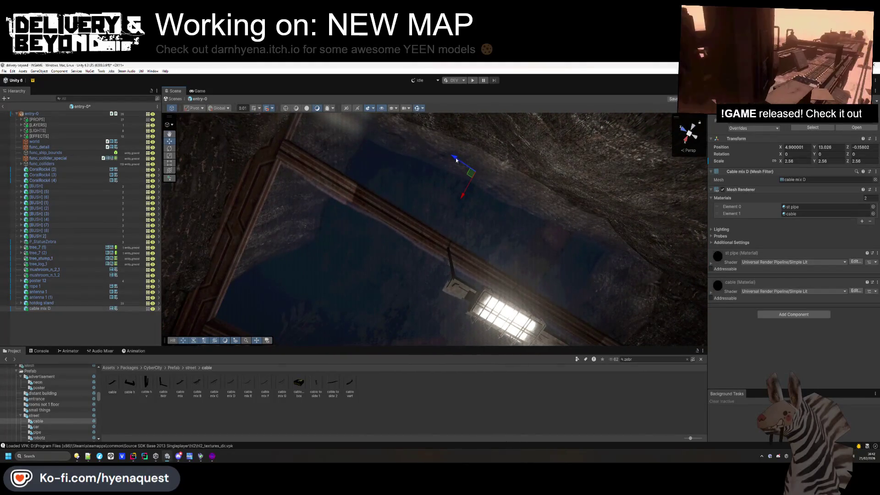
Duplicate the cable and move the copy far along the top of the building
key(ctrl+d)
drag(364, 140, 375, 149)
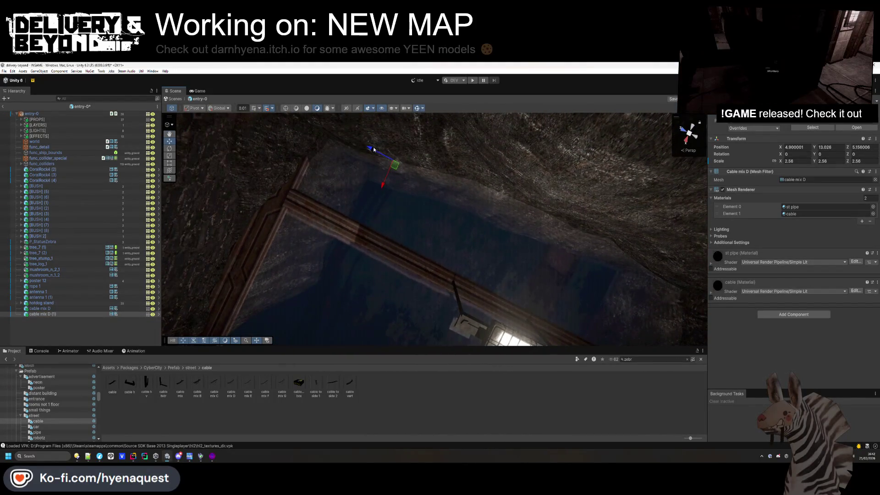
drag(506, 232, 425, 216)
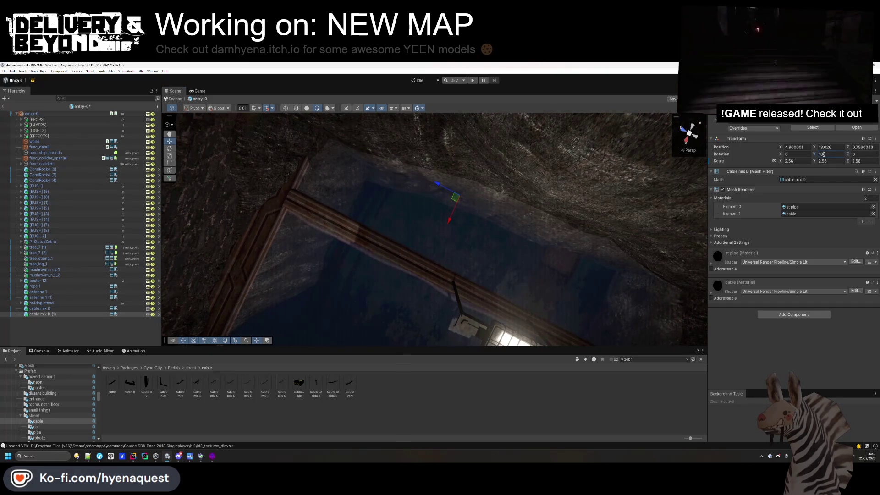
key(f)
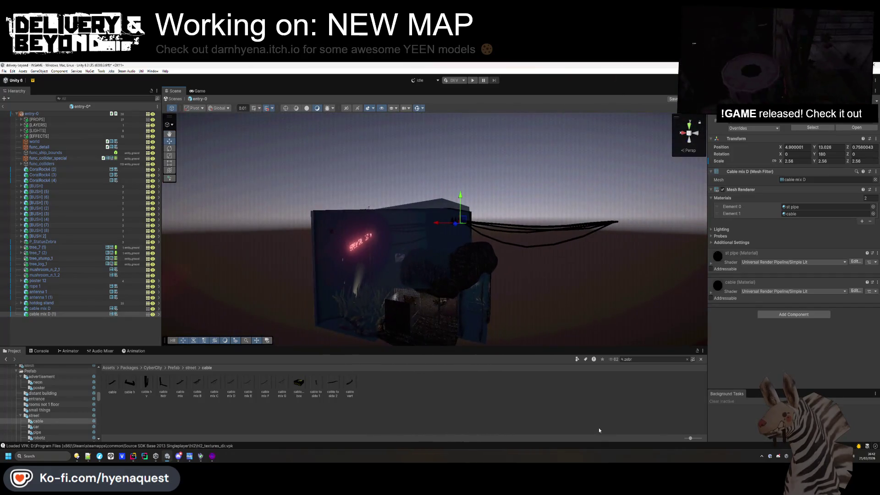
drag(421, 225, 298, 227)
key(f)
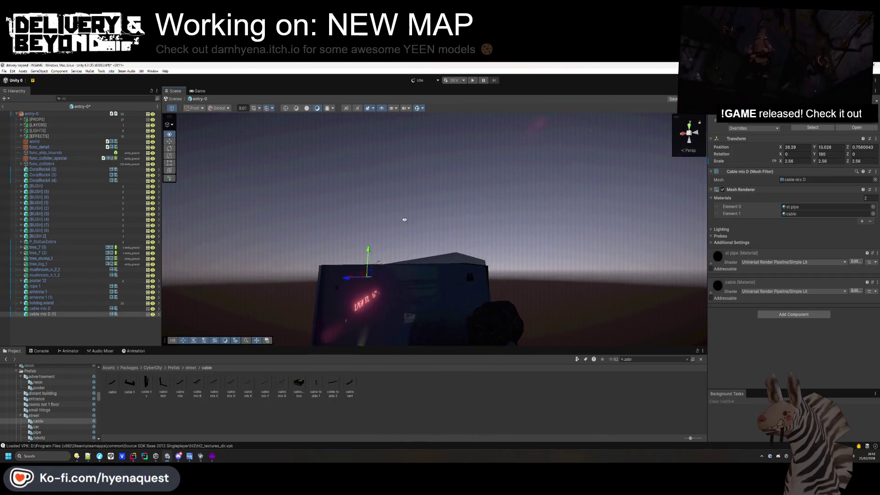
drag(426, 275, 481, 287)
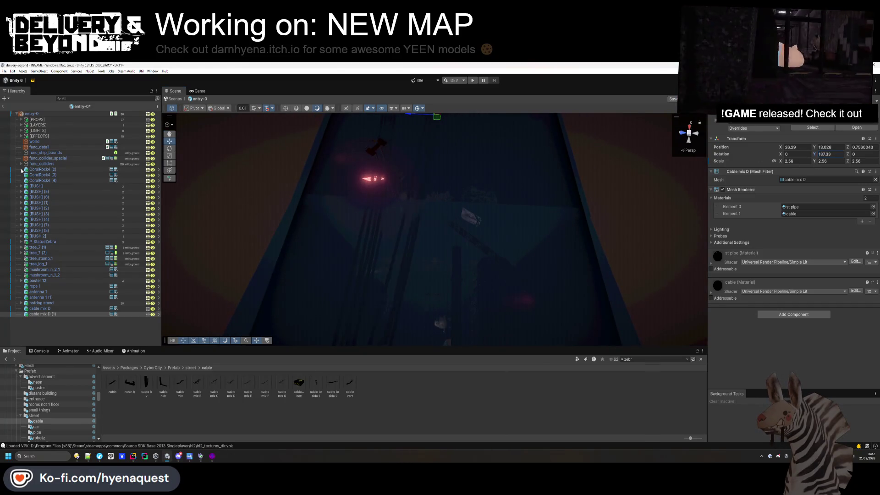
drag(251, 198, 388, 174)
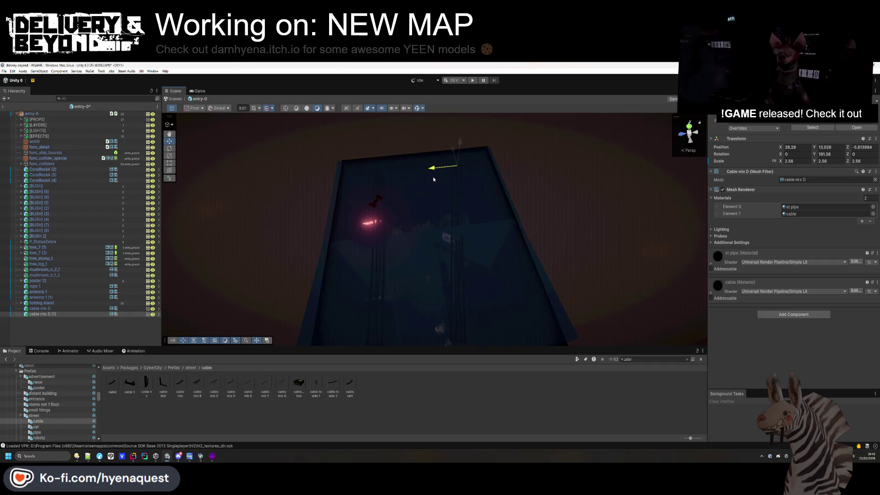
click(554, 221)
mouse_move(554, 221)
mouse_down()
mouse_move(507, 289)
mouse_move(526, 289)
mouse_move(379, 354)
mouse_move(441, 444)
mouse_move(477, 422)
mouse_move(597, 399)
mouse_move(536, 322)
mouse_move(464, 435)
mouse_up()
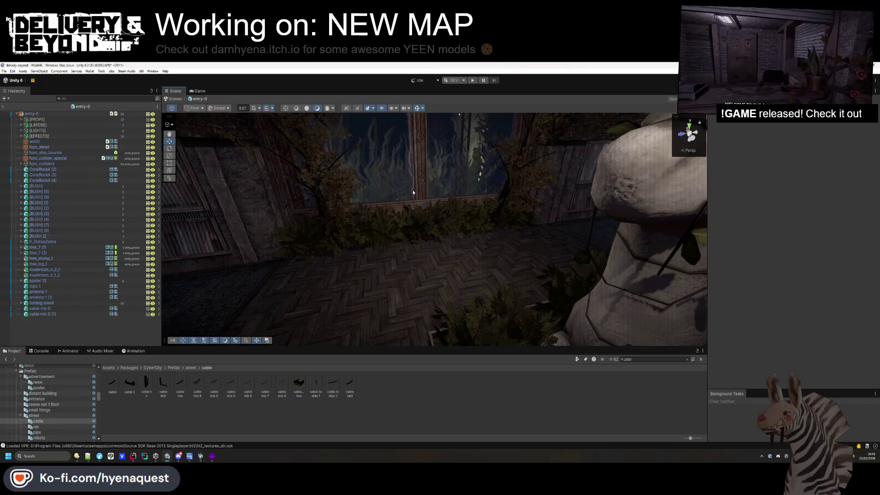
Drop car white from the car folder into the room, then undo the last change
click(46, 426)
mouse_move(184, 385)
mouse_down()
mouse_move(390, 239)
mouse_move(390, 202)
mouse_move(423, 239)
mouse_move(397, 165)
mouse_move(391, 183)
mouse_up()
key(ctrl+z)
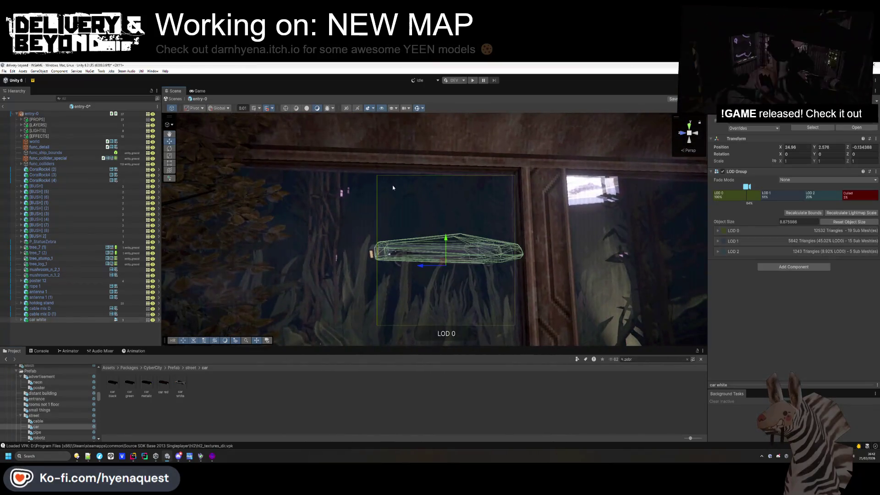
Delete the white car and place the garland street light string from the advertisement folder
key(Delete)
scroll(29, 430, down, 3)
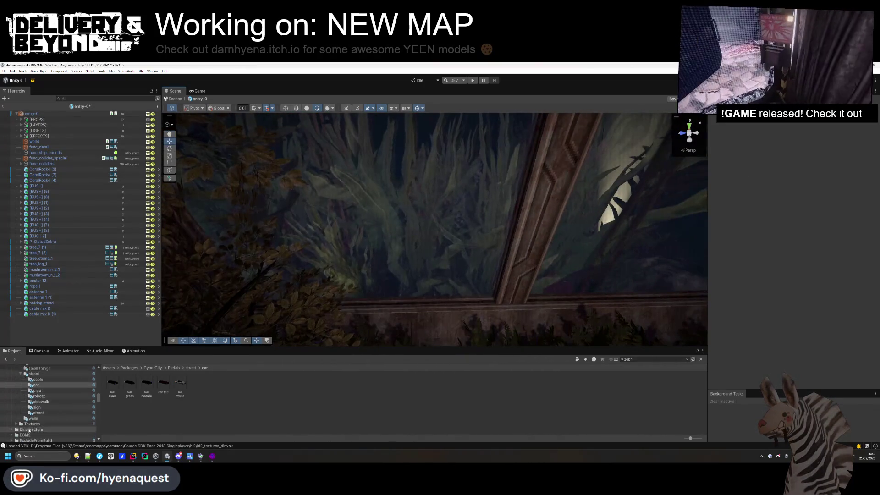
scroll(34, 425, up, 5)
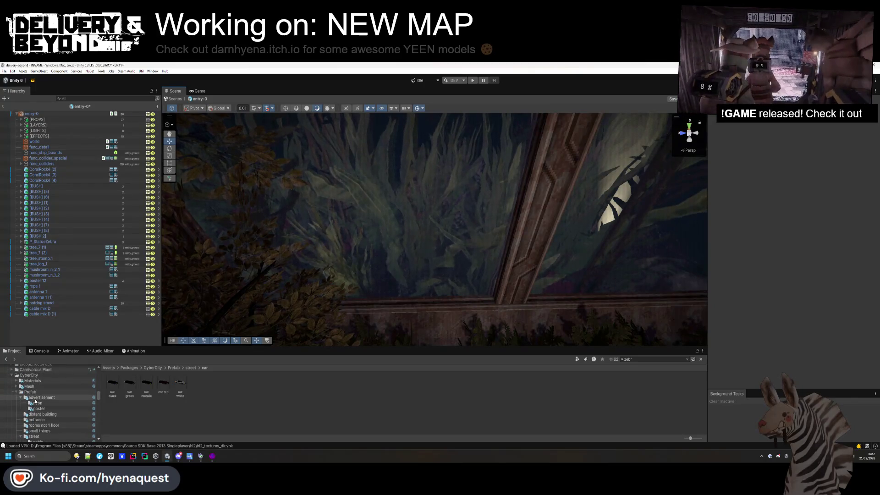
click(36, 398)
mouse_move(146, 385)
mouse_down()
mouse_move(151, 366)
mouse_move(421, 230)
mouse_move(413, 238)
mouse_move(319, 211)
mouse_move(317, 168)
mouse_move(330, 166)
mouse_move(287, 214)
mouse_move(669, 161)
mouse_up()
Swing the garland around its vertical axis and inspect it from several angles
drag(805, 158, 764, 159)
drag(458, 176, 385, 191)
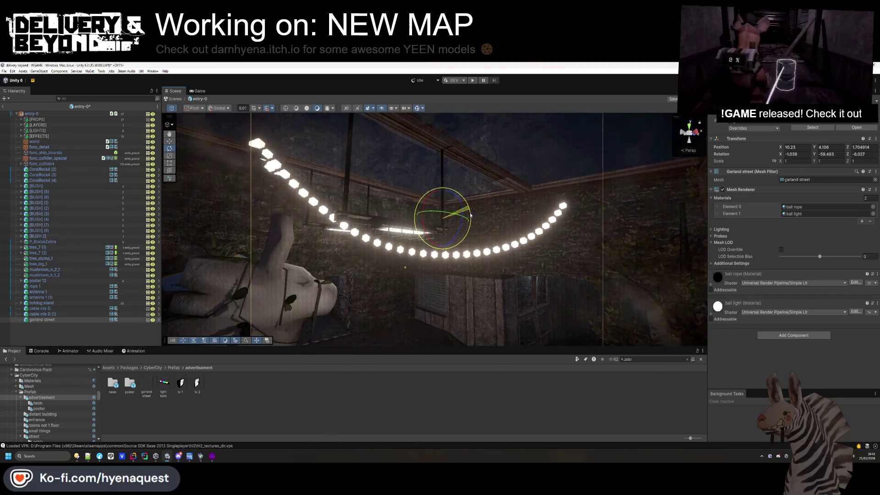
mouse_move(321, 156)
mouse_down()
mouse_move(426, 163)
mouse_move(480, 233)
mouse_move(452, 220)
mouse_move(371, 222)
mouse_move(469, 221)
mouse_up()
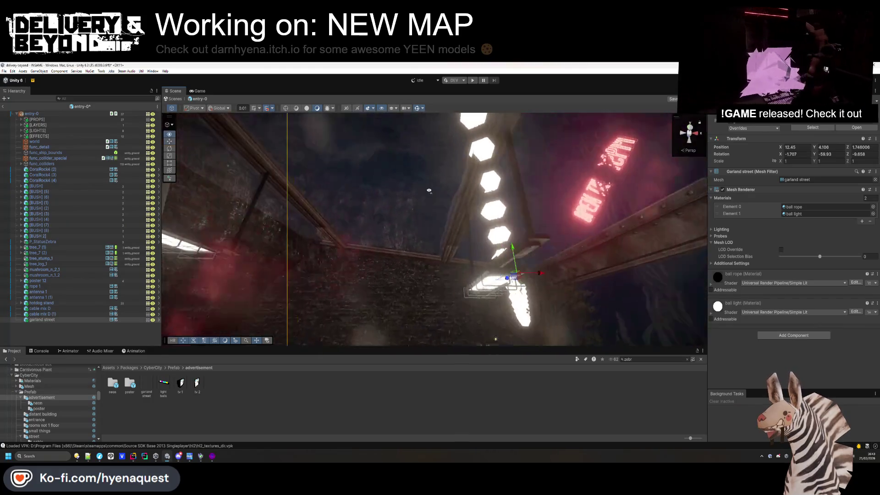
drag(423, 171, 502, 184)
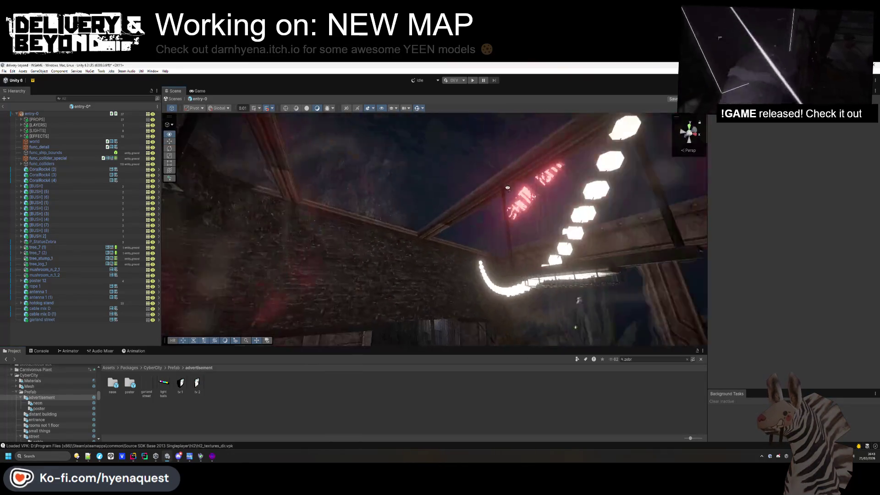
key(ctrl+z)
drag(596, 190, 549, 197)
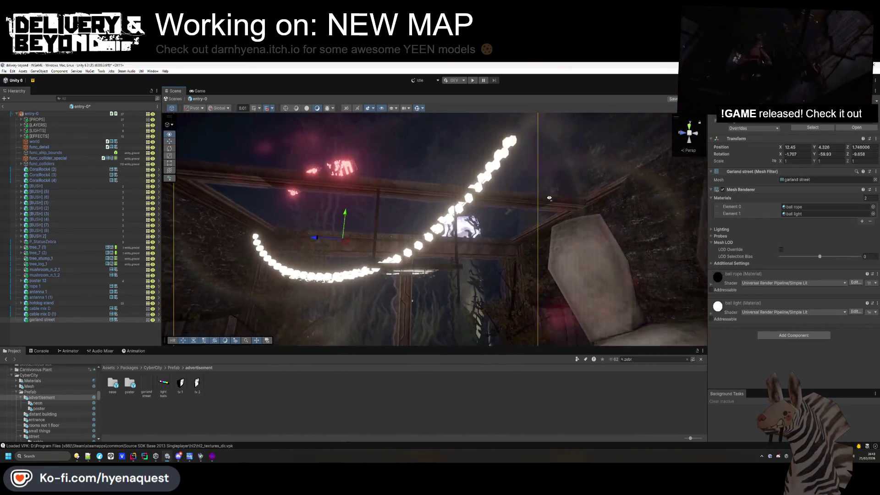
Tilt the garland on its local Z axis, lower it beneath the ceiling, and nudge it sideways
key(e)
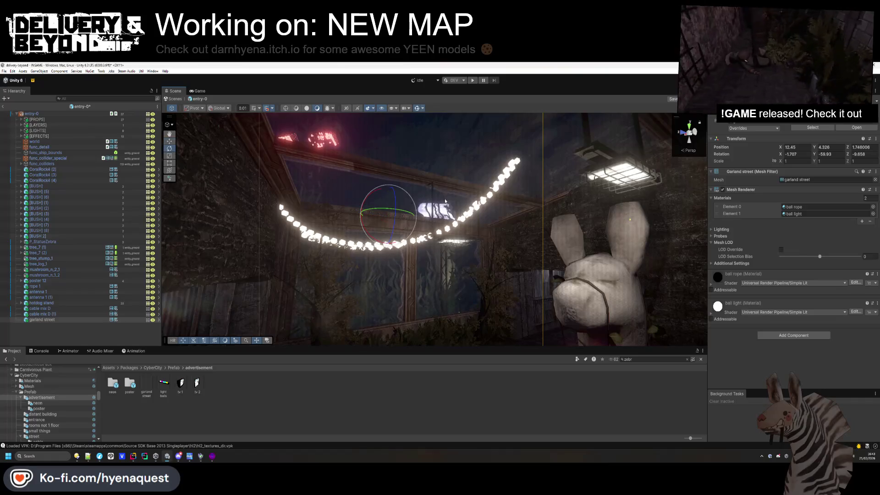
click(227, 122)
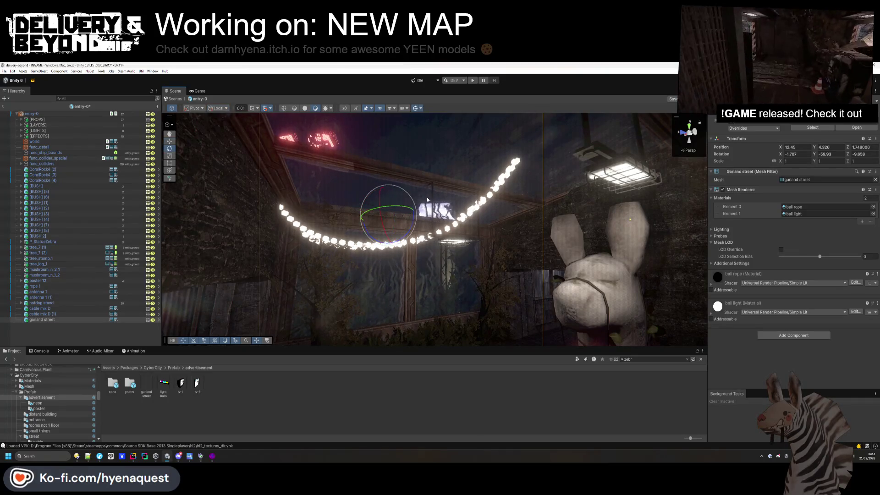
key(f)
drag(432, 220, 430, 222)
drag(406, 188, 416, 205)
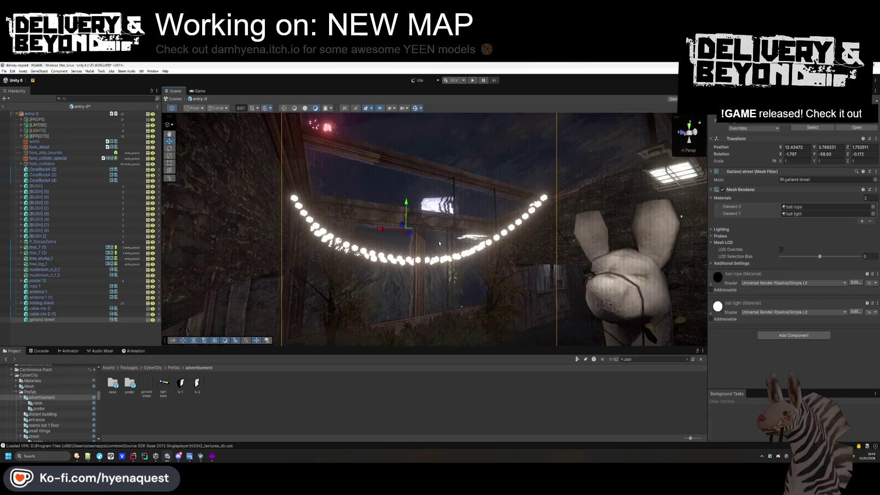
drag(387, 235, 387, 229)
click(408, 317)
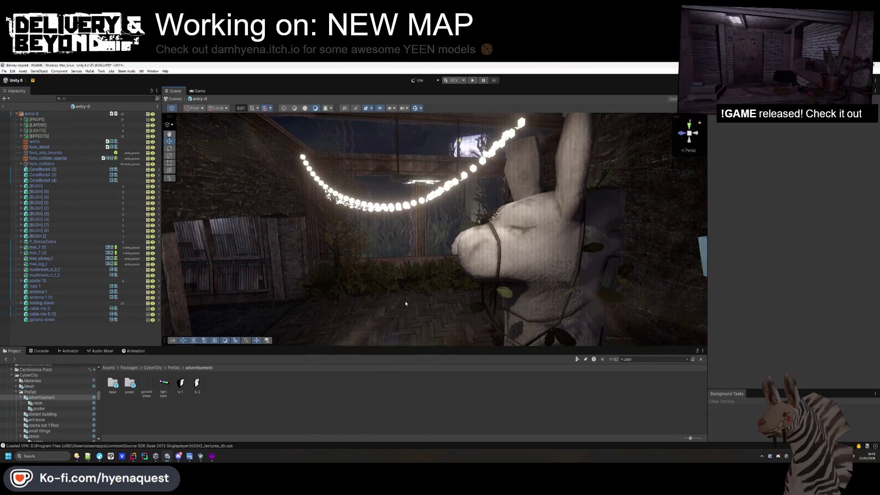
mouse_move(406, 304)
mouse_down()
mouse_move(516, 262)
mouse_move(458, 270)
mouse_move(504, 303)
mouse_move(544, 295)
mouse_move(390, 236)
mouse_move(387, 253)
mouse_up()
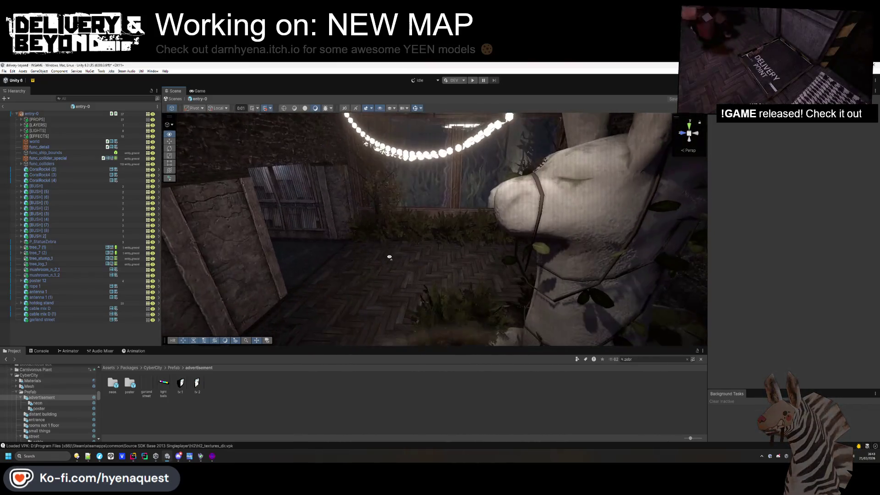
Place neon sign 22, the HOTEL sign, on the brick wall at scale 0.59
click(130, 384)
double_click(113, 384)
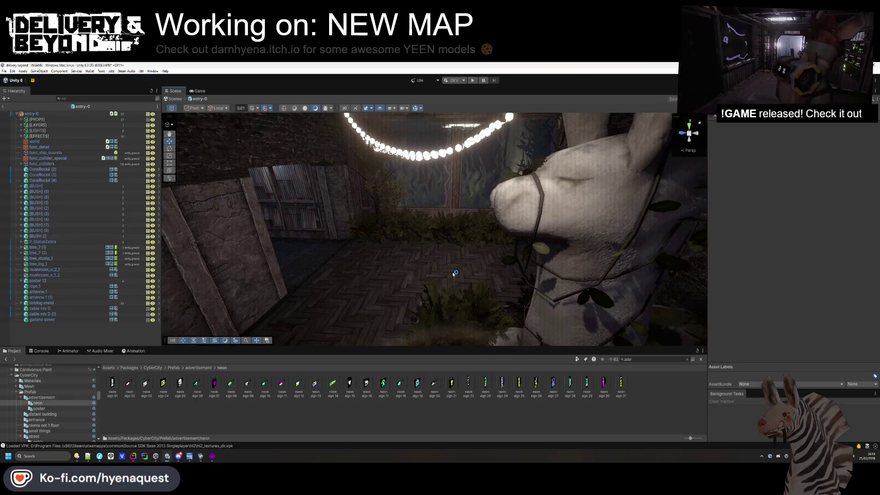
drag(394, 238, 376, 237)
mouse_move(460, 380)
mouse_down()
mouse_move(403, 266)
mouse_move(427, 277)
mouse_move(408, 275)
mouse_up()
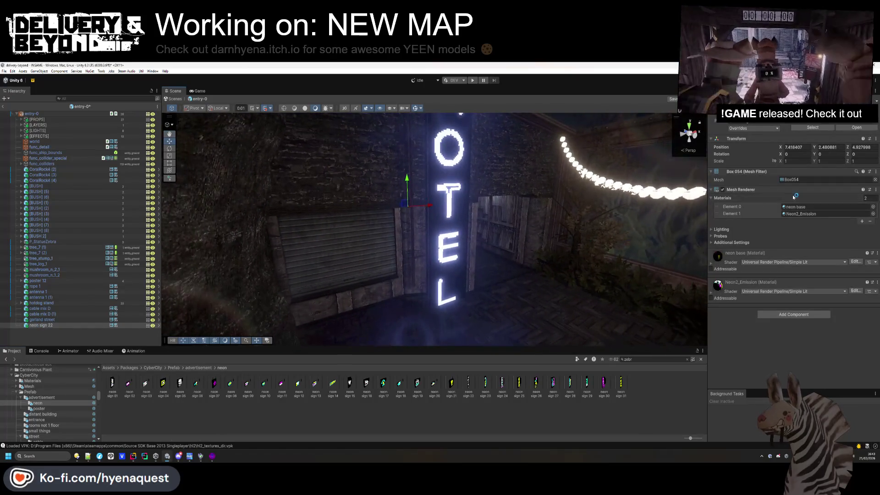
text(0.59)
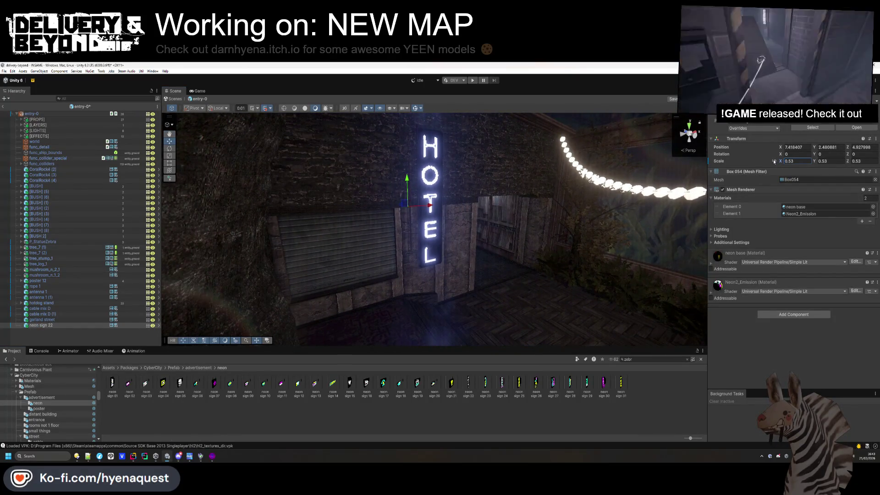
Slide the HOTEL sign left along X so it sits beside the garland
mouse_move(425, 206)
mouse_down()
mouse_move(414, 205)
mouse_move(379, 261)
mouse_move(373, 255)
mouse_up()
click(394, 229)
click(454, 206)
scroll(431, 188, down, 2)
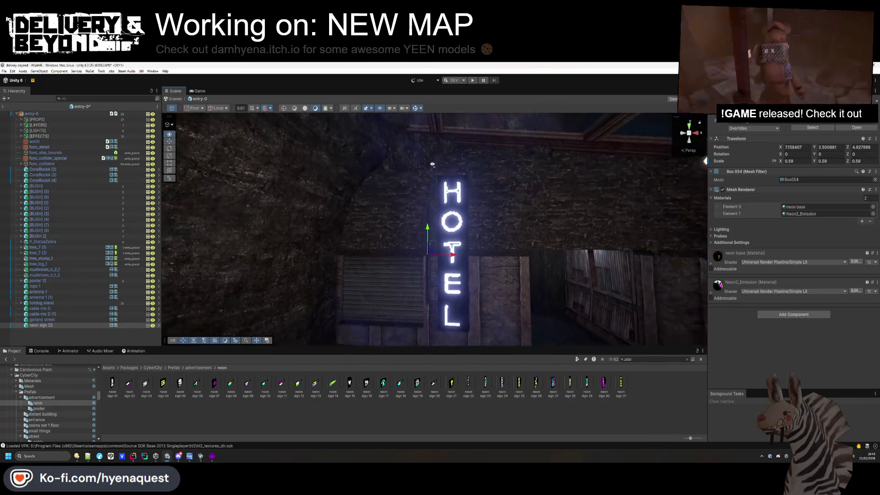
click(438, 338)
mouse_move(438, 337)
mouse_down()
mouse_move(438, 367)
mouse_move(482, 257)
mouse_up()
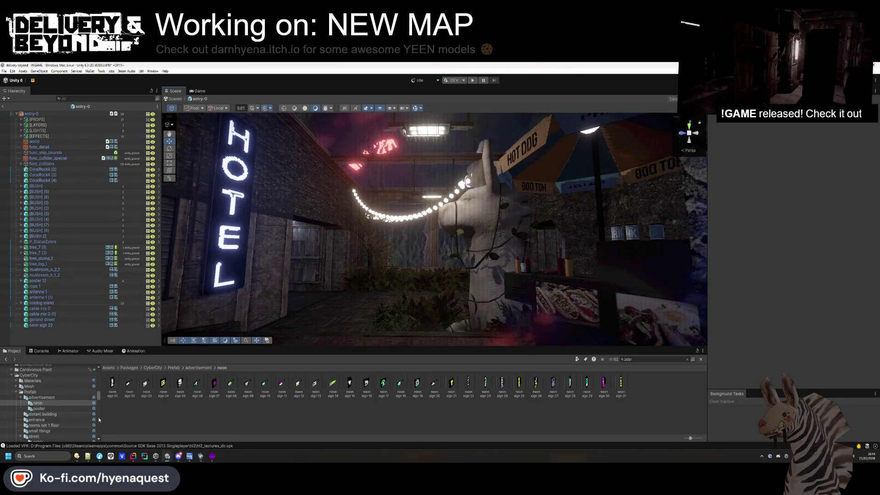
Place pipe_bx_1 from Modular Structures and scale it uniformly to 1.41
scroll(52, 421, down, 15)
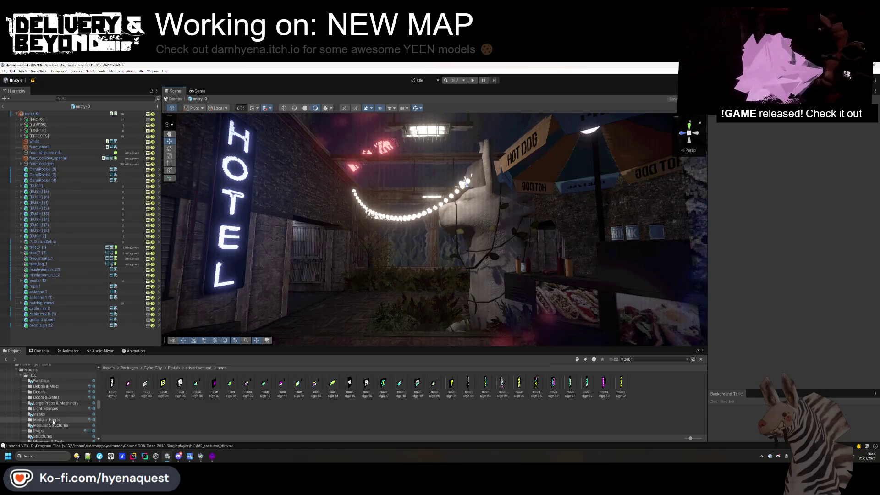
scroll(53, 422, down, 2)
click(50, 404)
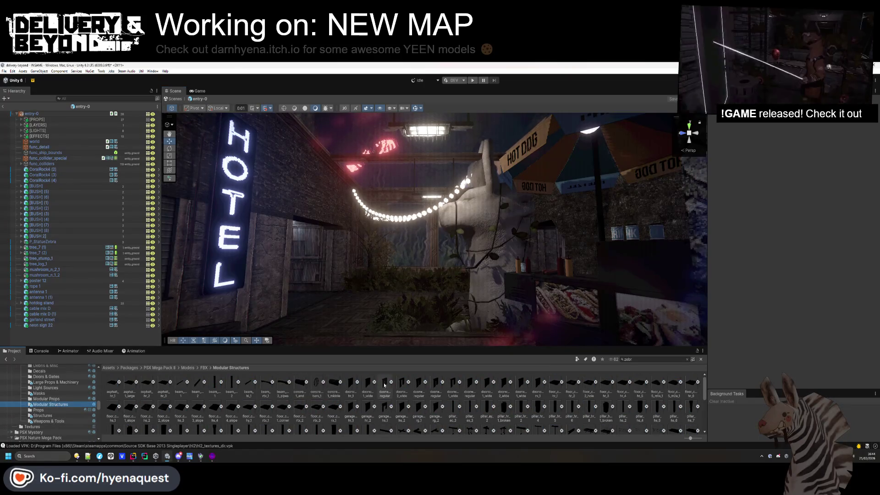
scroll(413, 394, down, 2)
mouse_move(397, 393)
mouse_down()
mouse_move(298, 169)
mouse_move(273, 168)
mouse_up()
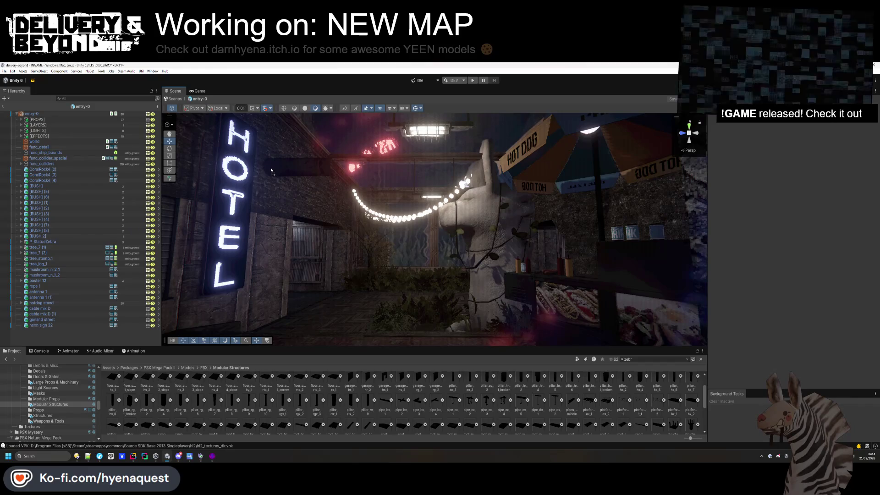
click(774, 160)
click(798, 161)
text(1.41)
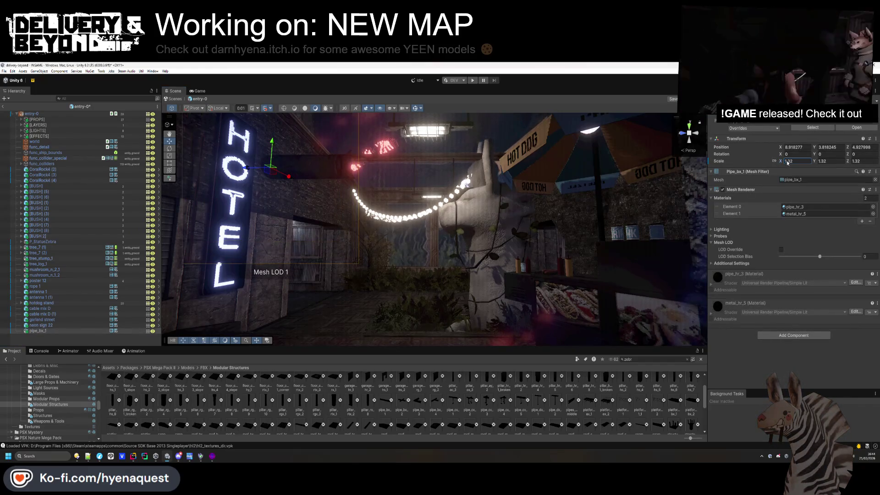
Position the pipe along Z and X against the upper cave wall
drag(248, 170, 367, 171)
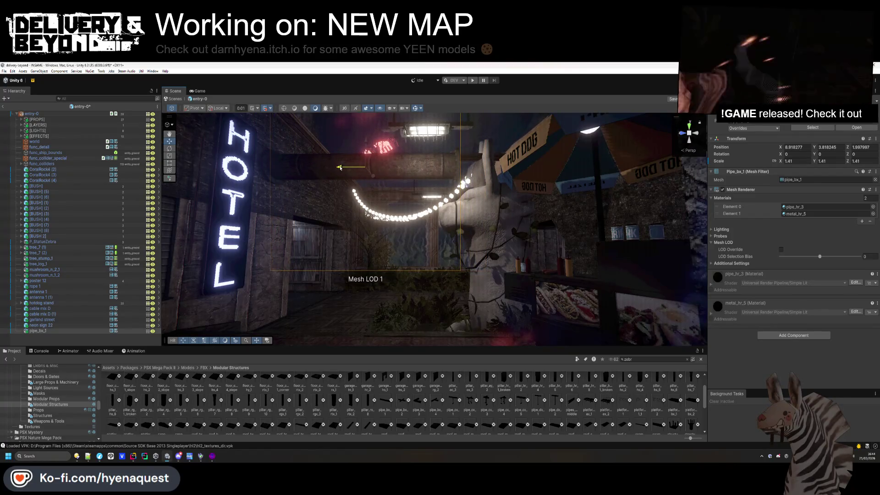
drag(335, 168, 338, 167)
key(f)
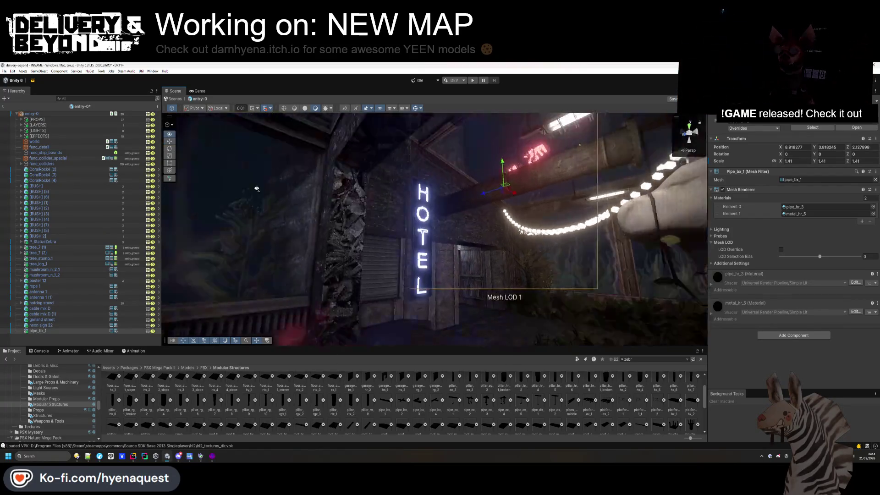
mouse_move(533, 213)
mouse_down()
mouse_move(413, 220)
mouse_move(361, 254)
mouse_move(390, 179)
mouse_move(652, 314)
mouse_move(495, 193)
mouse_move(478, 163)
mouse_move(461, 159)
mouse_move(478, 191)
mouse_move(402, 202)
mouse_up()
Duplicate the pipe and shorten the copy to a Z scale of 0.96
key(ctrl+d)
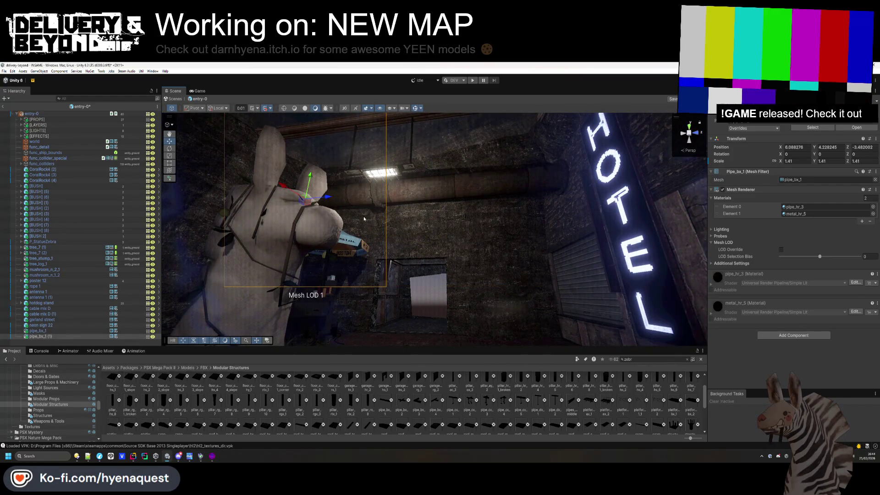
key(f)
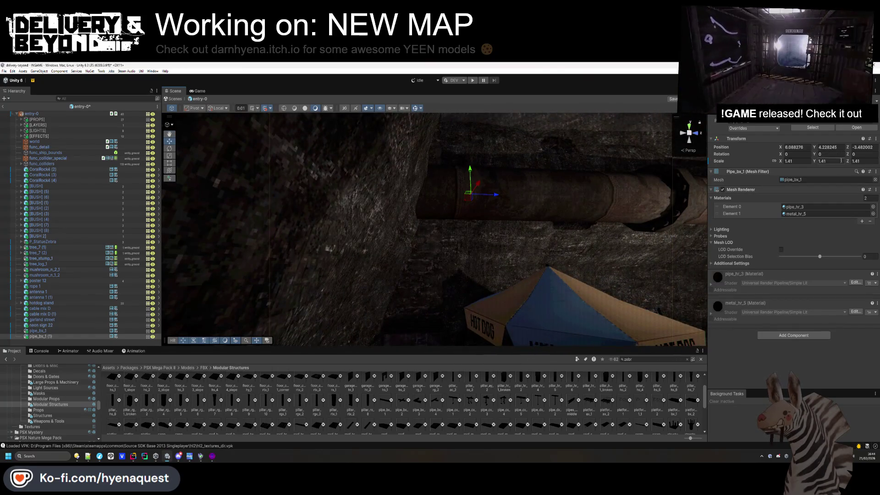
mouse_move(848, 162)
mouse_down()
mouse_move(528, 198)
mouse_move(559, 205)
mouse_up()
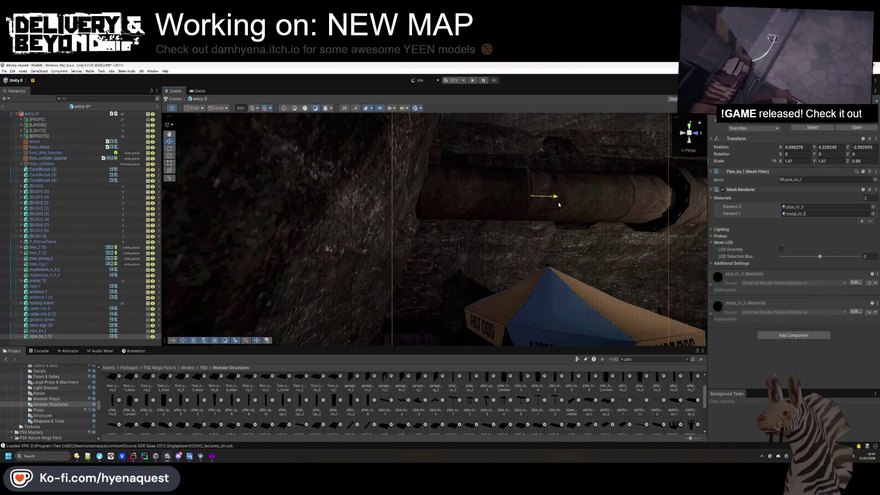
mouse_move(376, 265)
mouse_down()
mouse_move(466, 207)
mouse_move(428, 217)
mouse_up()
click(498, 173)
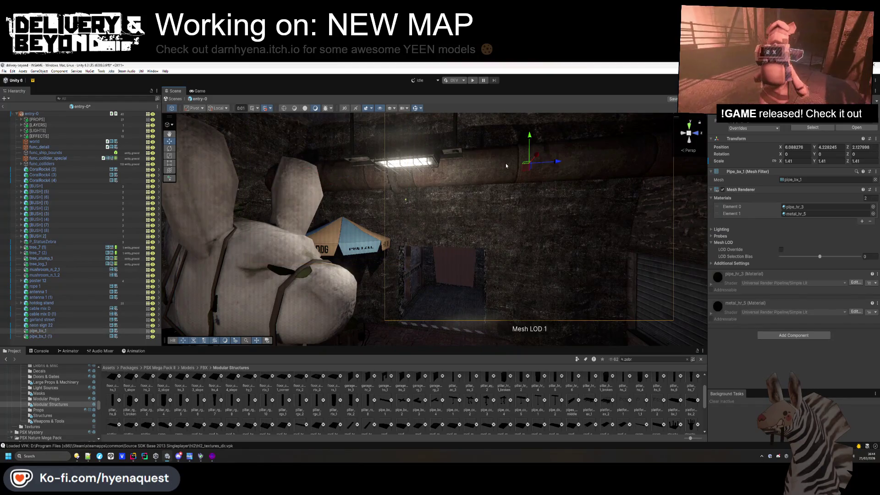
Add a Mesh Collider to pipe_bx_1 and put it on the entity_ground layer
click(794, 335)
text(cap)
click(794, 360)
click(839, 120)
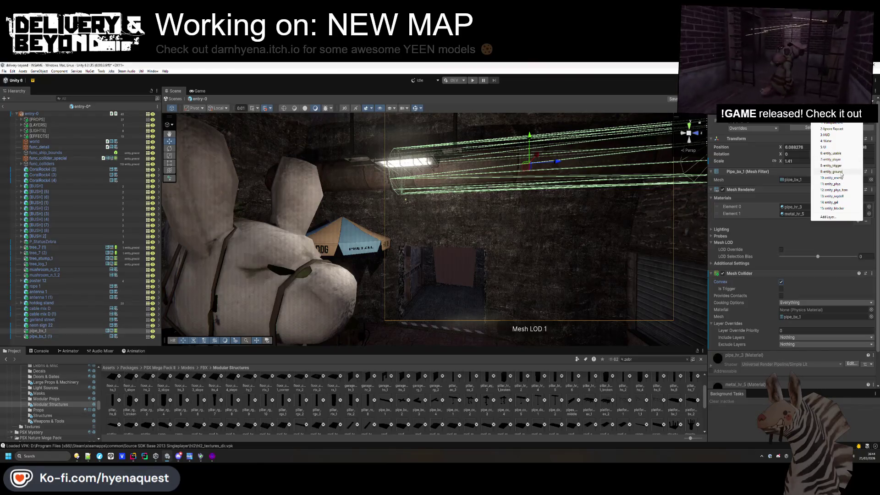
click(841, 172)
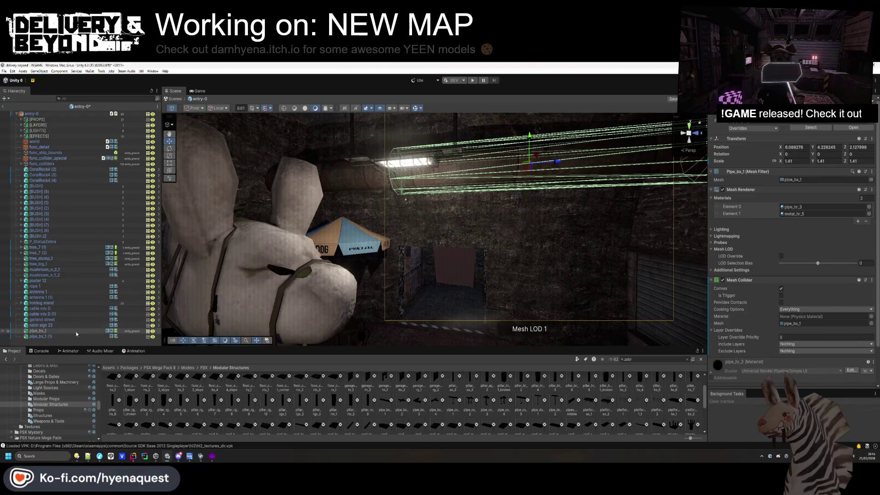
Put pipe_bx_1 (1) on entity_ground and give it a non-convex Mesh Collider
click(140, 338)
click(840, 120)
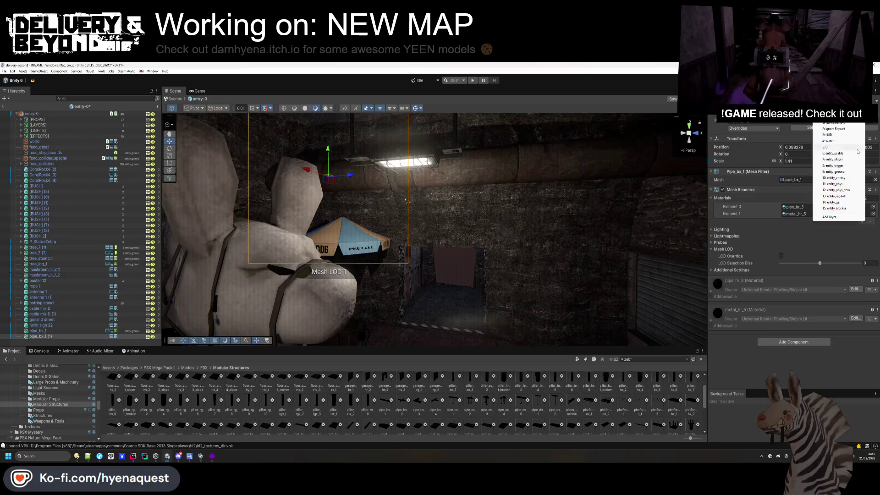
click(835, 171)
click(794, 342)
click(792, 361)
click(781, 289)
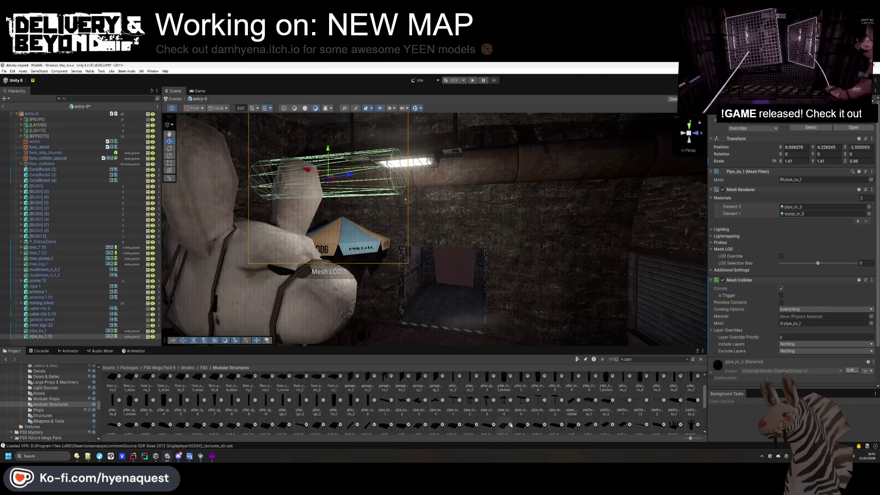
click(782, 289)
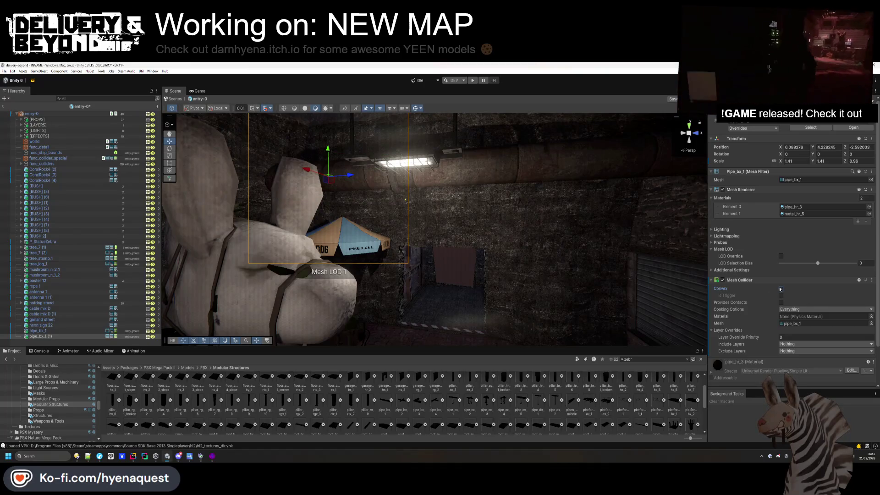
Expand the hotdog stand in the Hierarchy and set its body's layer to entity_ground
click(49, 332)
click(781, 289)
click(41, 325)
shift+click(67, 310)
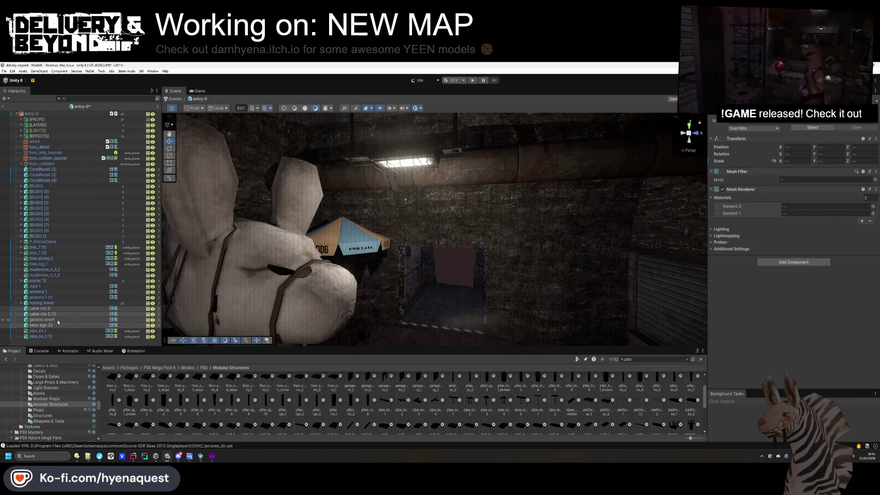
click(37, 303)
click(21, 303)
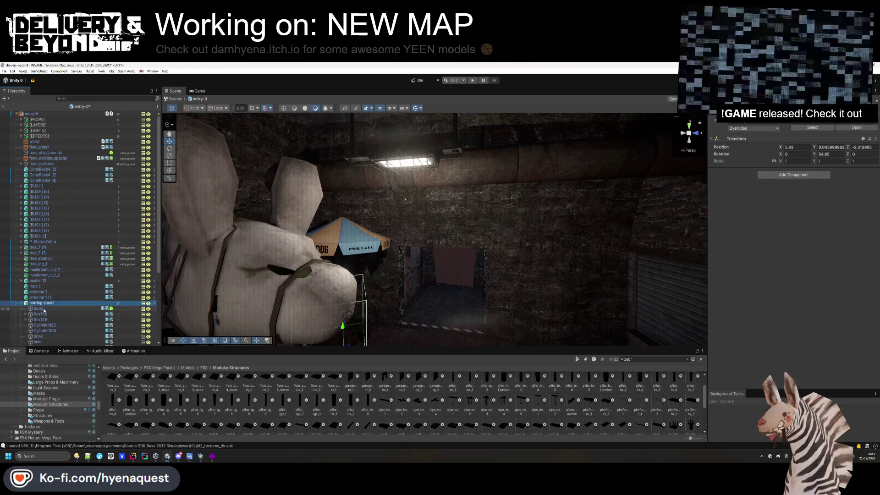
click(38, 309)
click(839, 111)
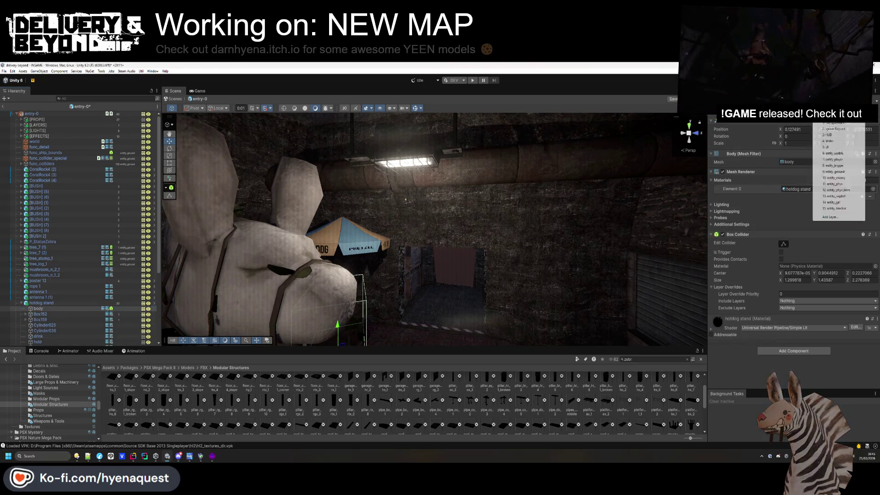
click(845, 172)
Delete the stand's spare drinks, mustard, ketchup and sausages
scroll(59, 316, down, 5)
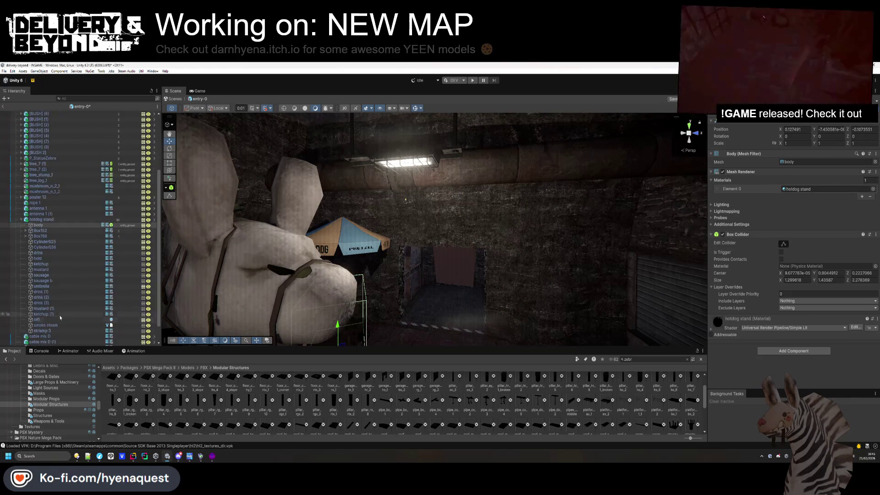
click(59, 253)
shift+click(55, 281)
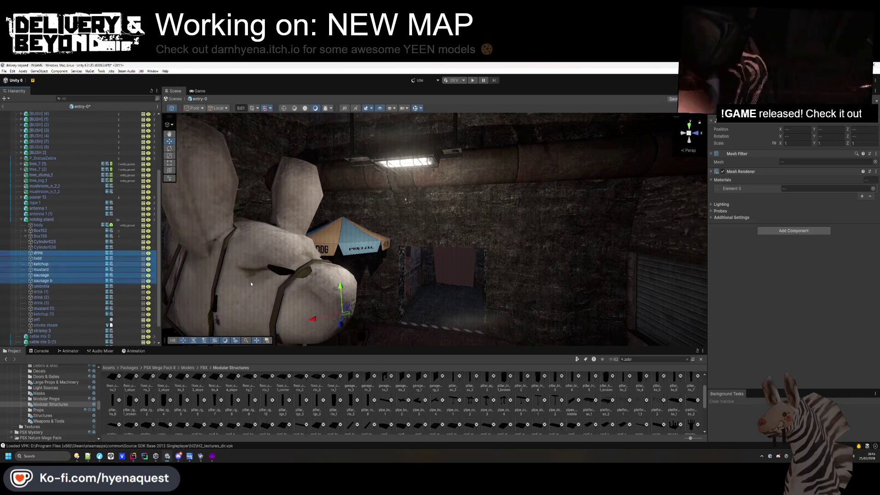
key(f)
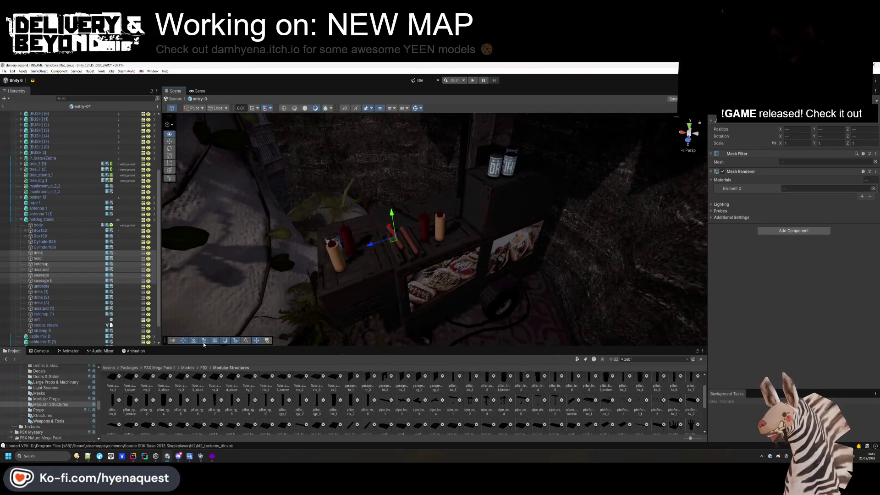
key(Delete)
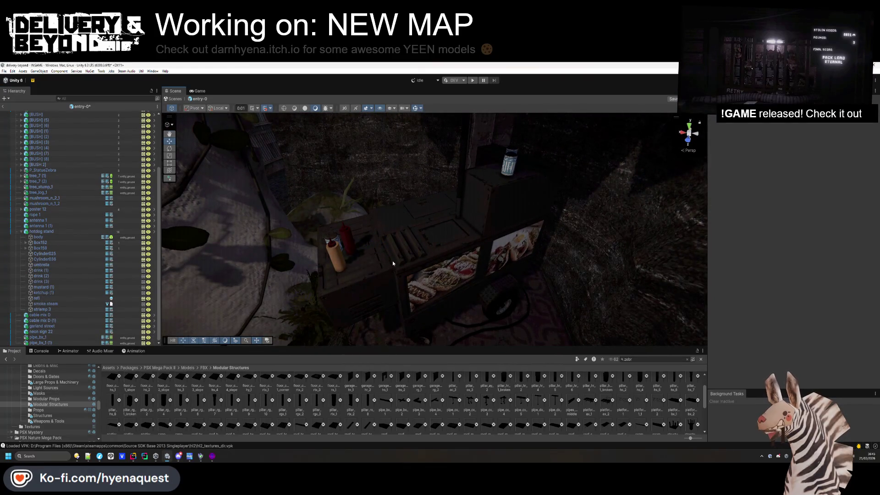
drag(393, 263, 400, 256)
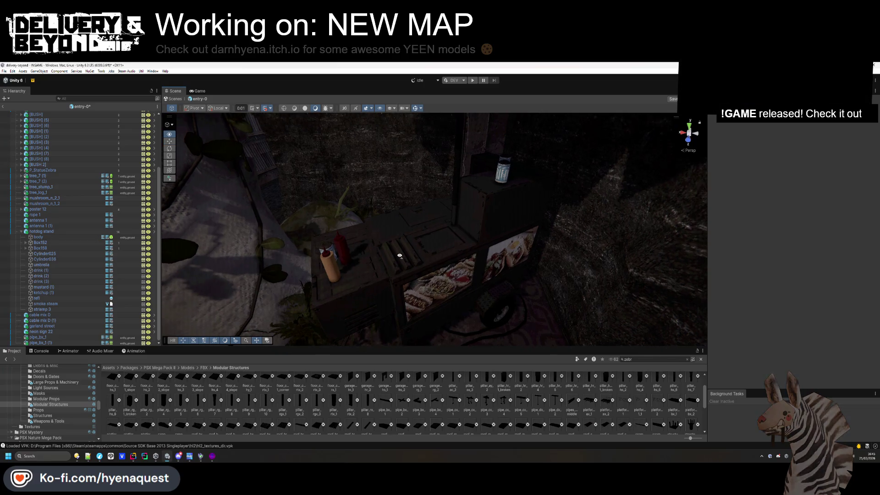
click(59, 270)
shift+click(47, 293)
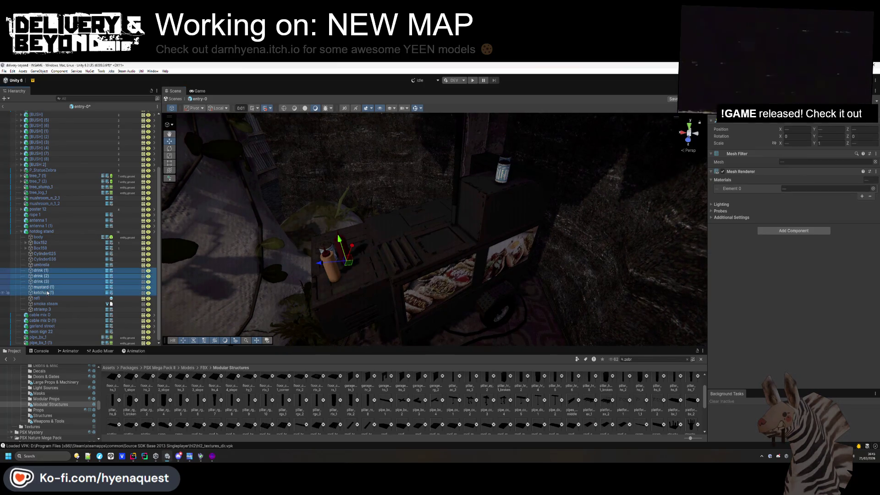
key(Delete)
Delete the hot dog umbrella from the stand
mouse_move(331, 274)
mouse_down()
mouse_move(403, 262)
mouse_move(403, 189)
mouse_move(412, 234)
mouse_up()
click(48, 293)
key(Delete)
mouse_move(385, 304)
mouse_down()
mouse_move(408, 309)
mouse_move(392, 328)
mouse_up()
key(ctrl+z)
key(ctrl+z)
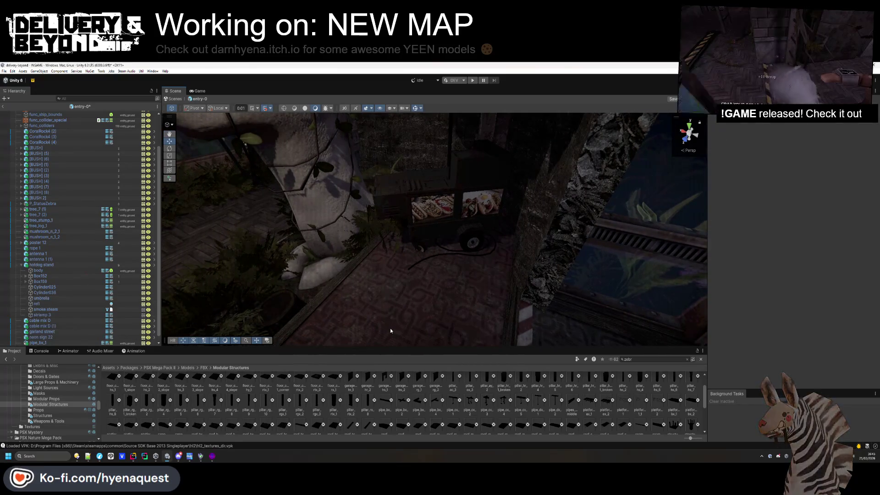
key(ctrl+y)
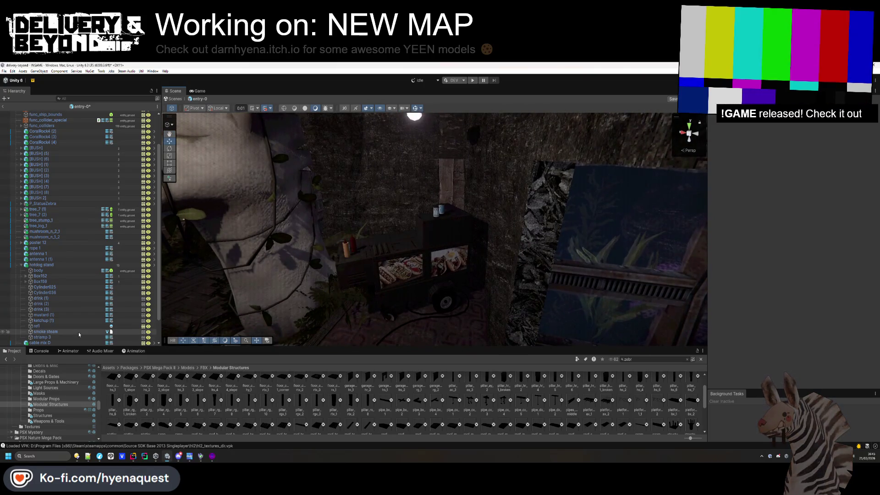
Delete the smoke steam and the lamp object below it
click(78, 332)
key(Delete)
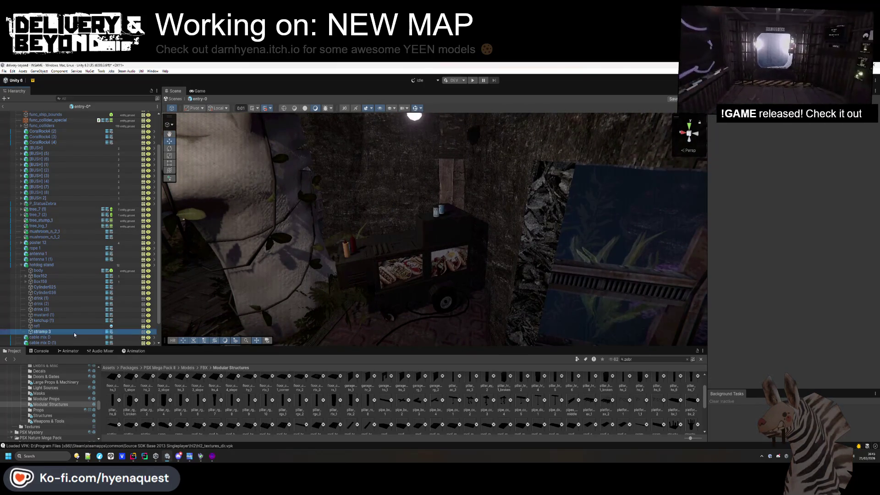
key(Delete)
drag(425, 245, 401, 275)
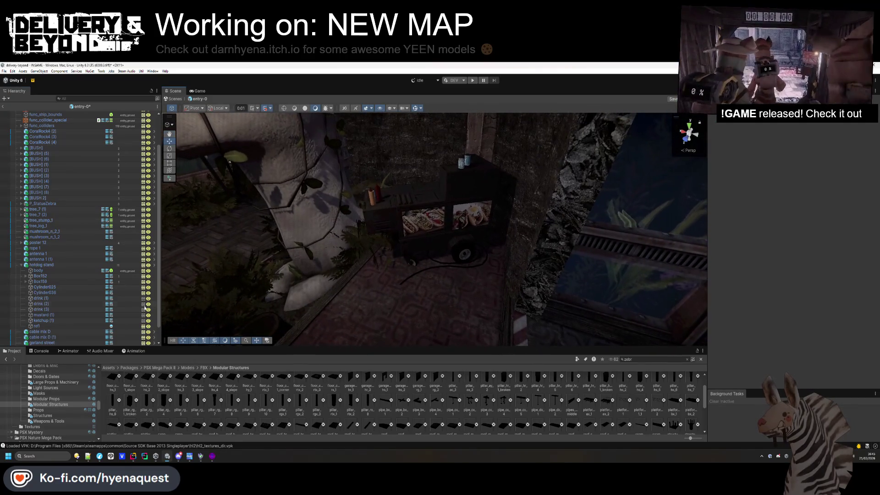
click(82, 298)
shift+click(76, 319)
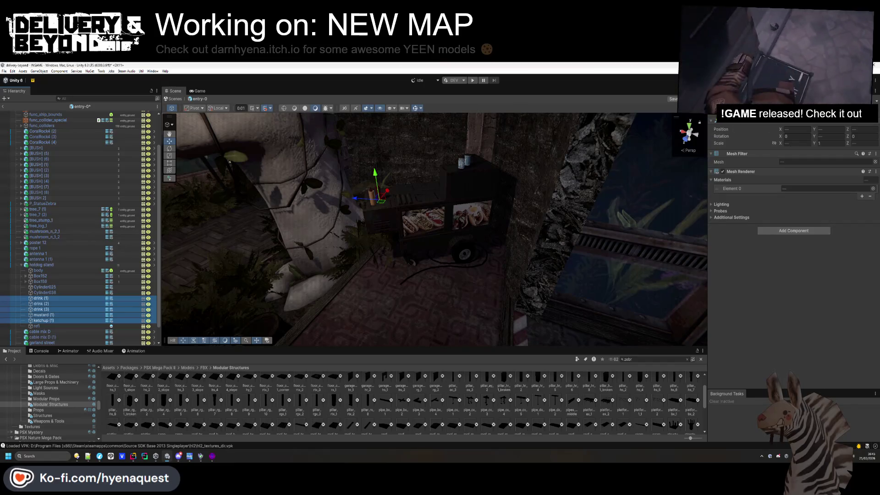
click(758, 151)
drag(442, 225, 337, 163)
scroll(336, 164, up, 10)
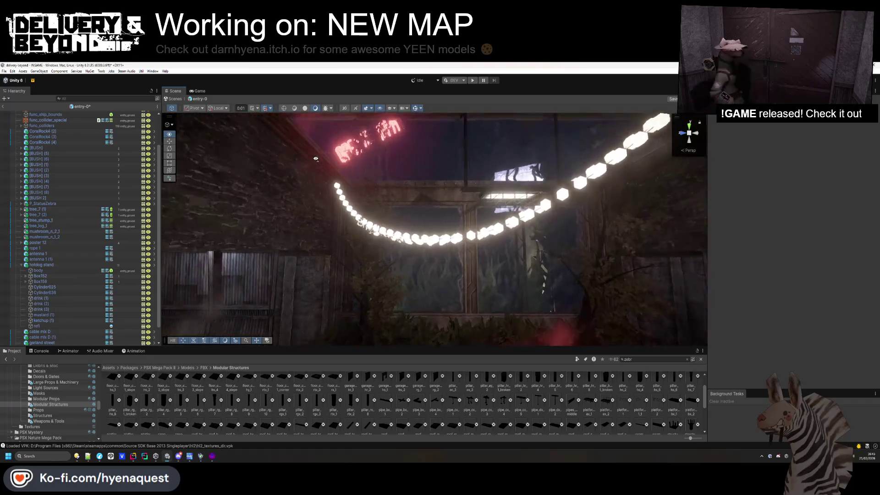
Select platform_b_handrail_1 and nudge it slightly along X and Z
mouse_move(595, 330)
mouse_down()
mouse_move(603, 197)
mouse_move(459, 275)
mouse_up()
drag(418, 304, 359, 299)
click(320, 297)
key(f)
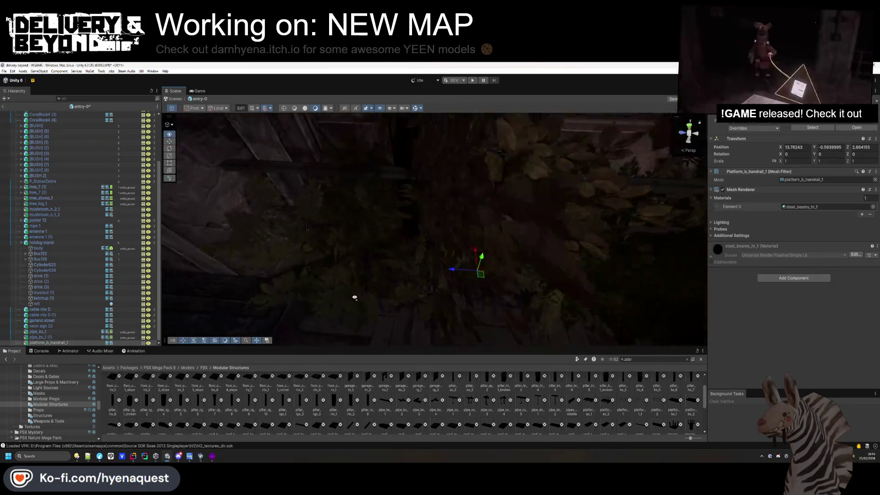
drag(546, 234, 536, 231)
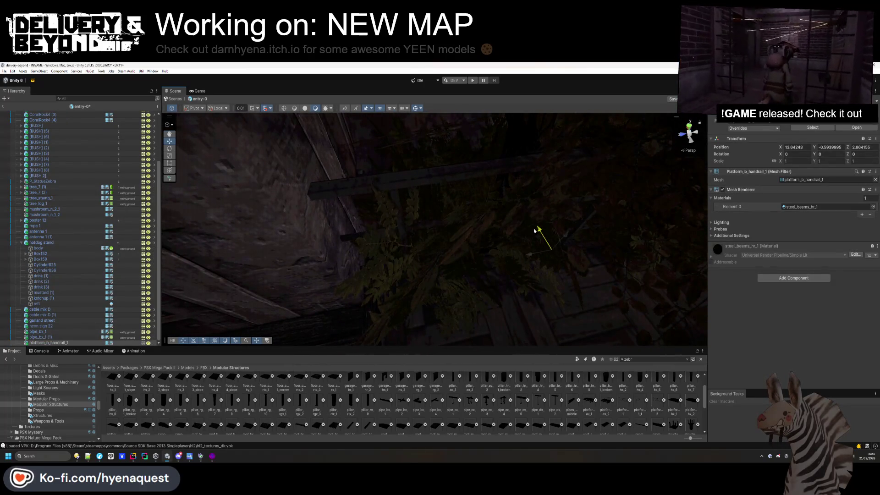
mouse_move(501, 261)
mouse_down()
mouse_move(505, 287)
mouse_move(526, 273)
mouse_move(540, 193)
mouse_move(535, 199)
mouse_up()
Make two duplicates of the handrail
key(ctrl+d)
mouse_move(458, 220)
mouse_down()
mouse_move(362, 269)
mouse_move(507, 272)
mouse_move(488, 275)
mouse_up()
key(ctrl+d)
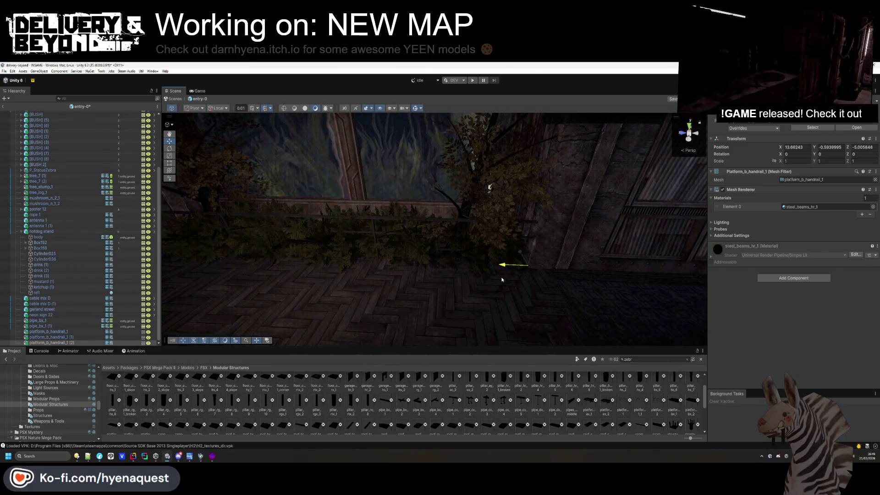
mouse_move(442, 283)
mouse_down()
mouse_move(408, 262)
mouse_move(440, 250)
mouse_up()
Give the original handrail a Box Collider stretched along its length, remove the copies, and lower it
click(75, 334)
click(780, 278)
text(box)
key(Return)
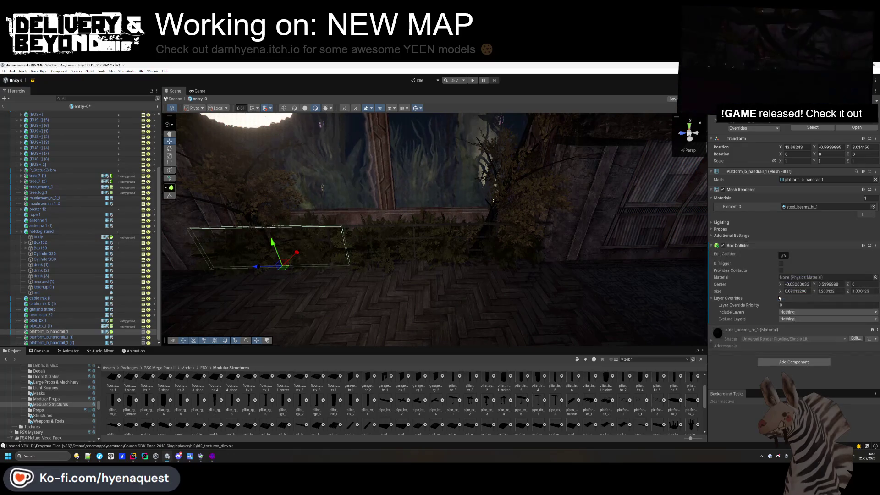
drag(353, 247, 558, 248)
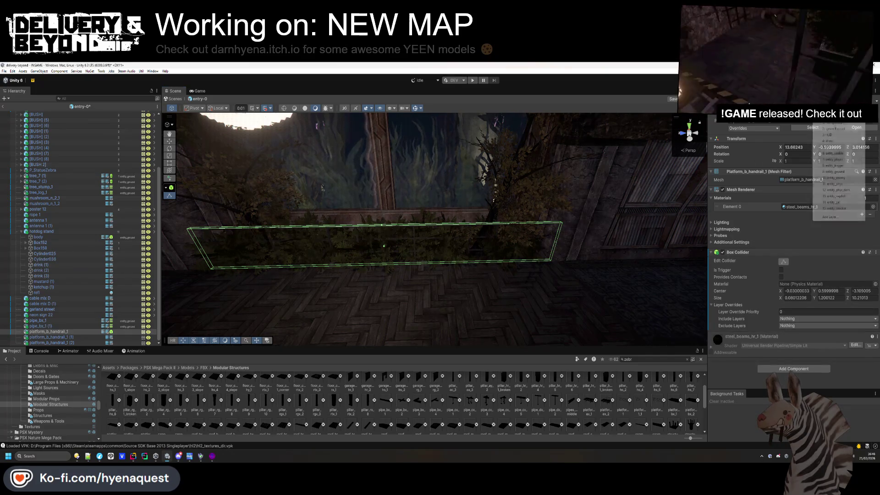
key(ctrl+z)
key(ctrl+z)
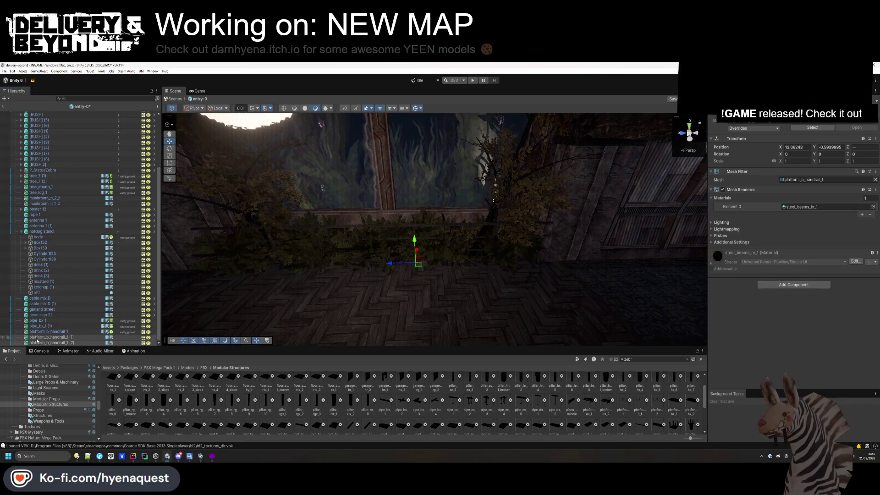
key(ctrl+z)
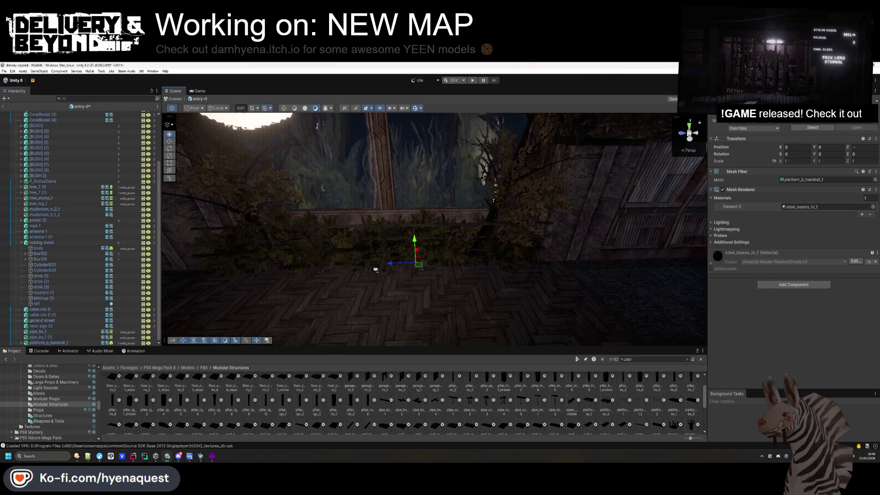
key(ctrl+y)
key(ctrl+y)
mouse_move(310, 254)
mouse_down()
mouse_move(309, 261)
mouse_move(583, 414)
mouse_up()
click(412, 257)
Place a pipes_hr_5_middle pipe on the wall, turned 180°, and lower it into position
mouse_move(413, 257)
mouse_down()
mouse_move(403, 247)
mouse_move(412, 256)
mouse_up()
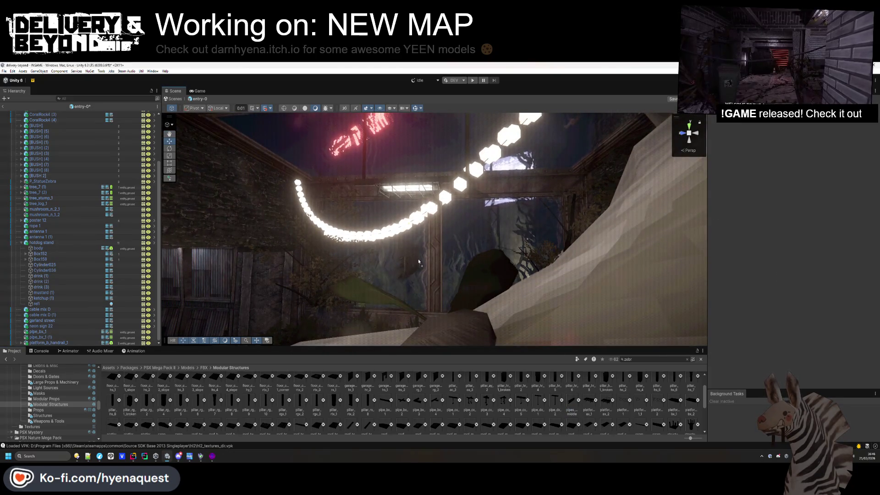
drag(255, 197, 255, 197)
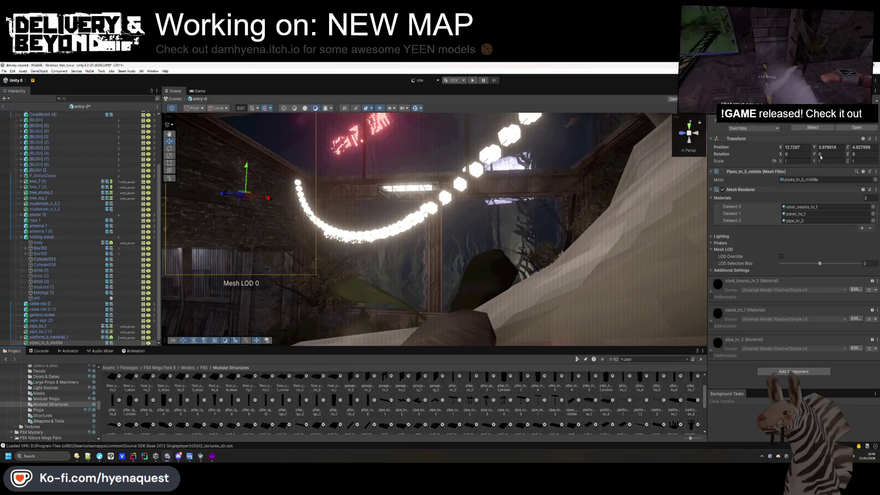
text(180)
drag(635, 158, 168, 148)
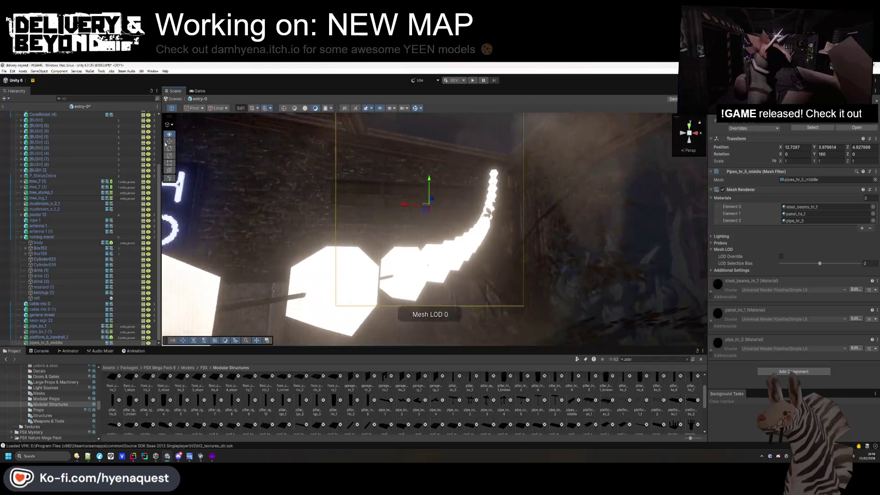
mouse_move(387, 202)
mouse_down()
mouse_move(379, 203)
mouse_move(409, 214)
mouse_up()
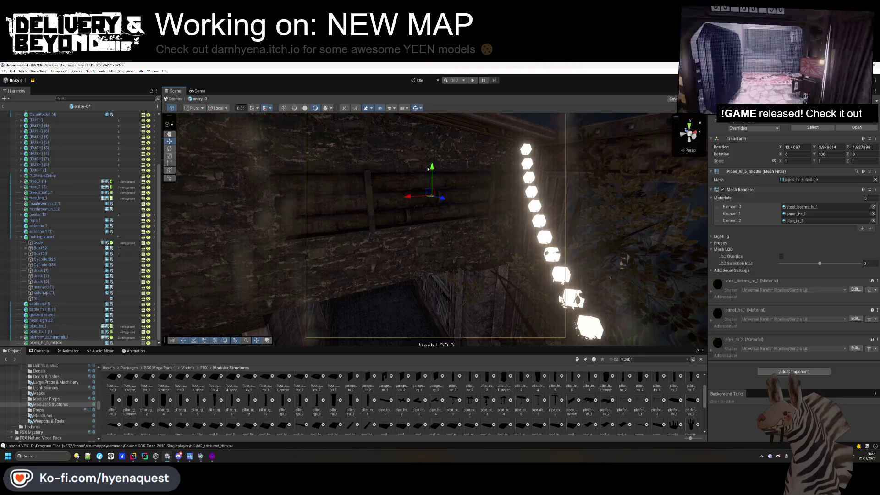
mouse_move(432, 169)
mouse_down()
mouse_move(429, 212)
mouse_move(385, 220)
mouse_move(396, 223)
mouse_move(384, 197)
mouse_move(320, 208)
mouse_move(347, 212)
mouse_up()
mouse_move(346, 212)
mouse_down()
mouse_move(357, 222)
mouse_move(276, 196)
mouse_move(317, 198)
mouse_up()
Make two copies of the pipe and slide them along the wall
key(f)
key(ctrl+d)
mouse_move(397, 234)
mouse_down()
mouse_move(429, 234)
mouse_move(410, 223)
mouse_move(260, 234)
mouse_up()
key(ctrl+d)
key(f)
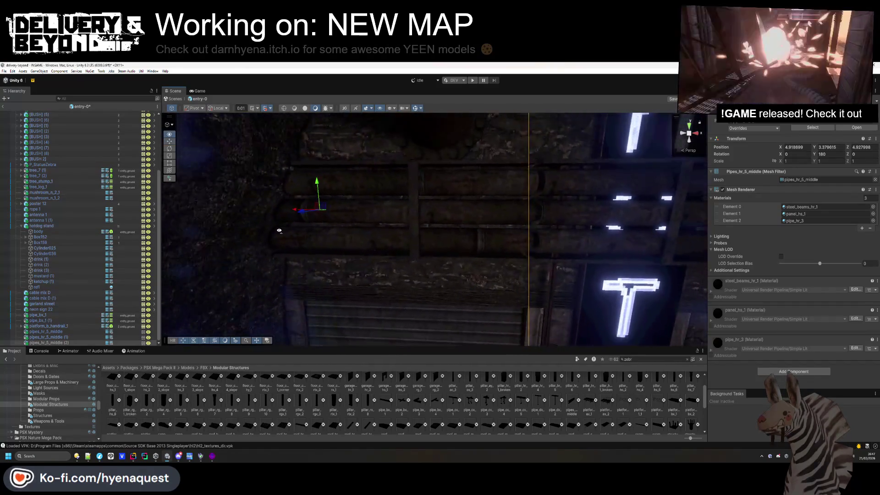
mouse_move(341, 223)
mouse_down()
mouse_move(320, 236)
mouse_move(350, 173)
mouse_move(359, 216)
mouse_move(353, 197)
mouse_move(362, 197)
mouse_up()
mouse_move(504, 169)
mouse_down()
mouse_move(380, 197)
mouse_move(354, 167)
mouse_up()
Shorten a pipe to 0.59 X scale and move it right along the wall
scroll(353, 167, up, 3)
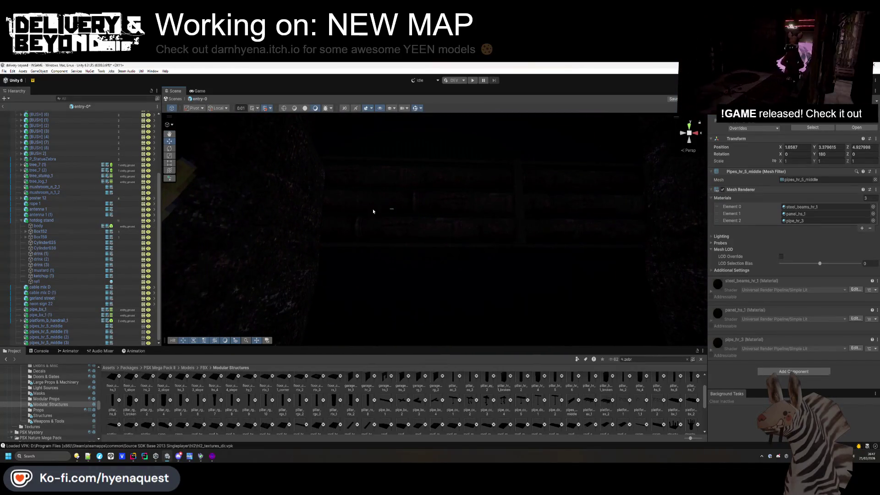
drag(361, 210, 390, 219)
mouse_move(570, 222)
mouse_down()
mouse_move(584, 232)
mouse_move(556, 252)
mouse_move(569, 233)
mouse_move(591, 228)
mouse_up()
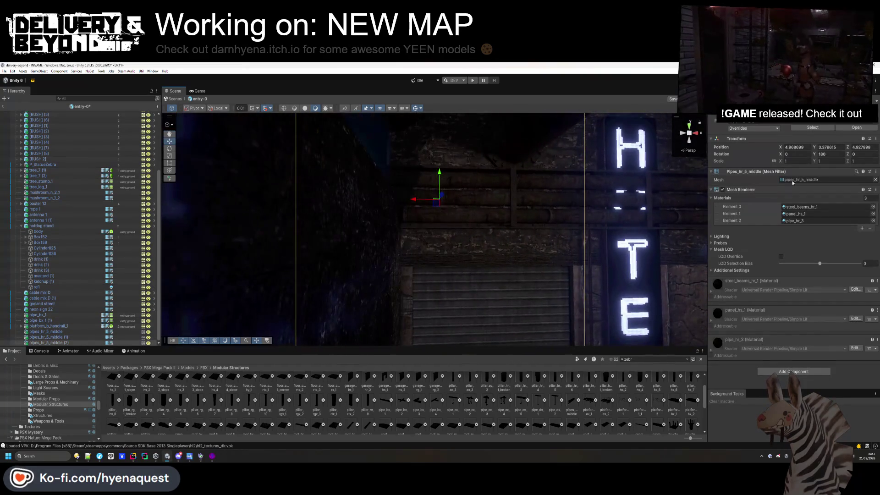
drag(845, 161, 846, 163)
key(ctrl+z)
drag(781, 163, 775, 162)
drag(415, 201, 469, 210)
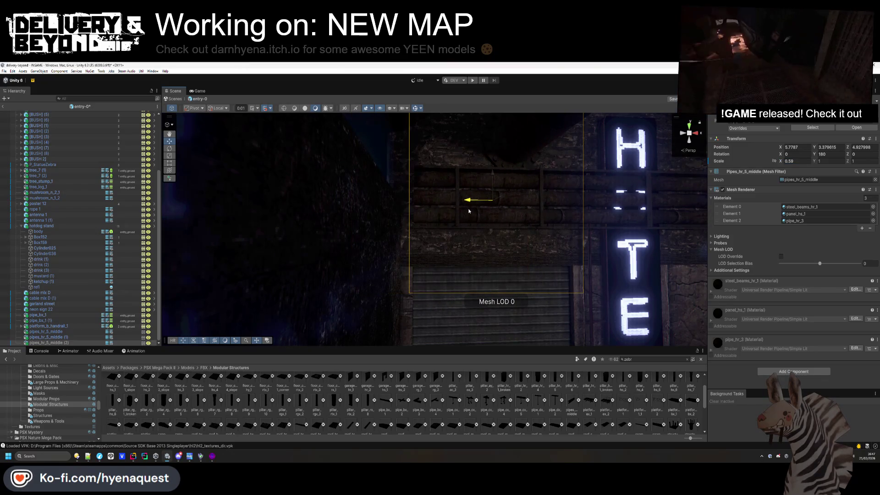
Widen the middle pipe piece from 0.59 to 0.61 X scale and nudge it along X
drag(516, 261, 473, 242)
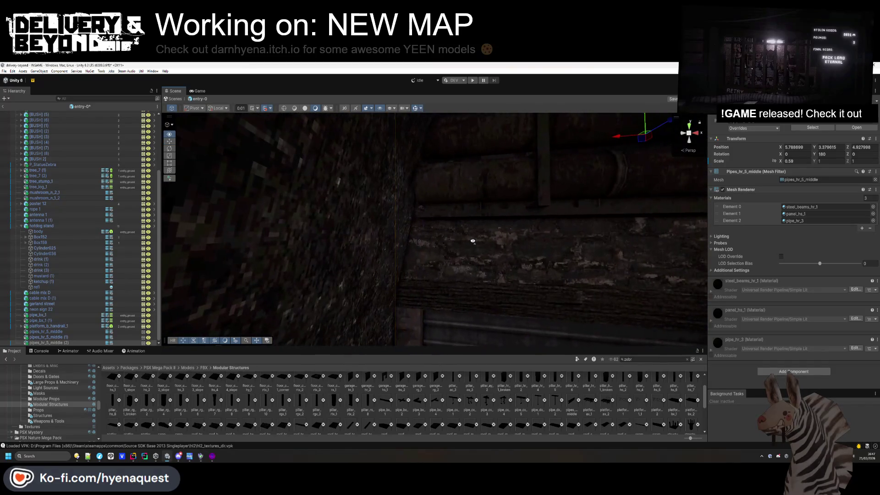
drag(783, 162, 785, 162)
drag(500, 225, 496, 223)
drag(466, 182, 465, 183)
double_click(41, 310)
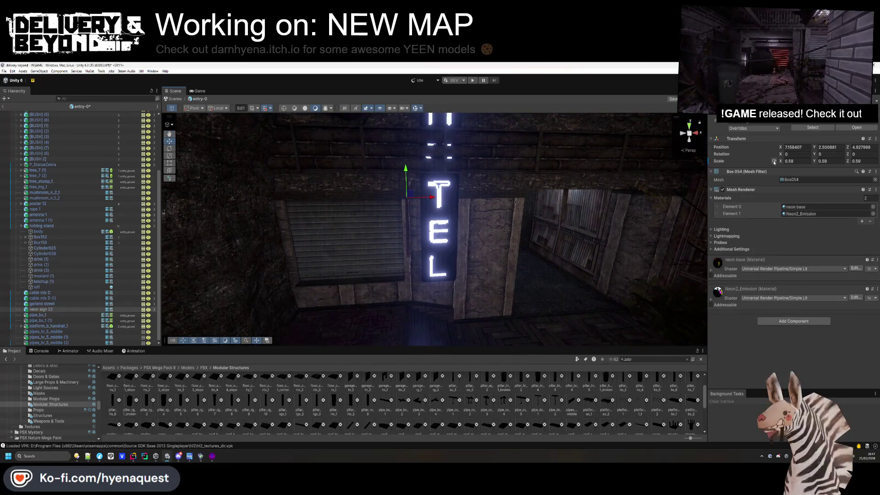
Shrink the HOTEL neon sign to 0.26 scale and slide it against the wall beside the shutter
drag(781, 162, 774, 164)
mouse_move(426, 199)
mouse_down()
mouse_move(298, 213)
mouse_move(276, 196)
mouse_up()
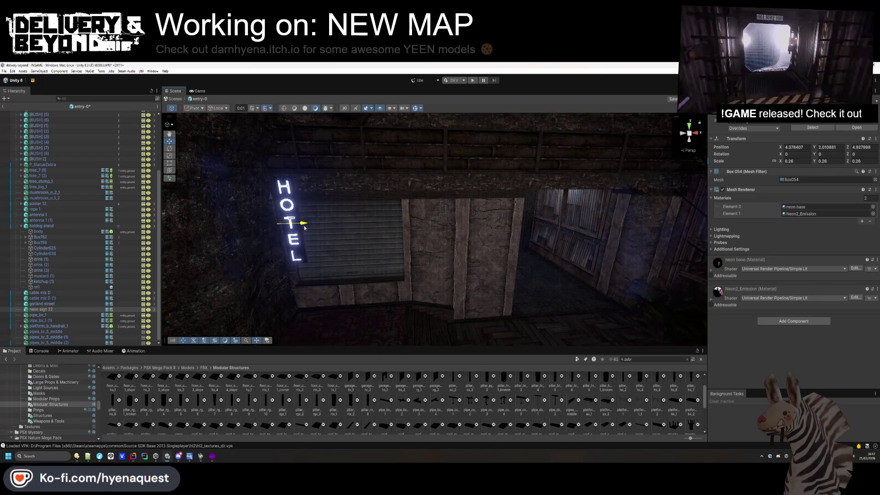
click(303, 188)
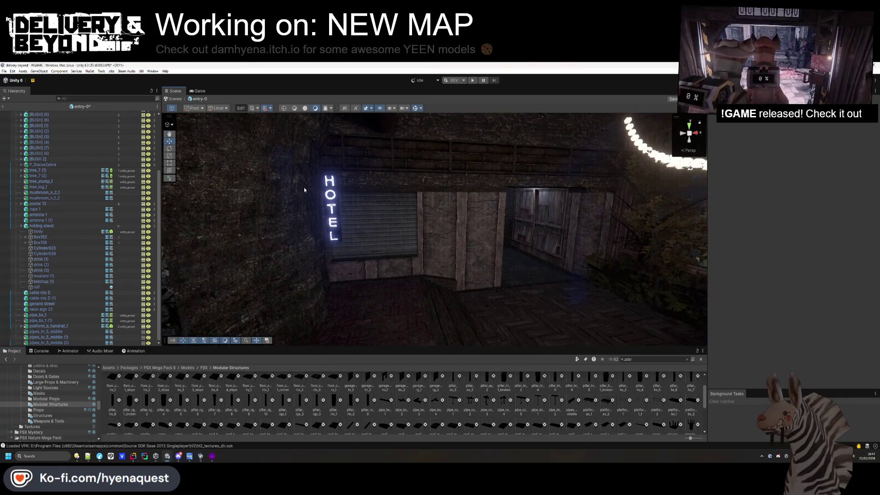
key(ctrl+z)
key(f)
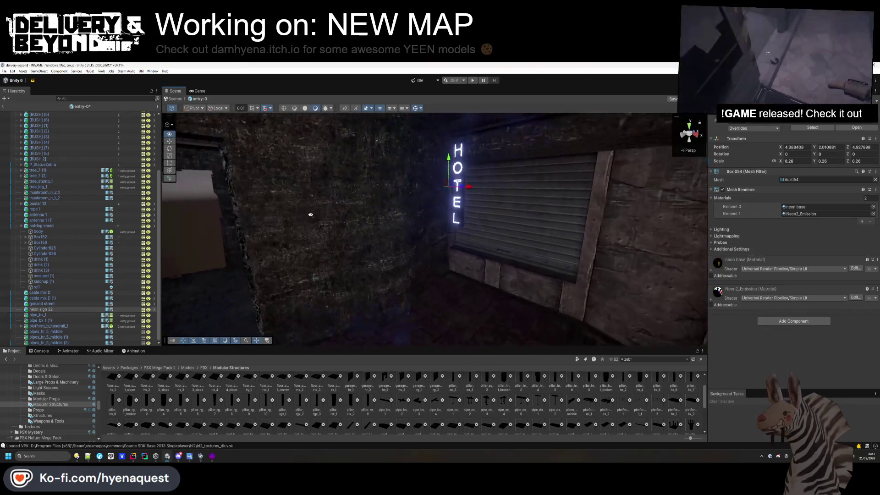
drag(454, 191, 400, 190)
drag(486, 248, 486, 247)
Give the HOTEL sign a Box Collider and put it on the entity_ground layer
click(384, 196)
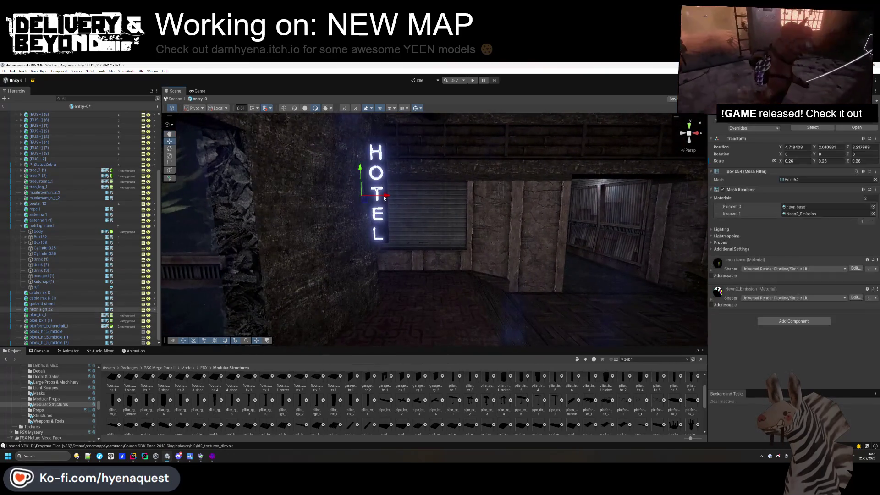
click(794, 321)
text(box)
click(782, 347)
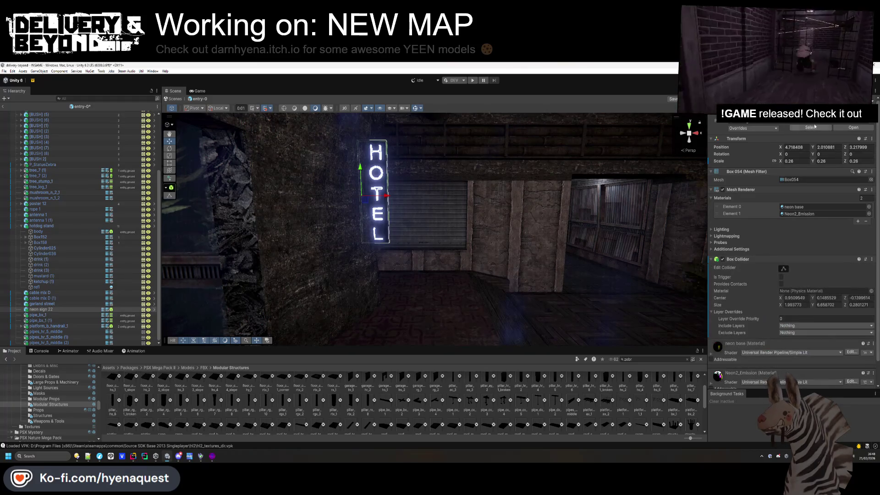
click(841, 123)
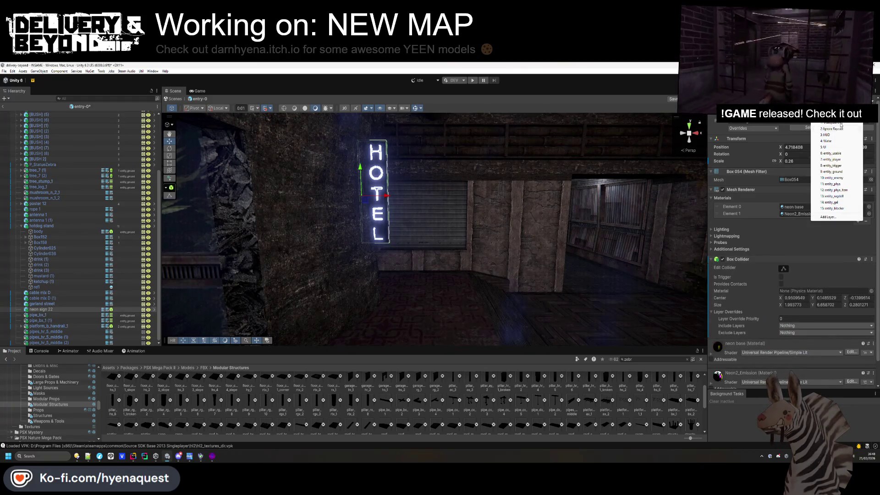
click(842, 171)
Collapse the hotdog stand group and drop a small roof piece into the scene
click(21, 226)
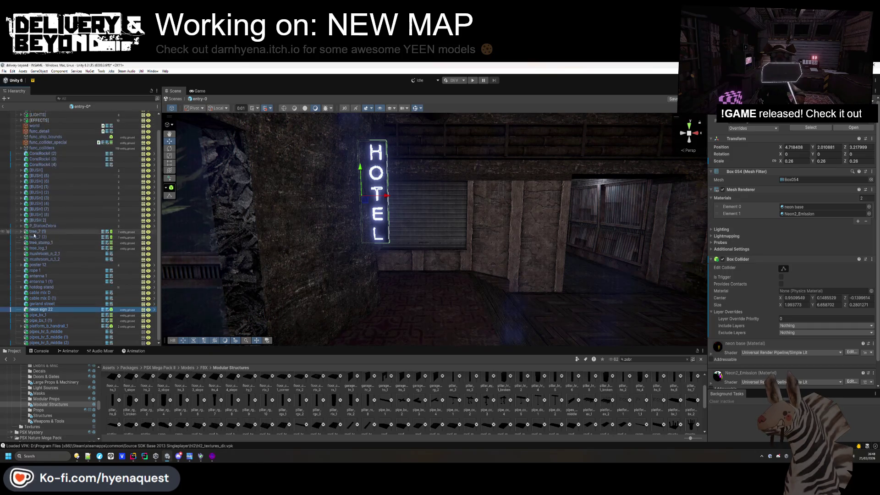
mouse_move(257, 280)
mouse_down()
mouse_move(334, 247)
mouse_move(403, 240)
mouse_move(393, 233)
mouse_up()
scroll(392, 233, up, 3)
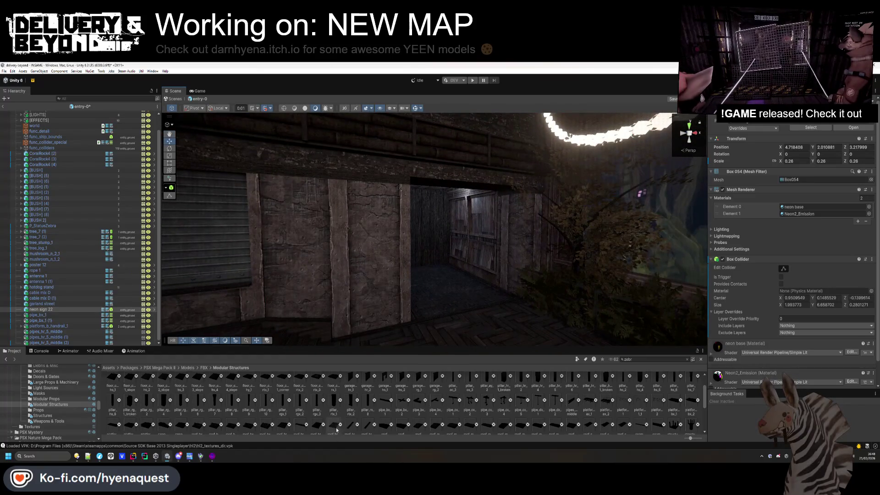
scroll(609, 432, down, 1)
drag(608, 432, 472, 192)
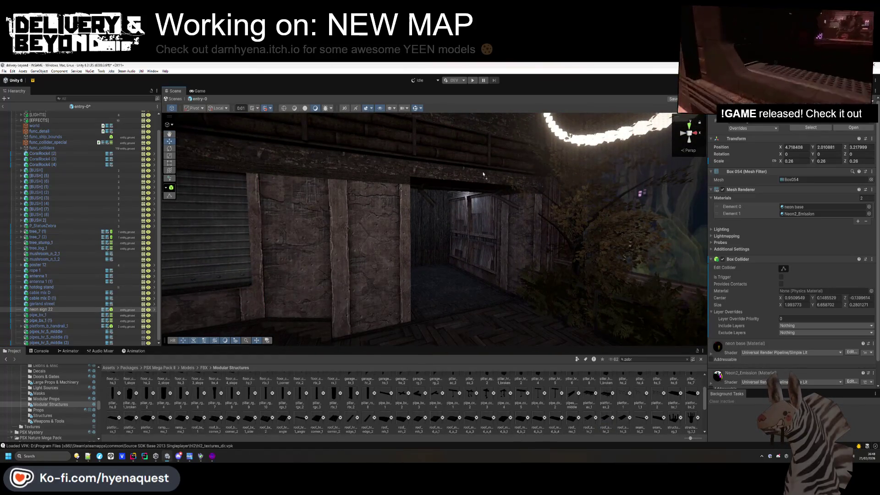
Rotate the small roof piece 180° on Y, then delete it
text(180)
key(Return)
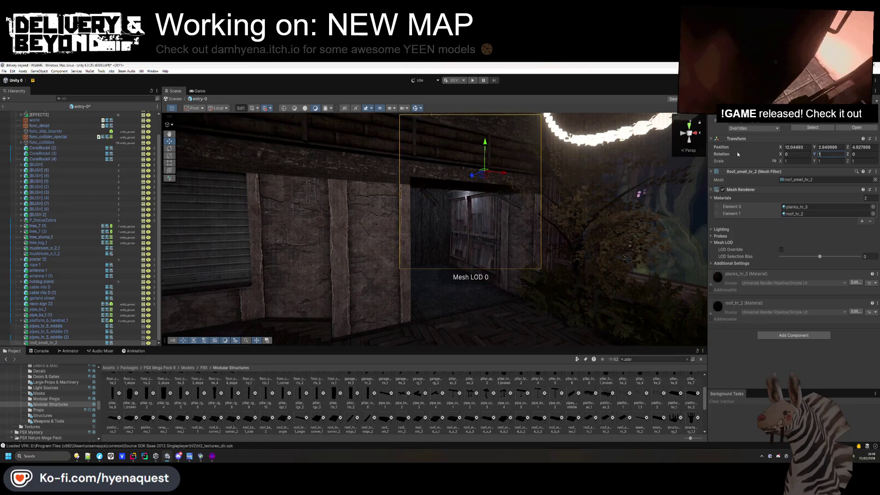
mouse_move(506, 185)
mouse_down()
mouse_move(515, 180)
mouse_move(508, 236)
mouse_up()
key(Delete)
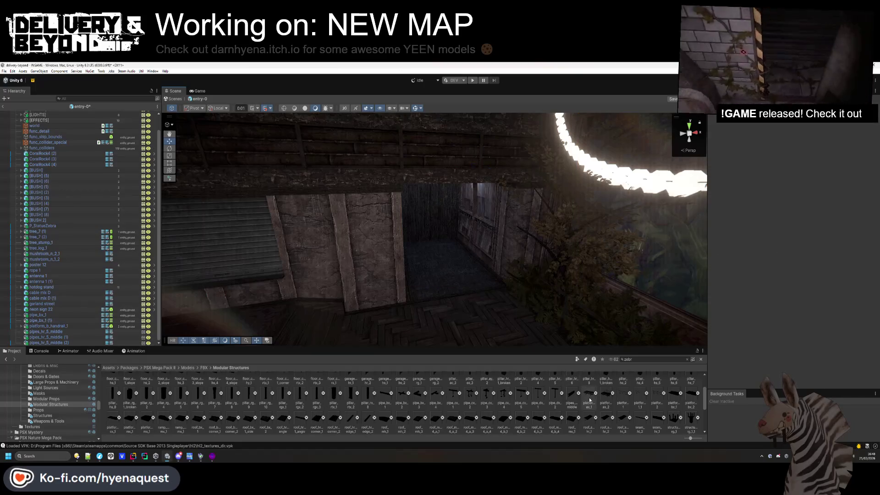
drag(590, 400, 368, 200)
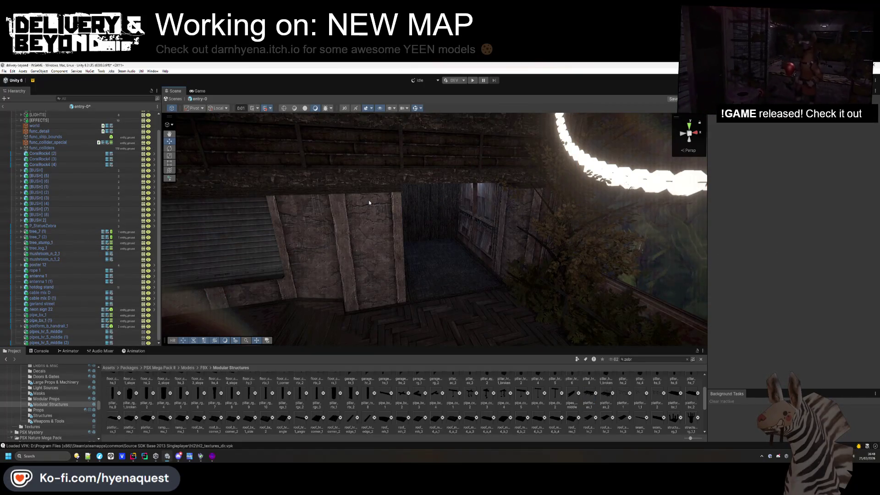
drag(412, 240, 505, 257)
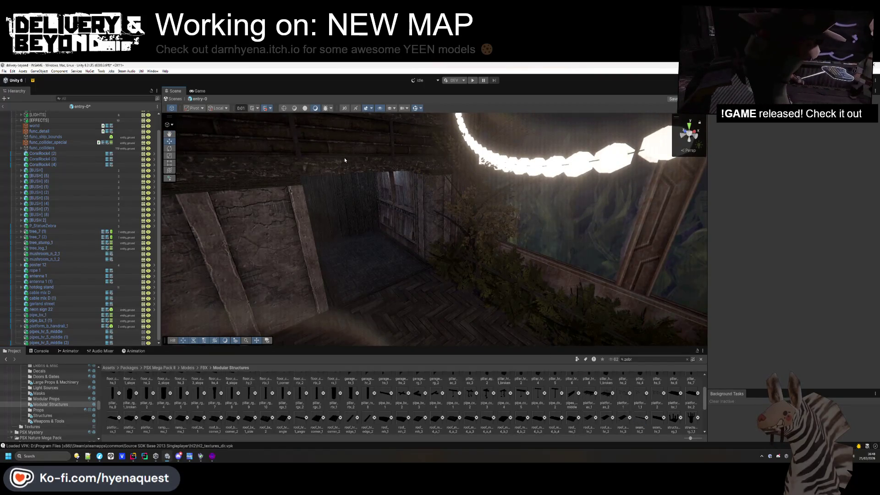
scroll(293, 397, down, 3)
scroll(293, 397, down, 2)
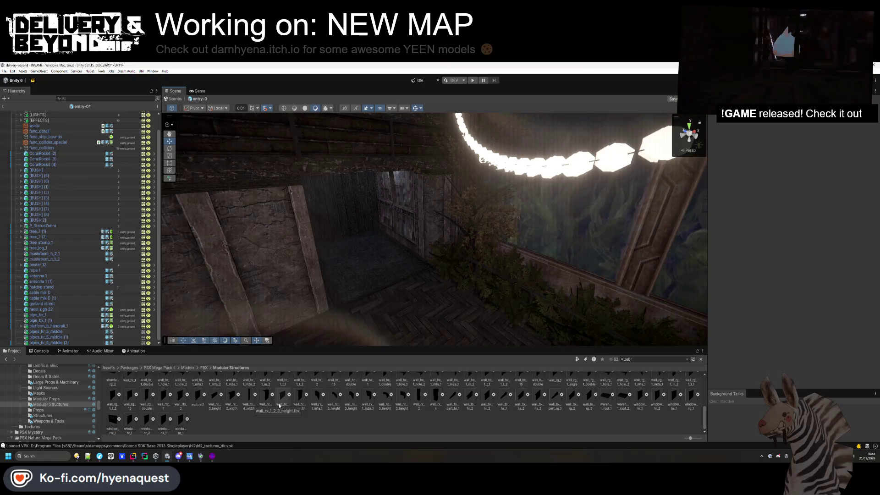
scroll(390, 408, up, 1)
scroll(406, 404, up, 2)
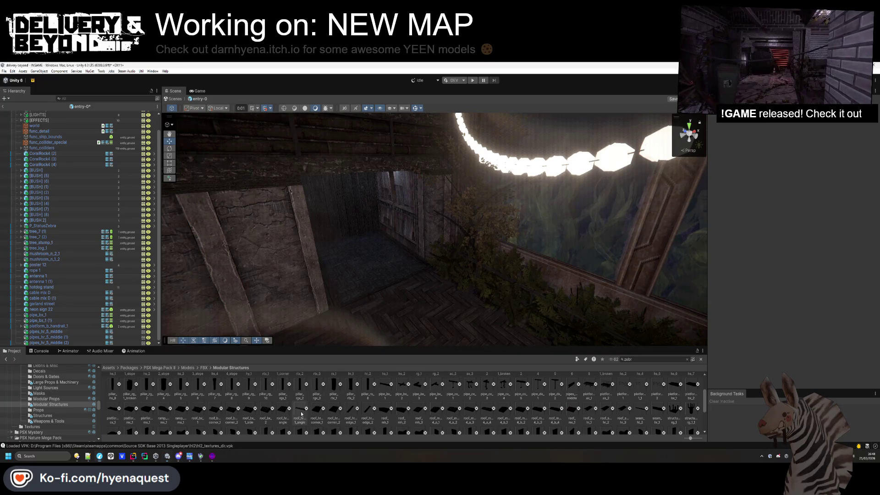
Place an angled corrugated roof piece above the passage at Y rotation 90 and shift it along X
drag(362, 170, 361, 167)
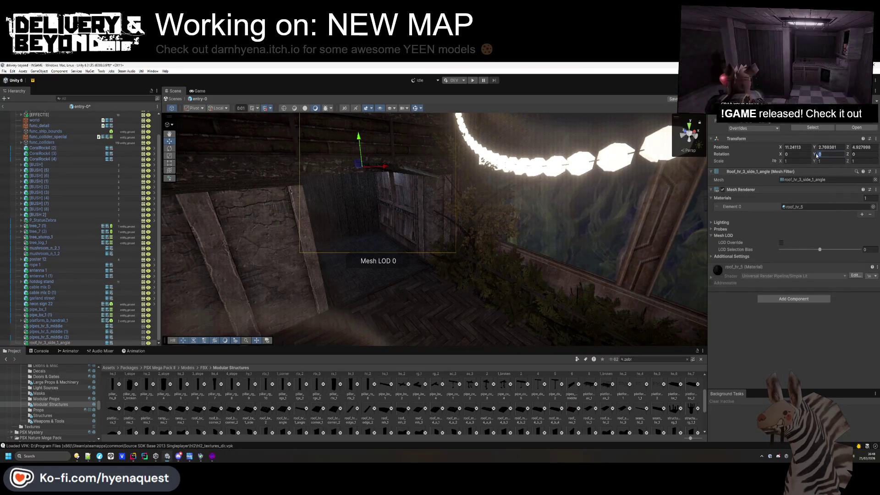
text(90)
key(Return)
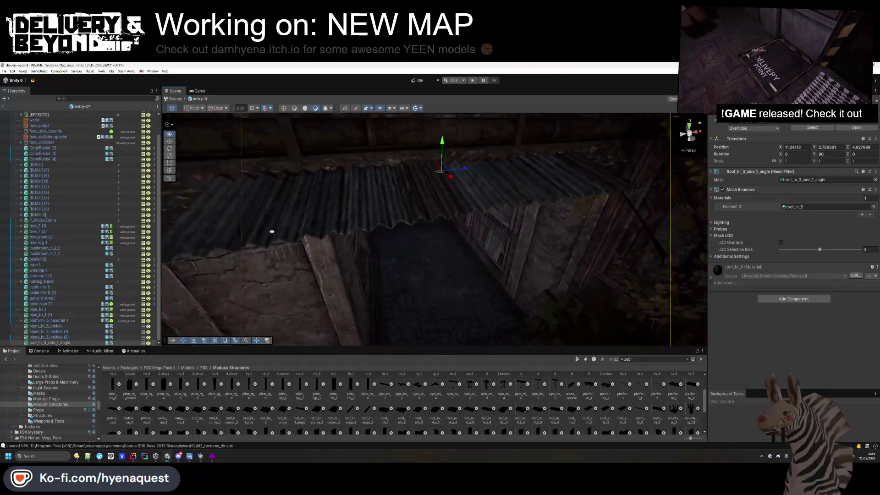
mouse_move(423, 196)
mouse_down()
mouse_move(463, 186)
mouse_move(466, 220)
mouse_move(466, 180)
mouse_up()
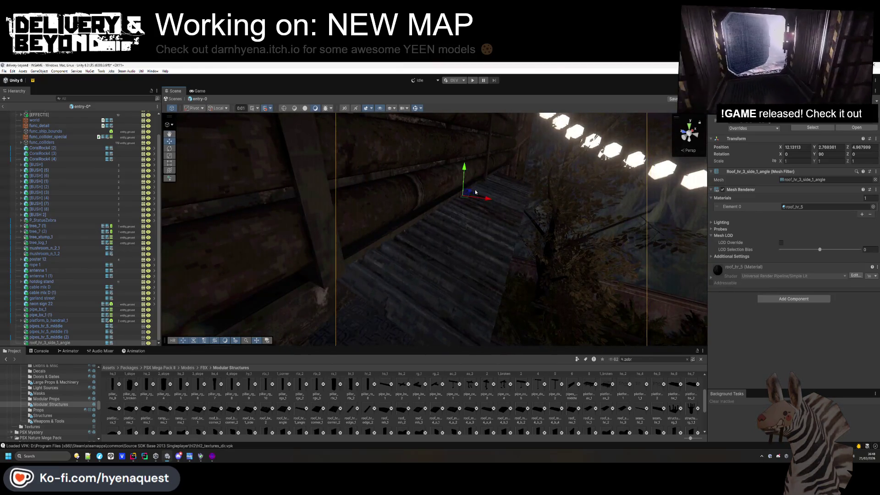
click(467, 178)
click(467, 178)
mouse_move(466, 179)
mouse_down()
mouse_move(368, 177)
mouse_move(526, 204)
mouse_up()
Duplicate the roof piece twice, sliding the copies along X to extend the roof
key(ctrl+d)
drag(597, 221, 266, 219)
key(ctrl+d)
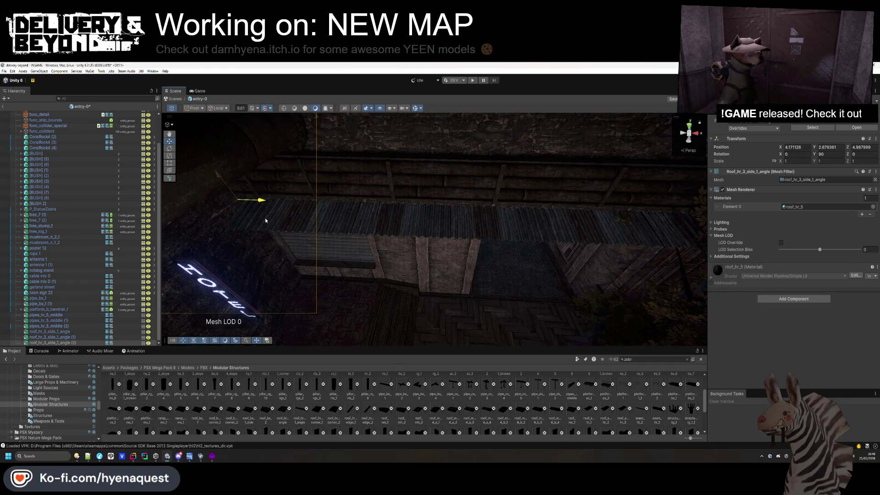
click(360, 401)
mouse_move(287, 308)
mouse_down()
mouse_move(517, 192)
mouse_move(544, 197)
mouse_up()
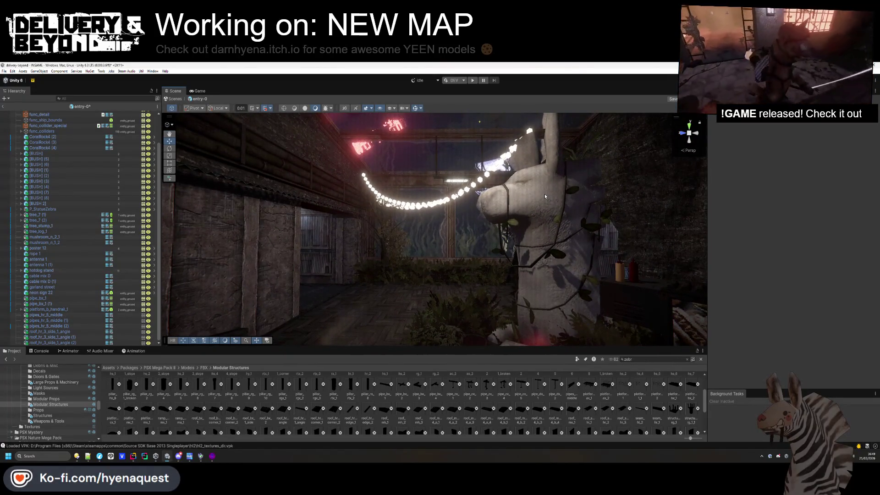
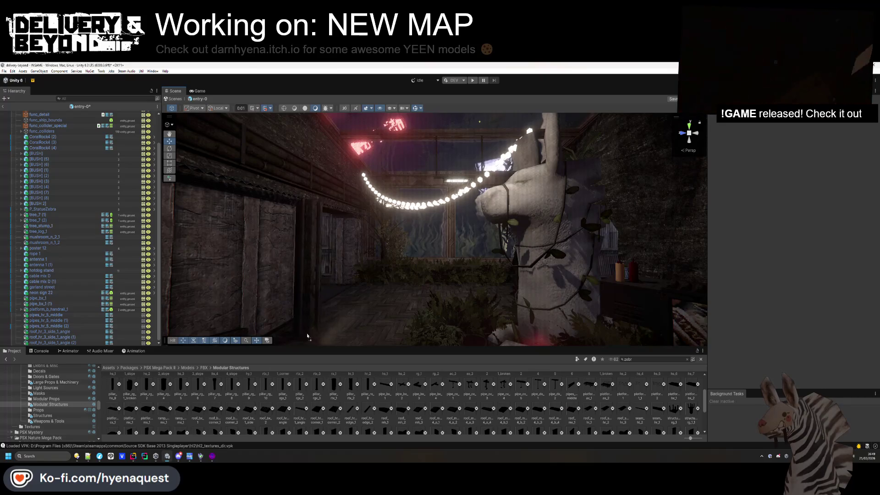
Place a pillar_rgx_3 pillar in the alley and add two copies shifted along X and Z
mouse_move(369, 336)
mouse_down()
mouse_move(440, 337)
mouse_move(280, 323)
mouse_move(320, 316)
mouse_move(299, 326)
mouse_move(194, 201)
mouse_move(222, 300)
mouse_move(407, 322)
mouse_move(450, 239)
mouse_move(493, 284)
mouse_up()
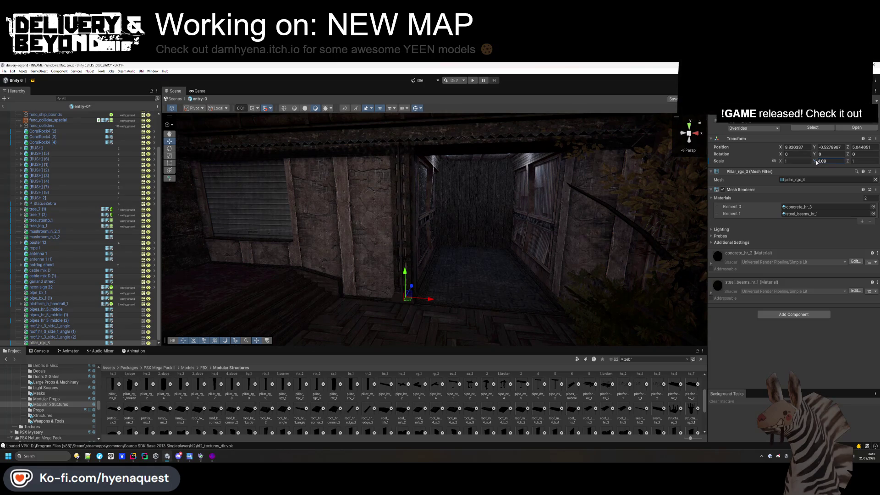
drag(532, 208, 486, 229)
key(ctrl+d)
mouse_move(436, 256)
mouse_down()
mouse_move(607, 282)
mouse_move(596, 270)
mouse_up()
key(ctrl+d)
mouse_move(312, 222)
mouse_down()
mouse_move(596, 264)
mouse_move(528, 257)
mouse_up()
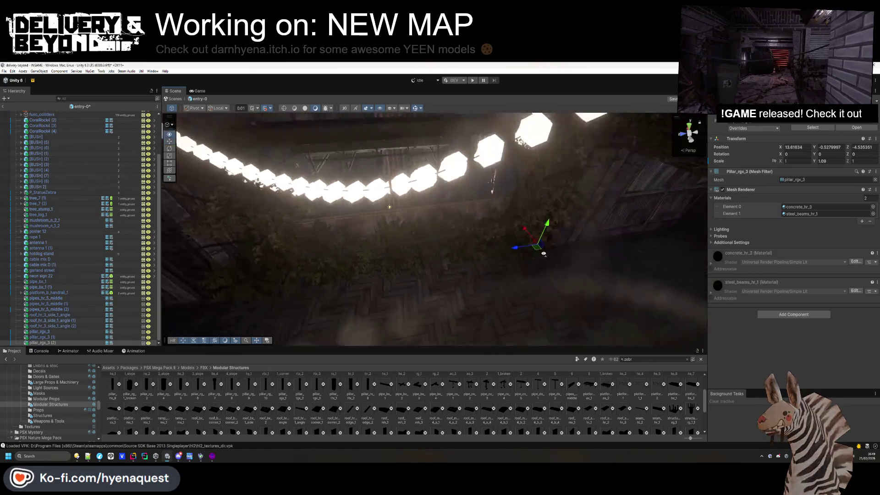
key(f)
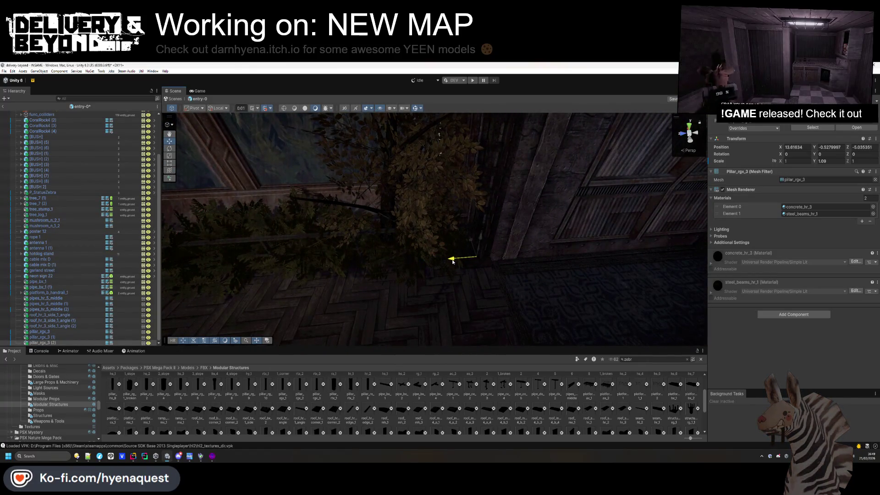
drag(450, 268, 243, 322)
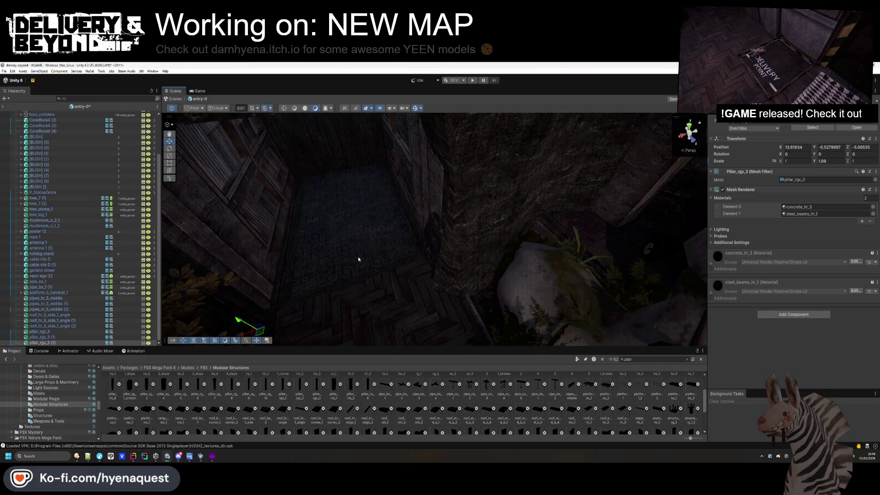
drag(359, 259, 382, 301)
drag(348, 207, 248, 203)
click(263, 222)
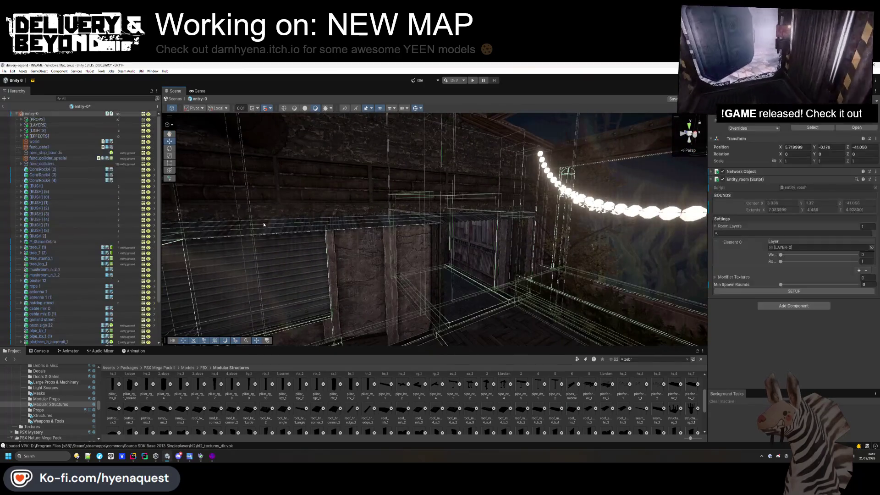
Place a platform_b_handrail_1 railing along the walkway, slide it on Z, and duplicate it
click(459, 220)
mouse_move(389, 225)
mouse_down()
mouse_move(433, 248)
mouse_move(521, 213)
mouse_move(455, 271)
mouse_move(547, 338)
mouse_up()
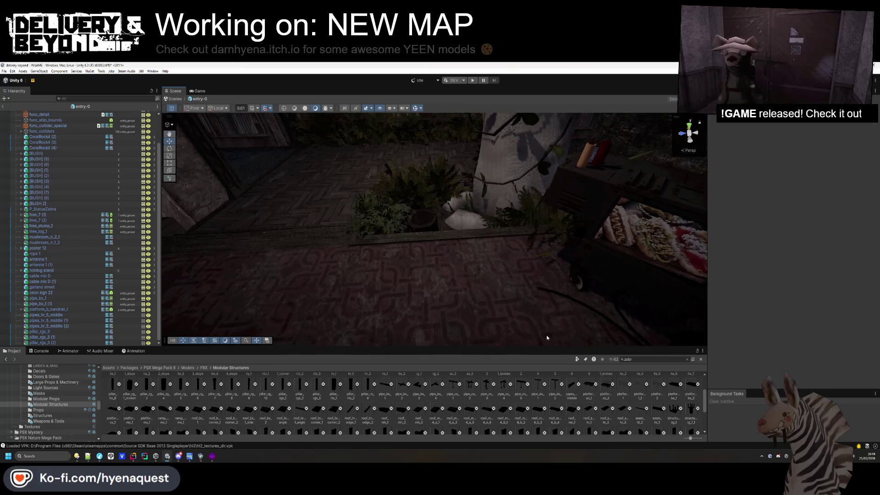
drag(628, 389, 444, 249)
mouse_move(465, 232)
mouse_down()
mouse_move(527, 255)
mouse_move(755, 258)
mouse_up()
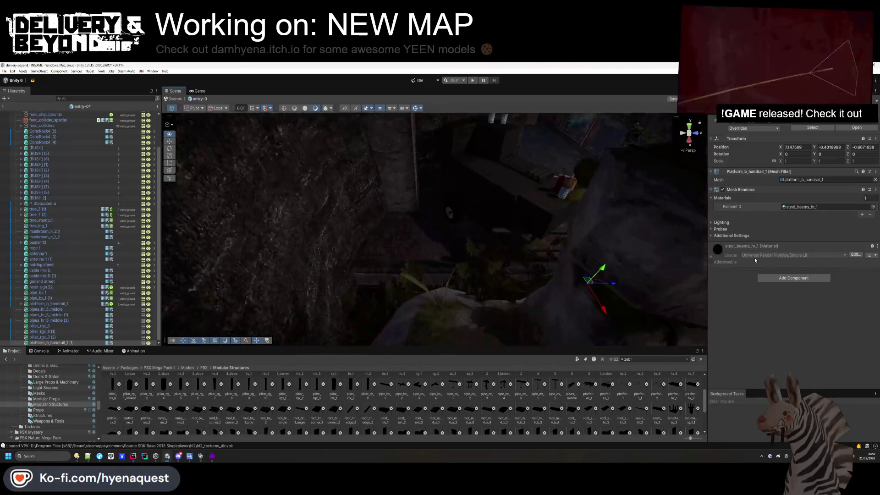
mouse_move(615, 252)
mouse_down()
mouse_move(429, 281)
mouse_move(452, 280)
mouse_up()
key(ctrl+d)
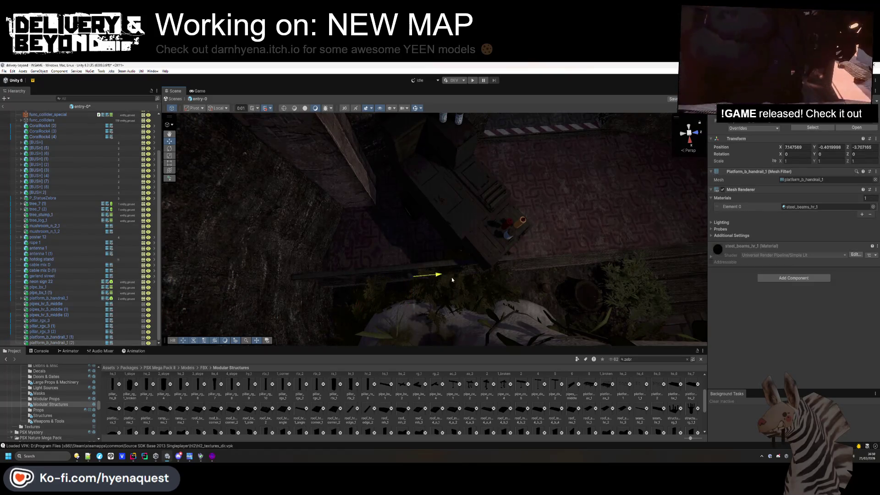
Give the first handrail a Box Collider component
mouse_move(552, 275)
mouse_down()
mouse_move(569, 279)
mouse_move(532, 277)
mouse_up()
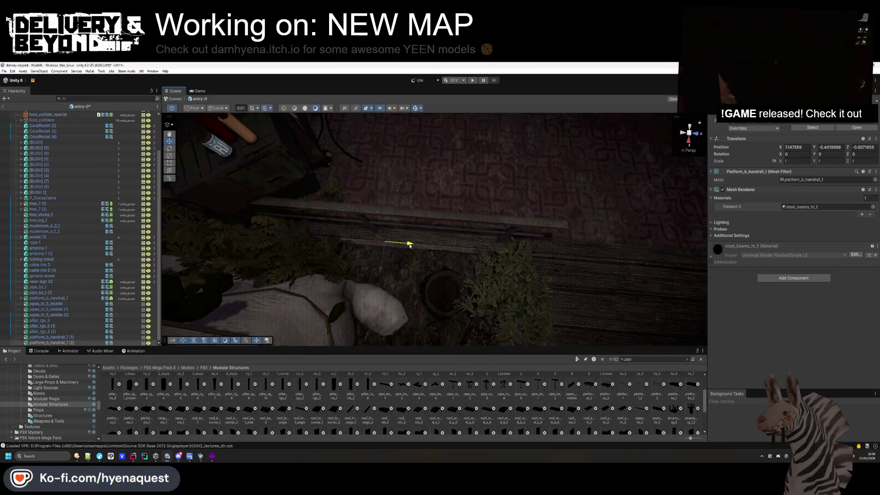
mouse_move(410, 245)
mouse_down()
mouse_move(419, 246)
mouse_move(311, 218)
mouse_up()
click(306, 216)
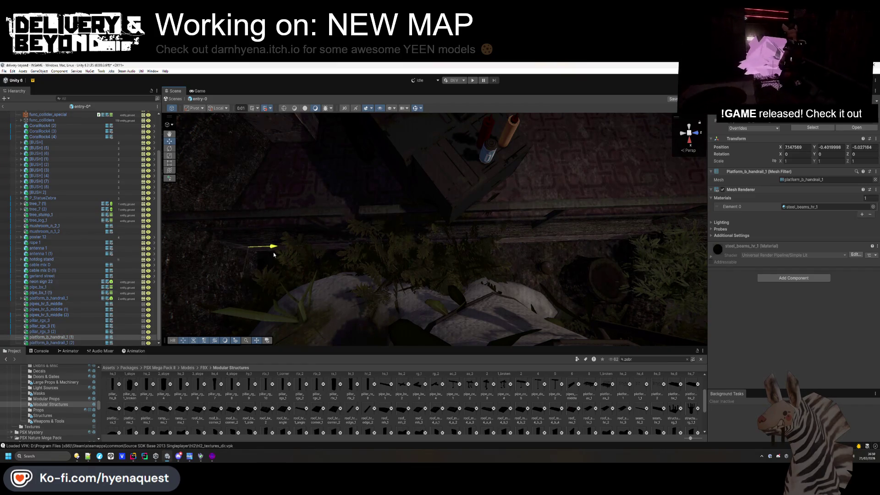
click(794, 278)
click(787, 294)
click(784, 255)
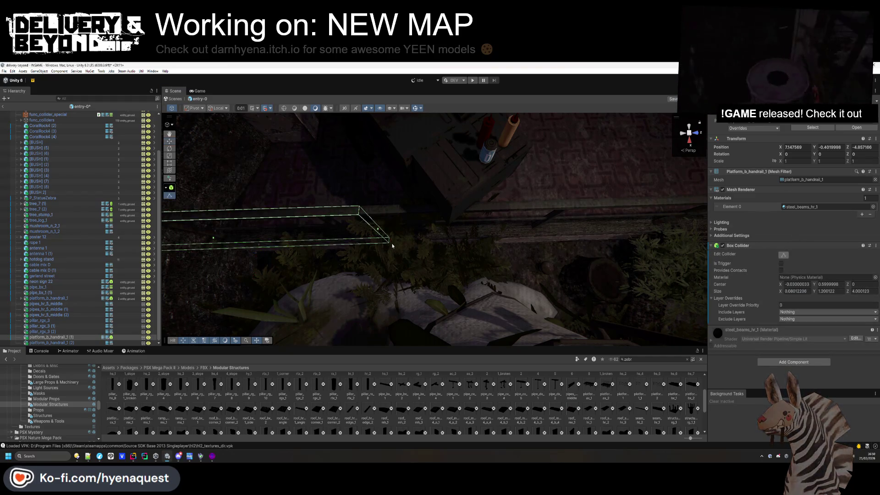
Stretch the handrail's box collider across the whole railing and mark it Static for baked lighting
drag(385, 231, 661, 221)
drag(597, 225, 499, 238)
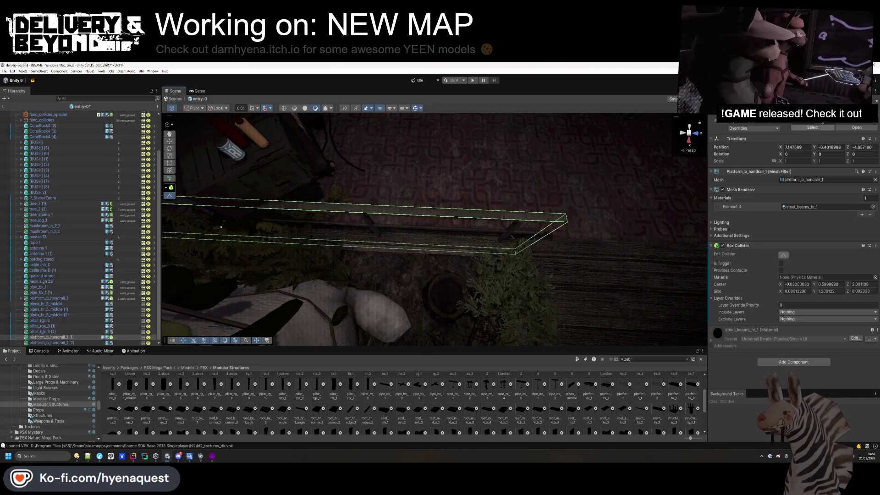
click(853, 119)
click(866, 119)
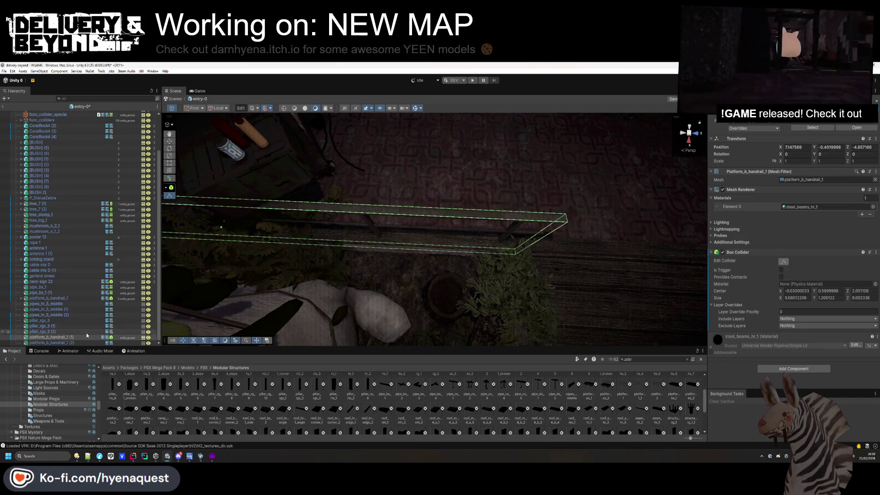
Duplicate the first handrail, then select the ceiling lamp's point light
click(42, 343)
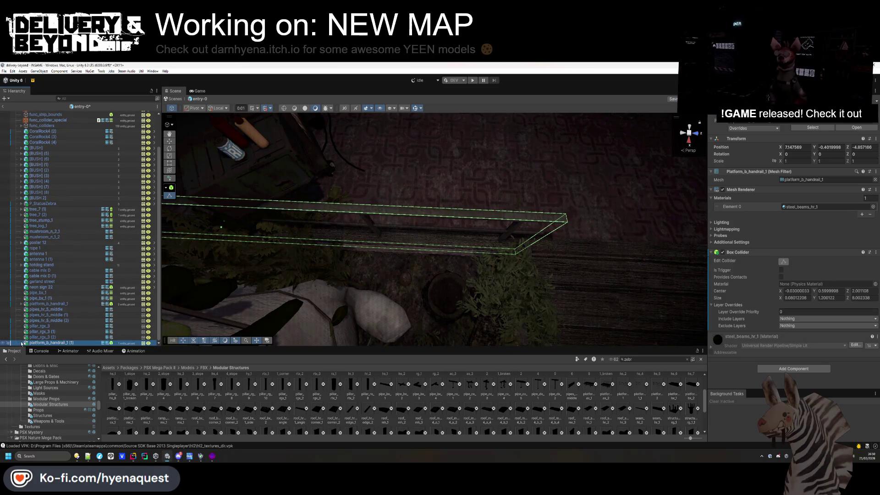
key(ctrl+d)
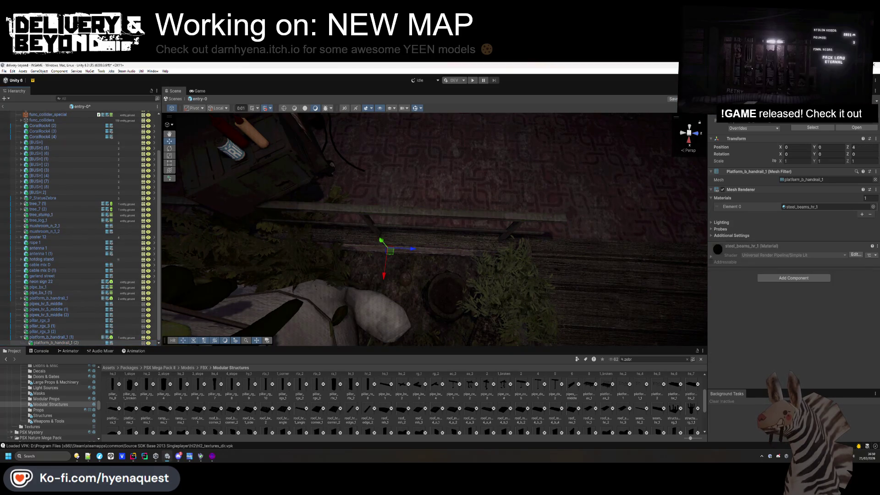
click(66, 304)
shift+click(44, 332)
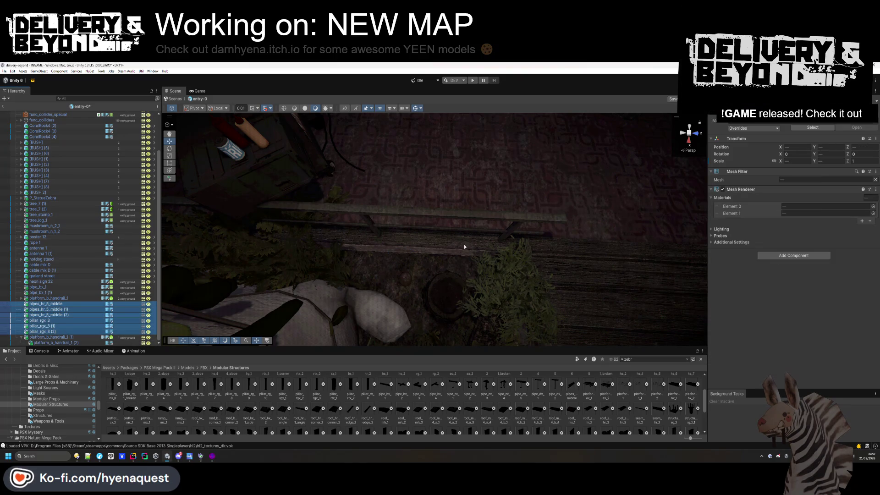
mouse_move(412, 197)
mouse_down()
mouse_move(418, 191)
mouse_move(385, 205)
mouse_move(514, 164)
mouse_up()
click(506, 167)
click(506, 166)
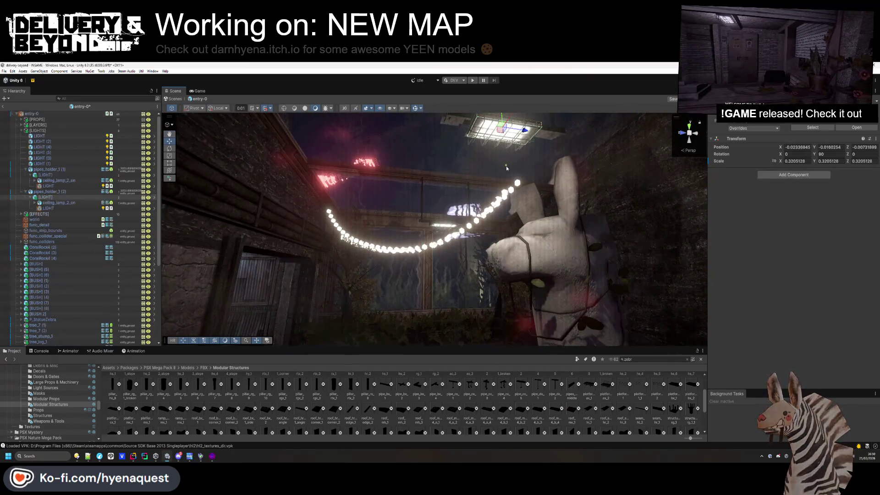
Unpack both ceiling lamp [LIGHT] prefabs
click(45, 174)
ctrl+click(46, 197)
right_click(51, 197)
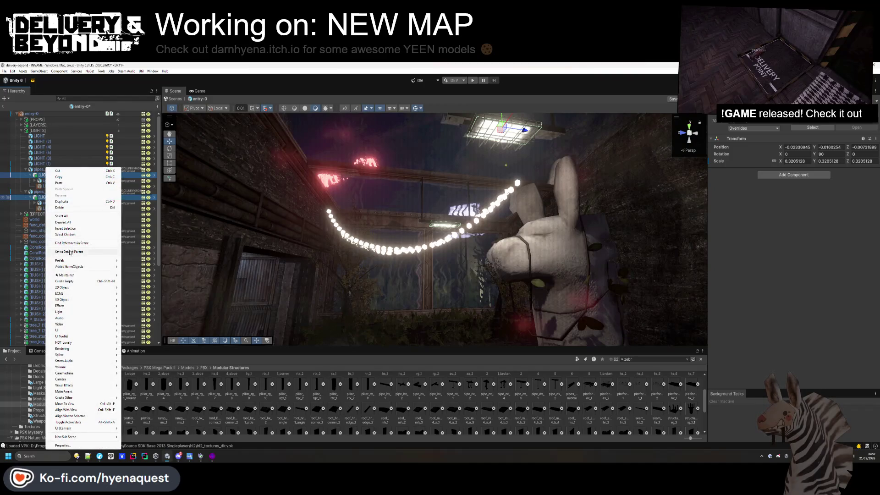
mouse_move(71, 263)
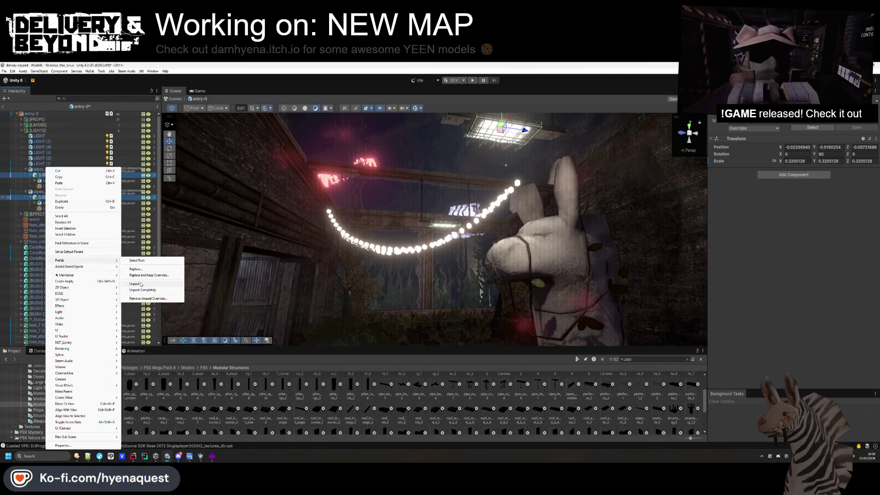
click(141, 282)
Select both point lights and clear the asset search to show the CyberCity package folder
click(48, 208)
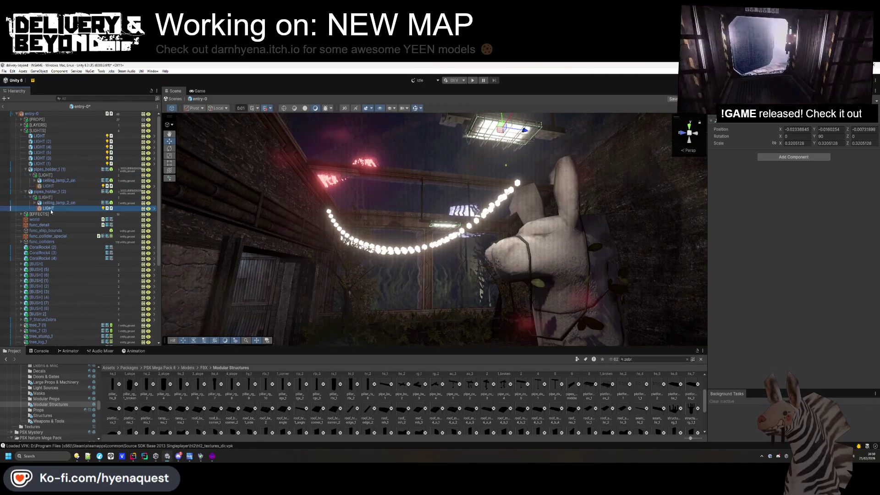
ctrl+click(49, 186)
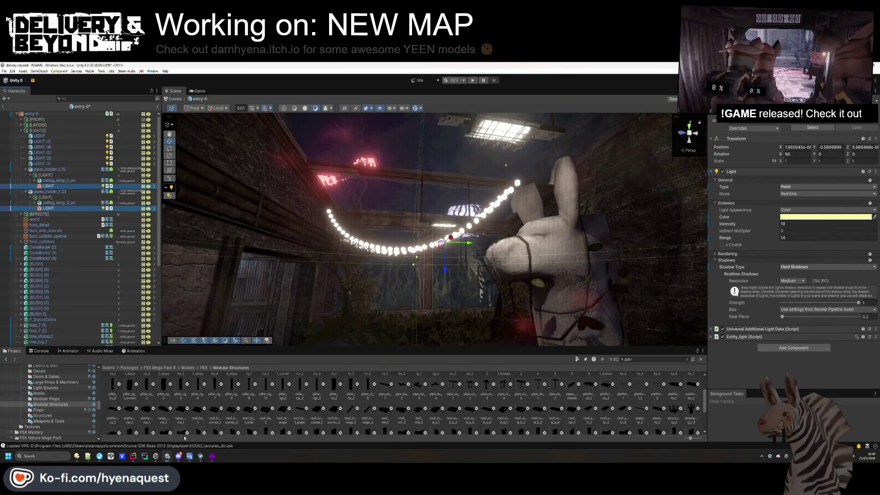
key(Up)
key(Up)
key(Up)
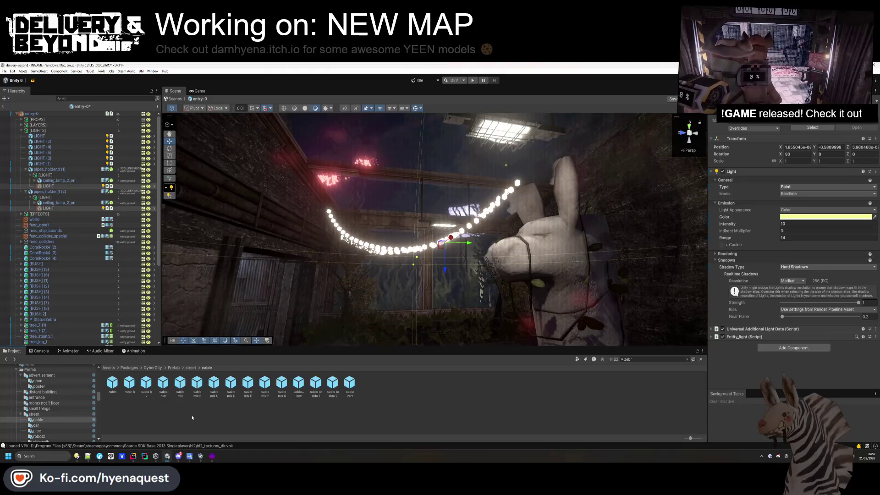
key(Up)
key(Up)
key(Up)
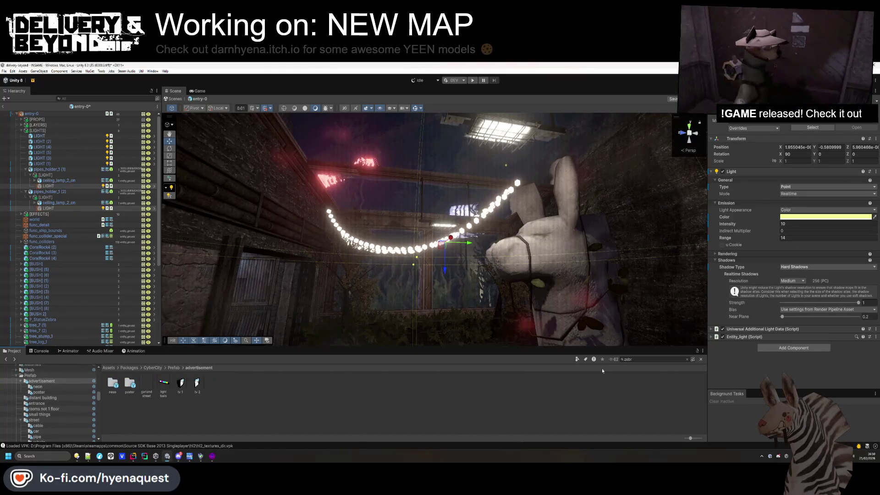
click(660, 360)
key(BackSpace)
key(BackSpace)
key(BackSpace)
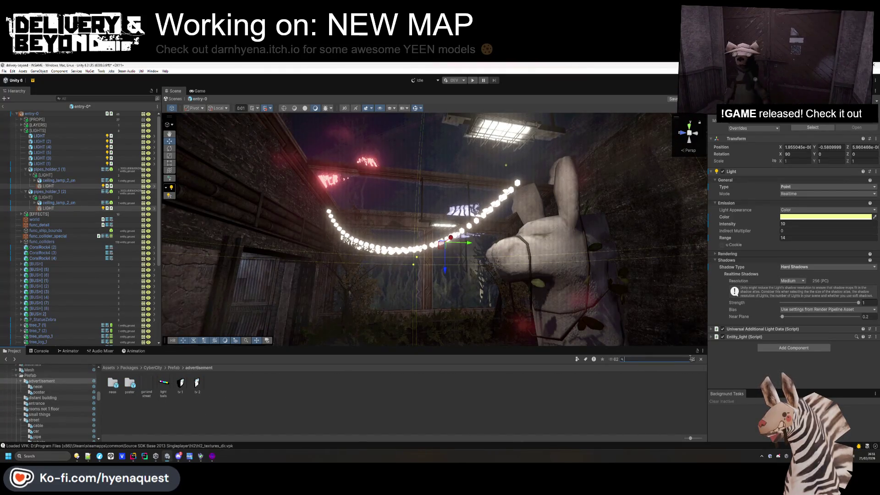
click(153, 368)
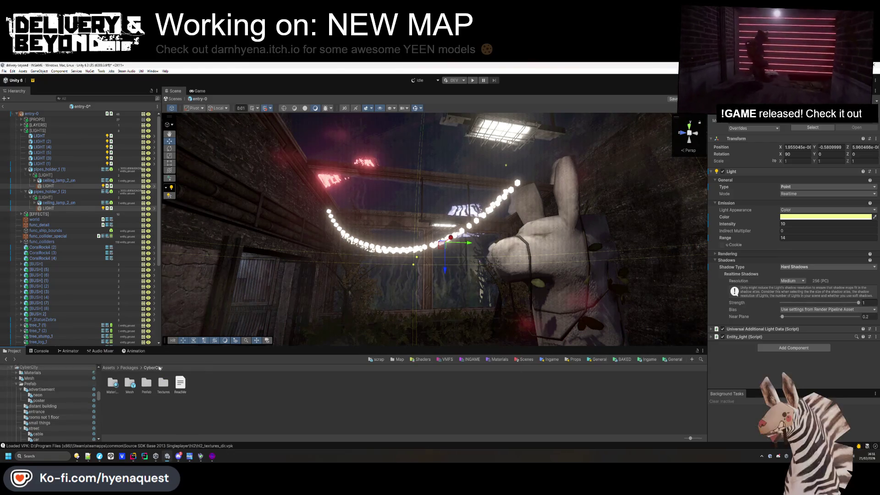
Replace the selected lamp lights with the LIGHT prefab from Map > Fracture > Entities
click(114, 368)
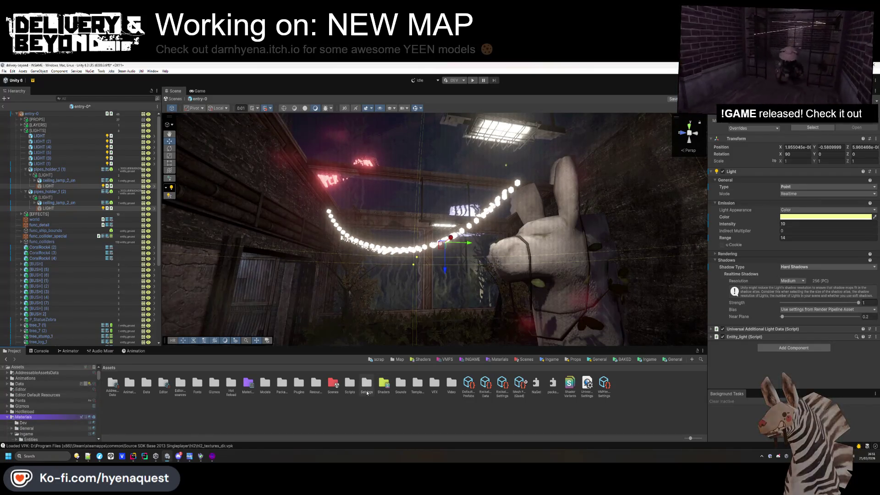
drag(448, 216, 491, 182)
drag(408, 159, 387, 248)
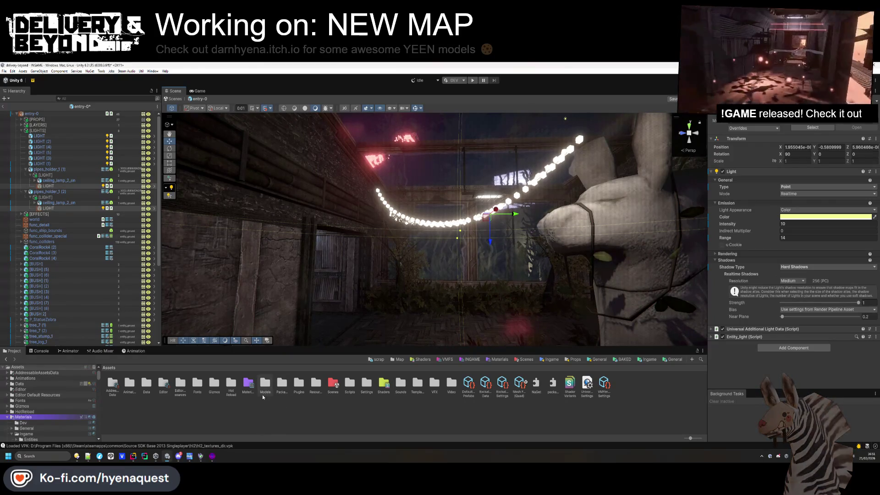
mouse_move(367, 284)
mouse_down()
mouse_move(374, 224)
mouse_move(451, 269)
mouse_move(413, 321)
mouse_move(325, 398)
mouse_up()
drag(315, 247, 281, 151)
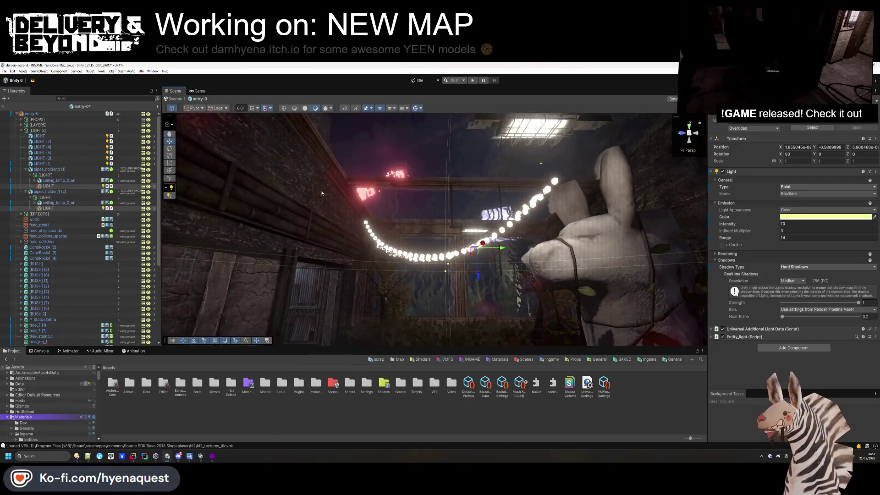
drag(421, 286, 321, 376)
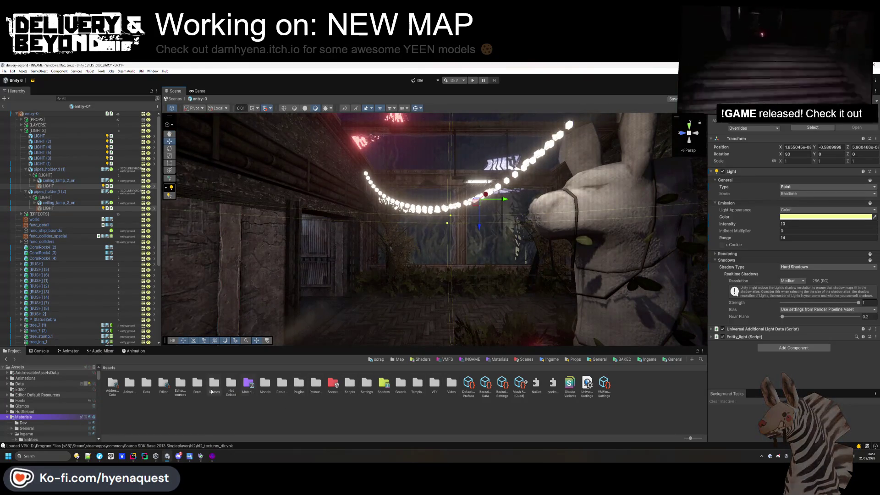
click(656, 362)
double_click(188, 387)
double_click(146, 385)
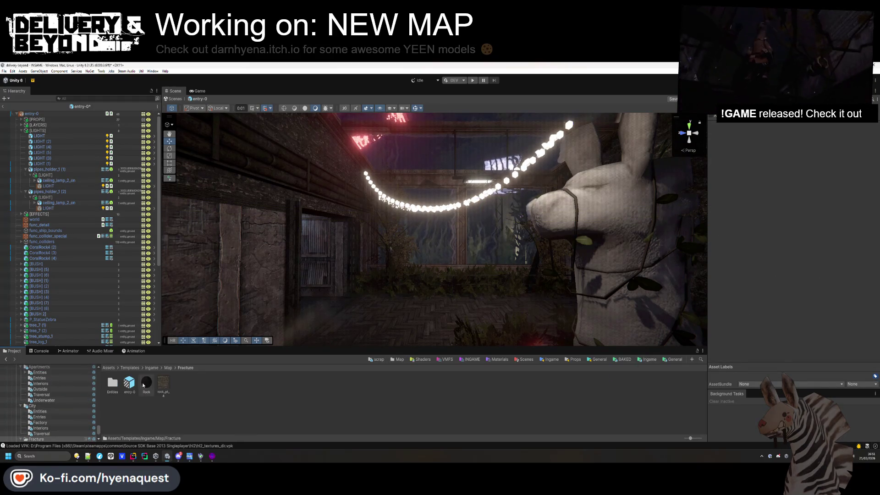
double_click(113, 385)
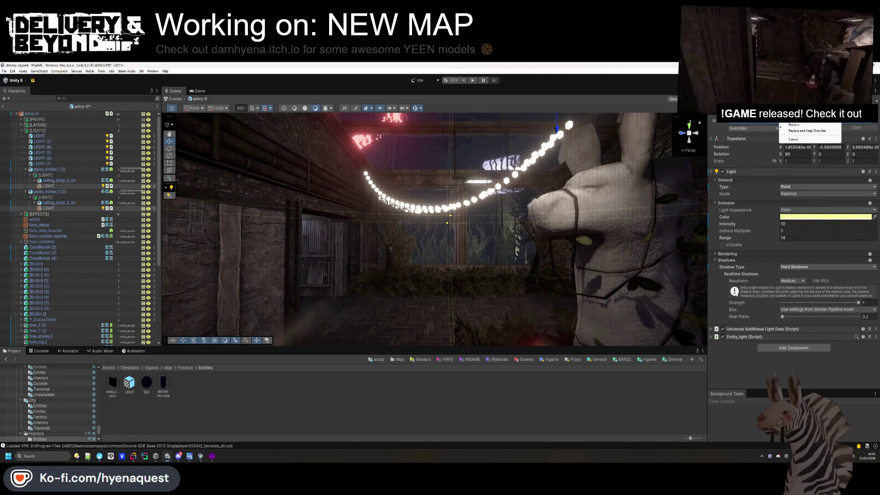
click(801, 125)
Raise the new lamp light's Range to about 7 and Intensity to about 11
mouse_move(656, 181)
mouse_down()
mouse_move(607, 238)
mouse_move(612, 204)
mouse_move(610, 219)
mouse_up()
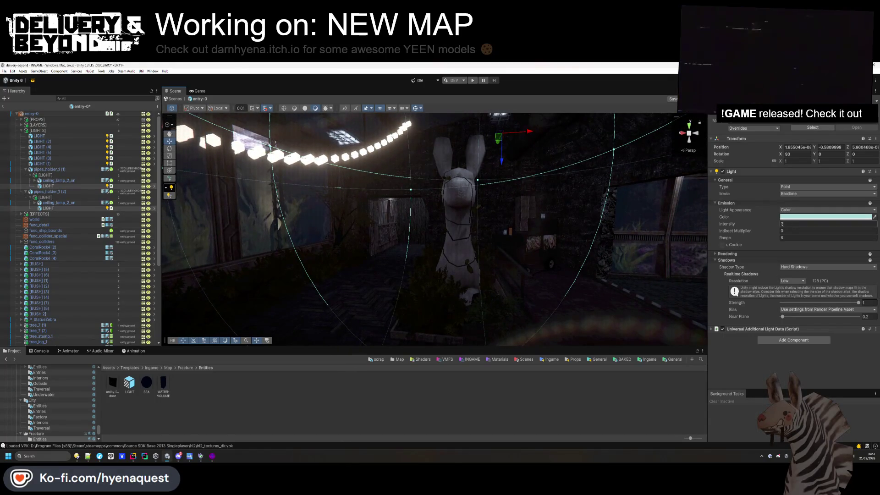
drag(772, 238, 791, 241)
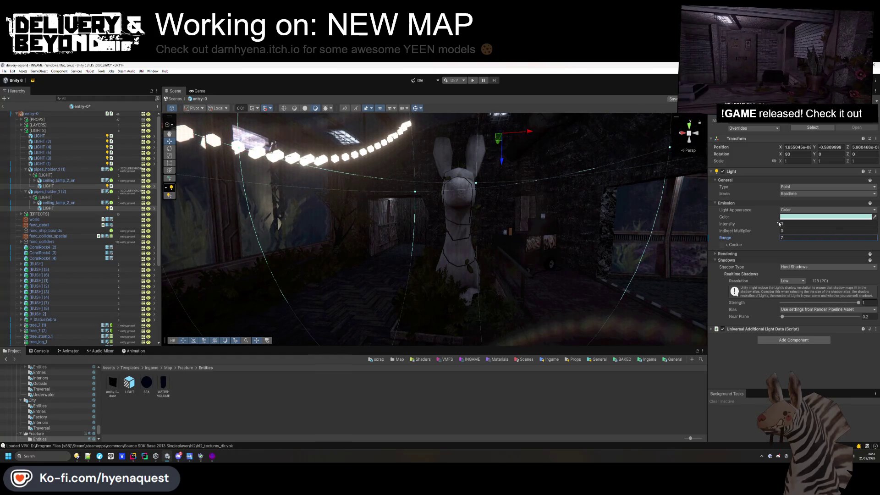
drag(775, 227, 808, 229)
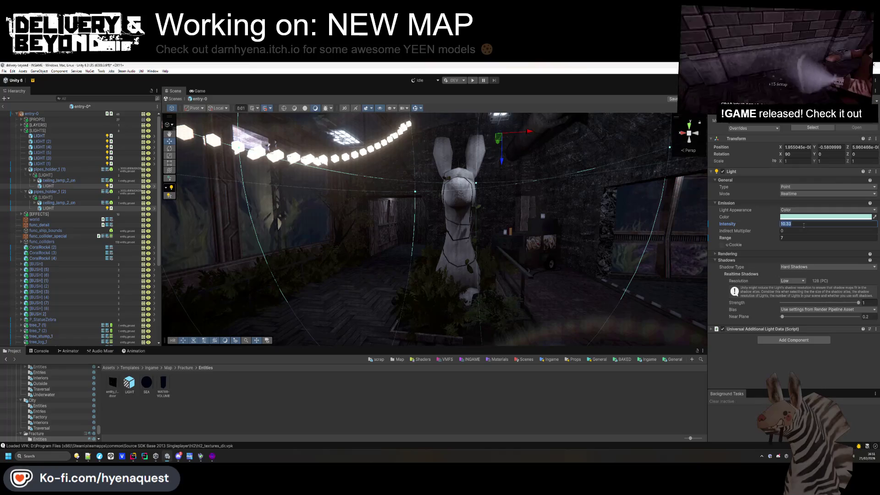
mouse_move(505, 229)
mouse_down()
mouse_move(448, 257)
mouse_move(346, 231)
mouse_move(466, 244)
mouse_up()
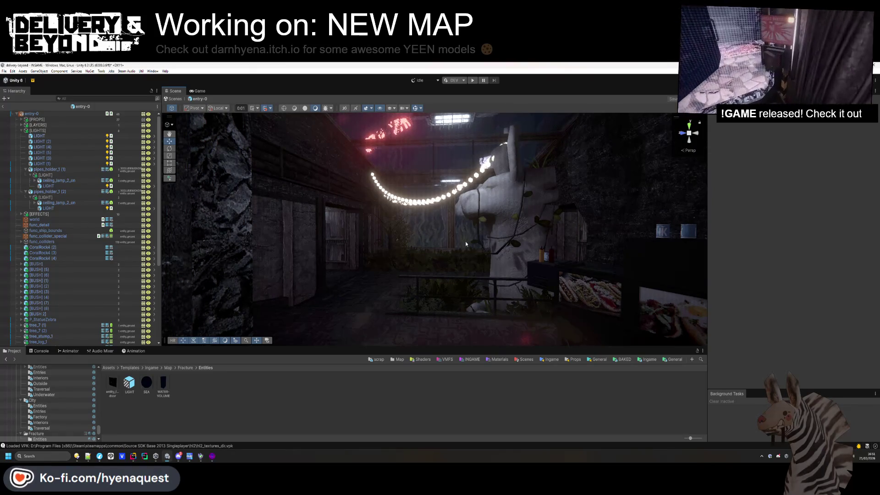
mouse_move(437, 191)
mouse_down()
mouse_move(425, 199)
mouse_move(502, 202)
mouse_up()
Duplicate pillar_rgx_3 and slide the copy left along X
click(504, 202)
key(ctrl+d)
drag(513, 274, 442, 290)
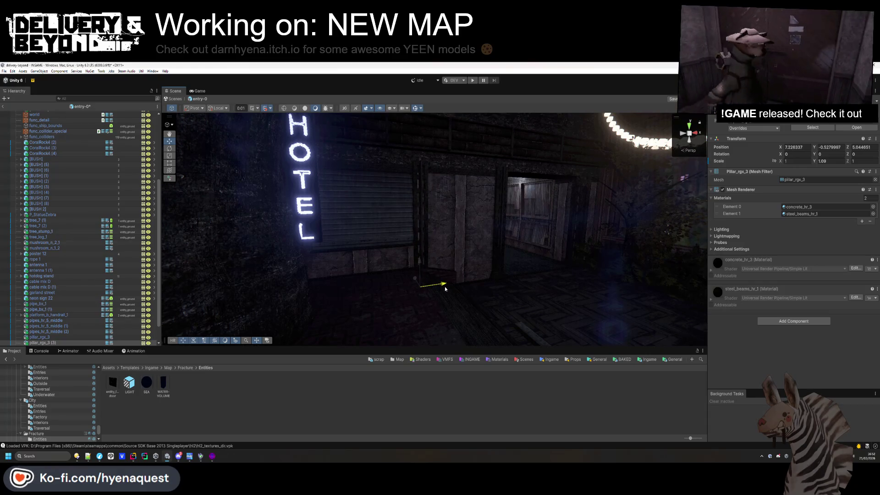
click(474, 421)
key(w)
mouse_move(487, 265)
mouse_down()
mouse_move(234, 282)
mouse_move(321, 266)
mouse_move(225, 244)
mouse_move(174, 250)
mouse_up()
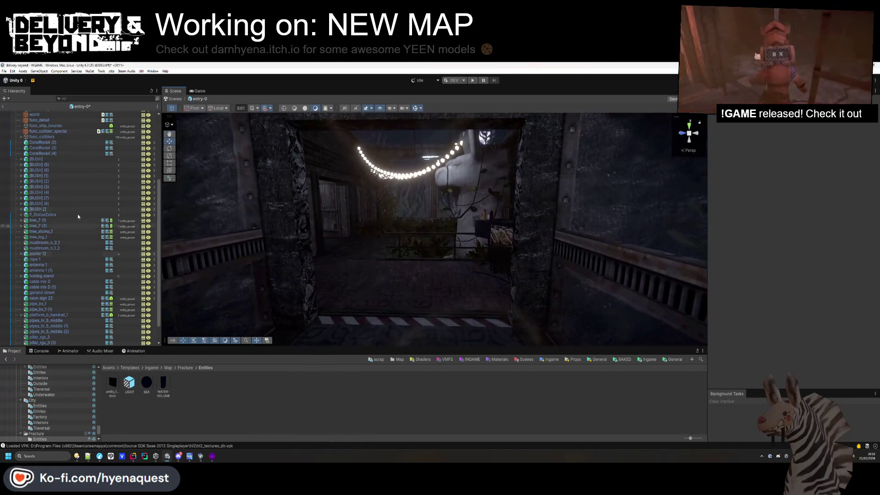
Move the CoralRock, BUSH and tree objects into the [PROPS] group
scroll(54, 177, up, 6)
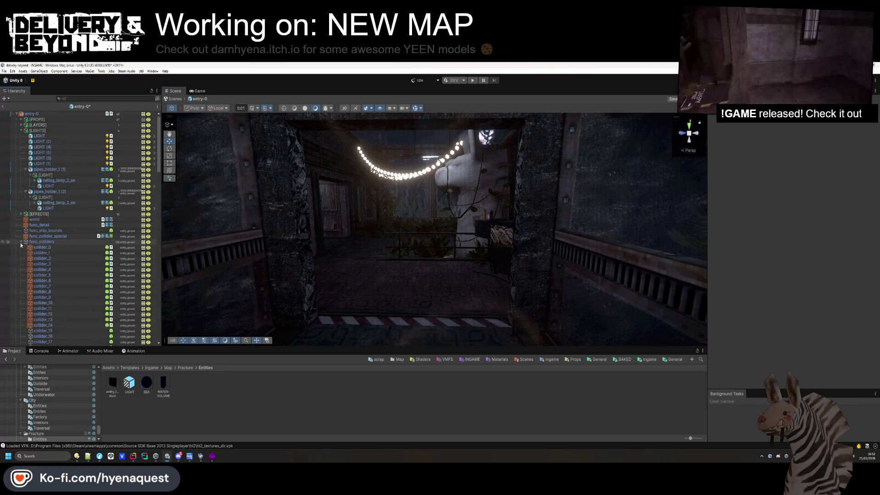
scroll(55, 234, down, 2)
click(57, 228)
scroll(56, 228, down, 5)
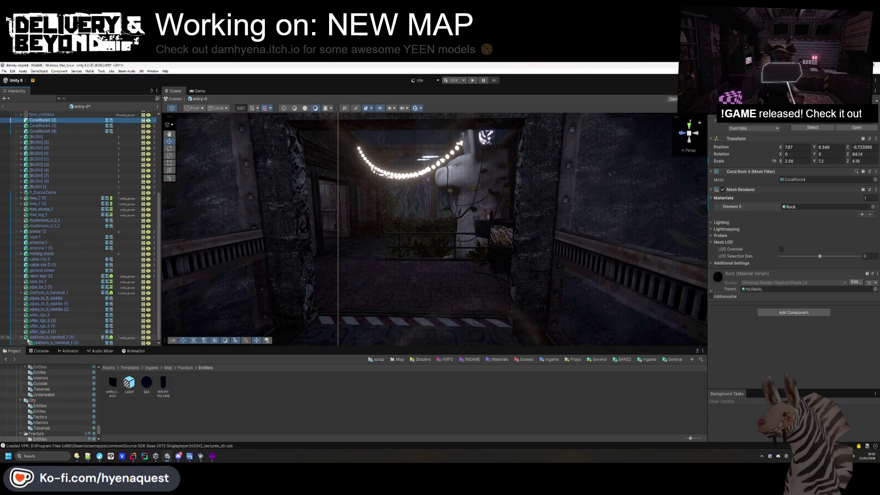
click(23, 338)
scroll(48, 195, up, 4)
shift+click(52, 189)
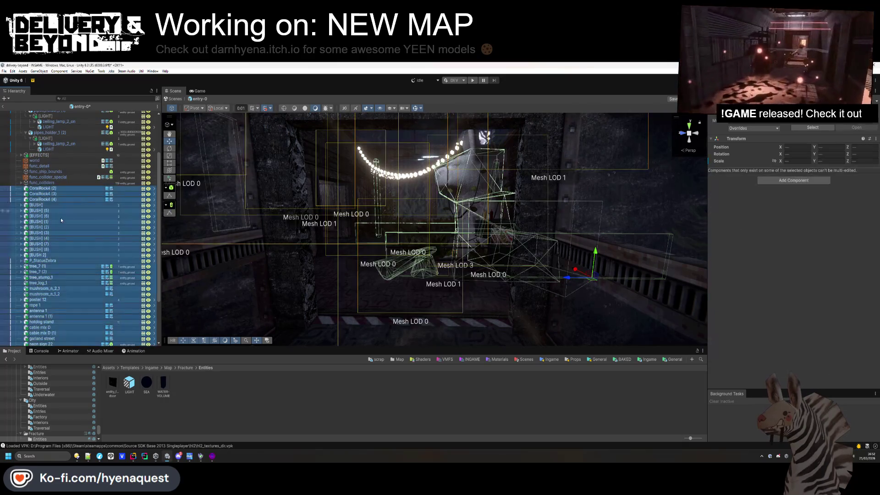
scroll(60, 286, up, 4)
drag(46, 131, 24, 132)
click(22, 132)
click(54, 236)
scroll(376, 234, up, 3)
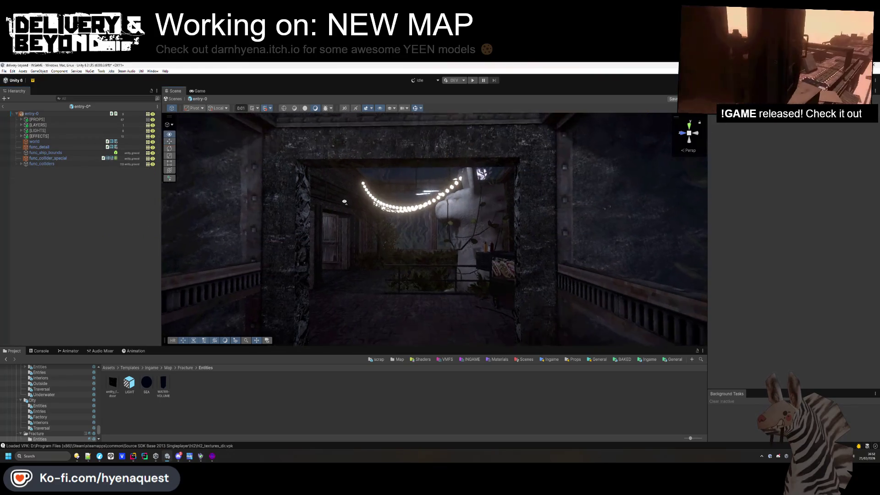
Select the Zeppelin Airlines wall poster and locate its prefab in the assets
mouse_move(389, 259)
mouse_down()
mouse_move(399, 203)
mouse_move(417, 280)
mouse_move(229, 272)
mouse_up()
click(169, 271)
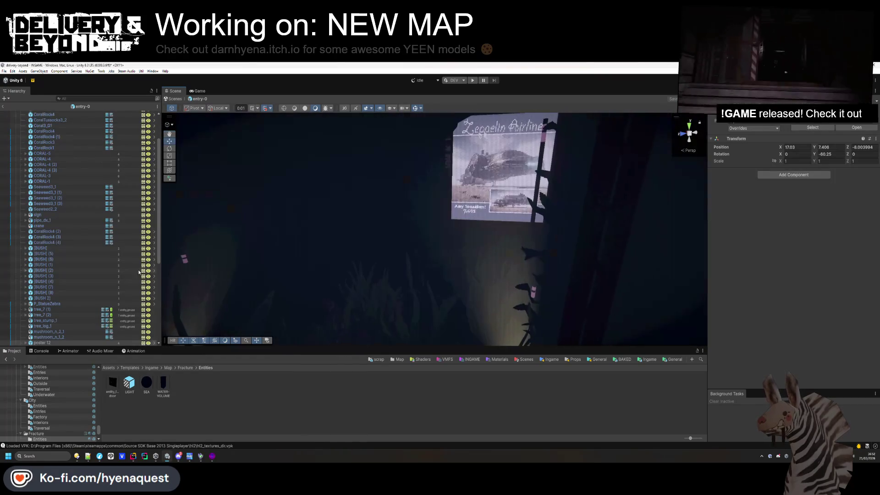
scroll(86, 248, up, 3)
click(832, 129)
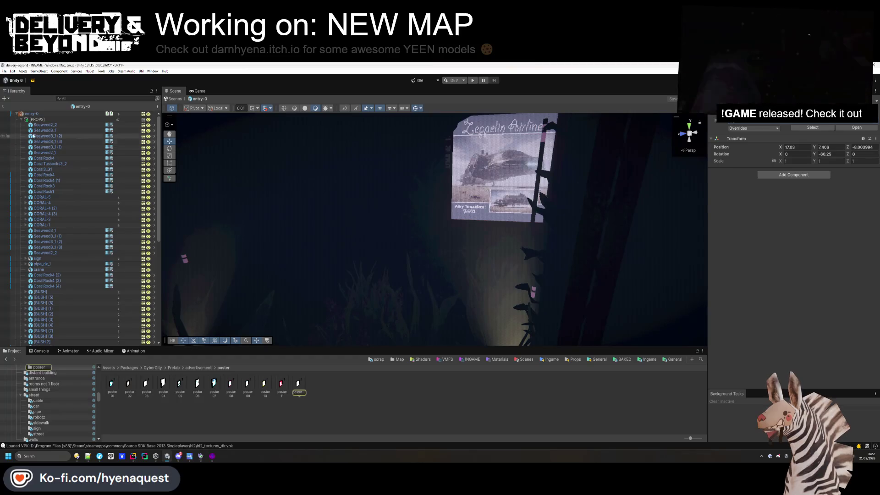
Hang a poster 11 ketchup advert on the wall, tilted to about 56.5° X and -10.4° Z
mouse_move(330, 210)
mouse_down()
mouse_move(318, 203)
mouse_move(421, 256)
mouse_up()
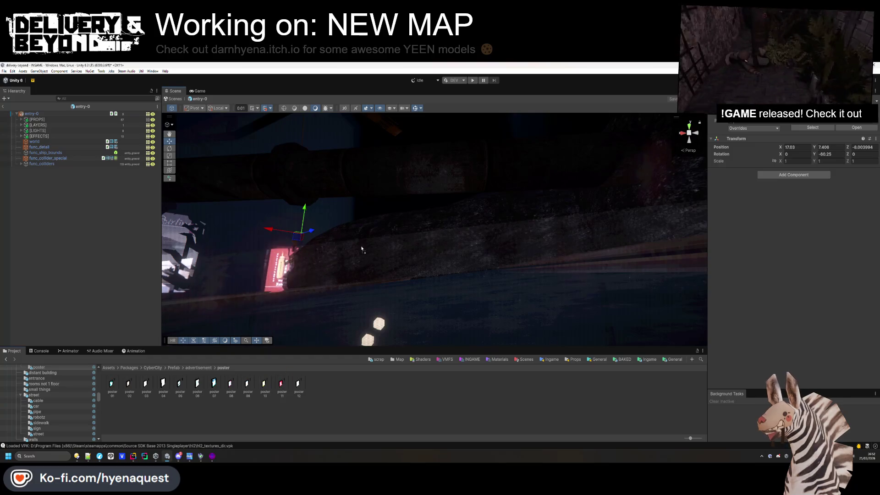
drag(282, 384, 461, 207)
key(f)
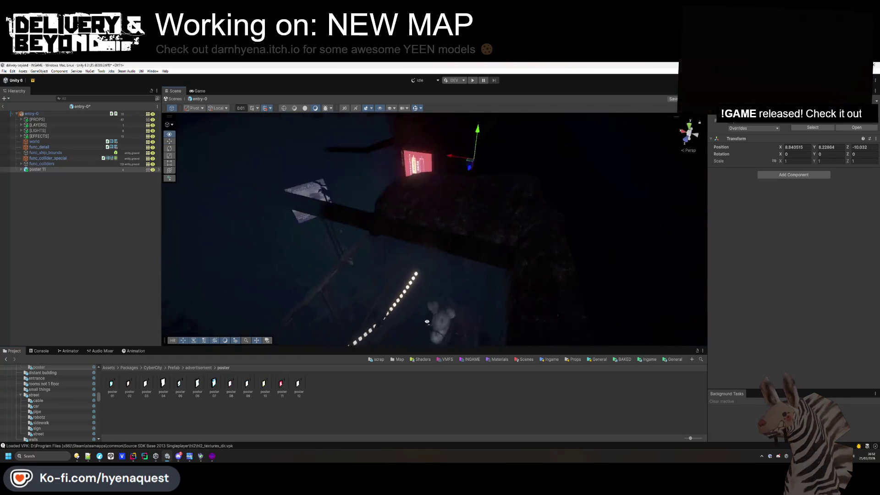
mouse_move(442, 273)
mouse_down()
mouse_move(473, 282)
mouse_move(499, 216)
mouse_up()
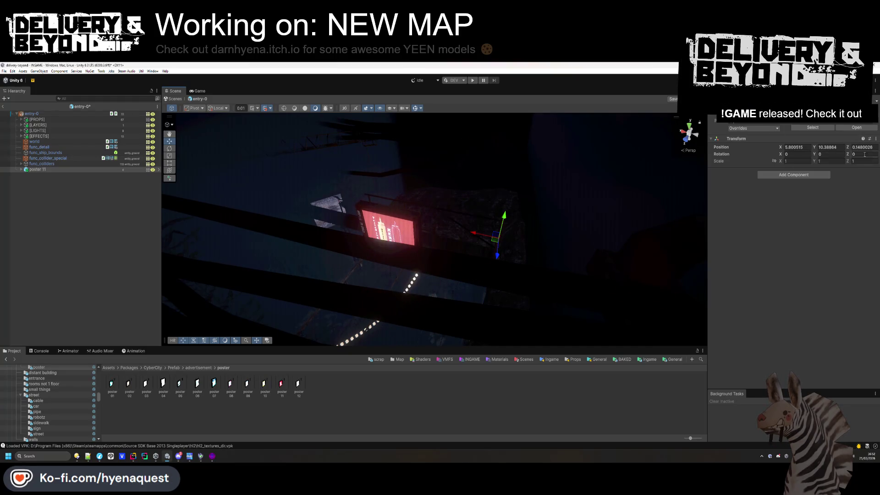
mouse_move(846, 155)
mouse_down()
mouse_move(781, 166)
mouse_move(513, 174)
mouse_up()
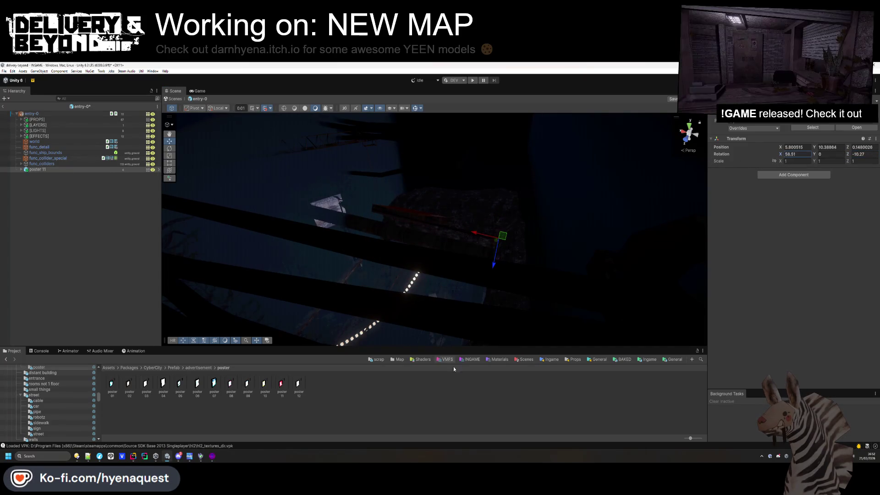
click(412, 275)
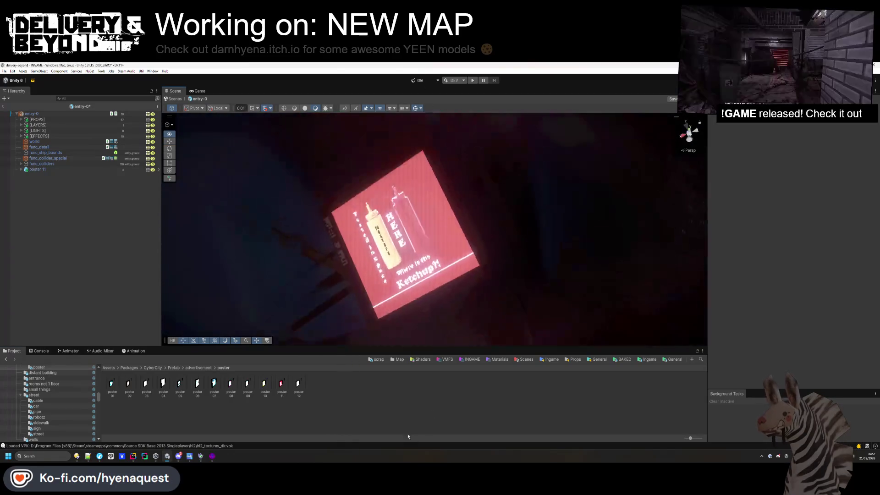
click(497, 158)
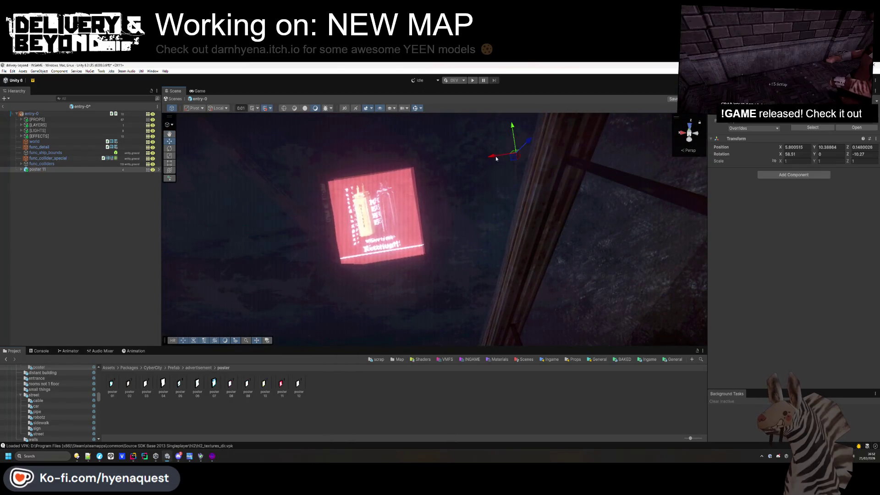
click(459, 256)
mouse_move(432, 295)
mouse_down()
mouse_move(453, 323)
mouse_move(112, 303)
mouse_up()
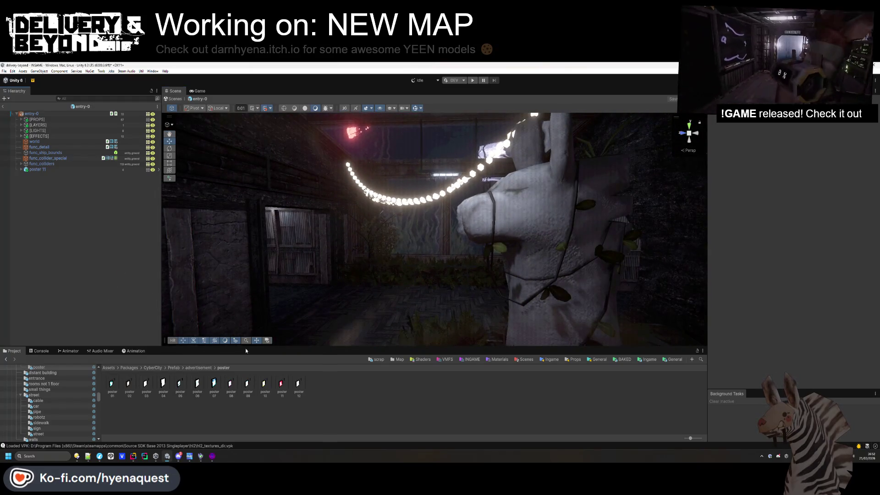
Place a CORAL-3 prefab from the coral Templates into the dark ceiling area
drag(357, 193, 402, 210)
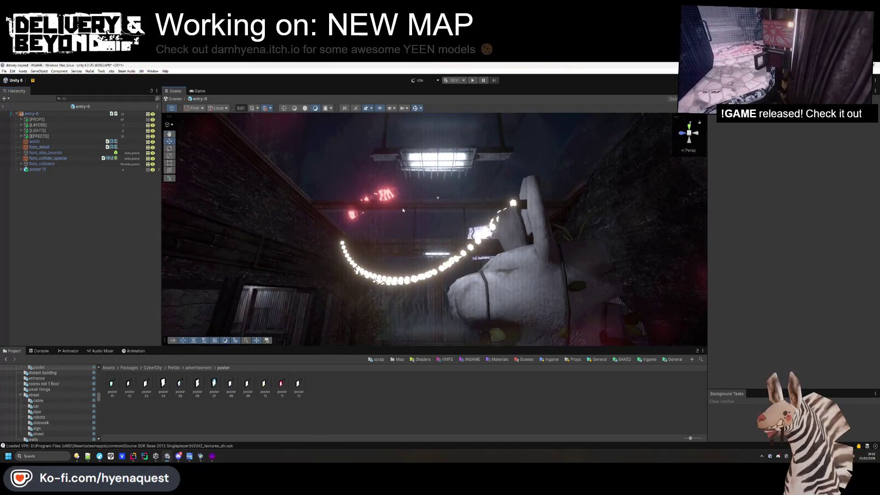
mouse_move(399, 256)
mouse_down()
mouse_move(324, 207)
mouse_move(306, 234)
mouse_move(228, 289)
mouse_move(226, 316)
mouse_move(442, 241)
mouse_move(398, 273)
mouse_move(381, 271)
mouse_up()
click(441, 240)
click(427, 236)
drag(426, 235, 383, 281)
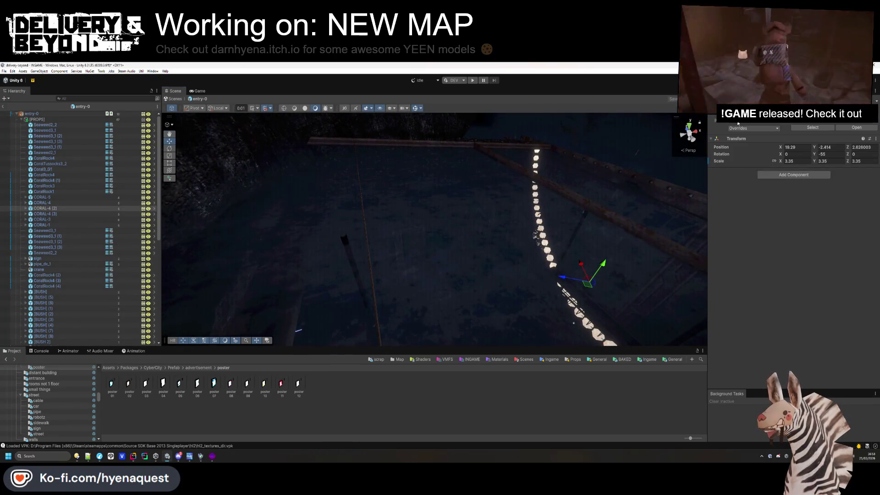
click(738, 122)
mouse_move(145, 388)
mouse_down()
mouse_move(285, 275)
mouse_move(376, 247)
mouse_move(420, 248)
mouse_up()
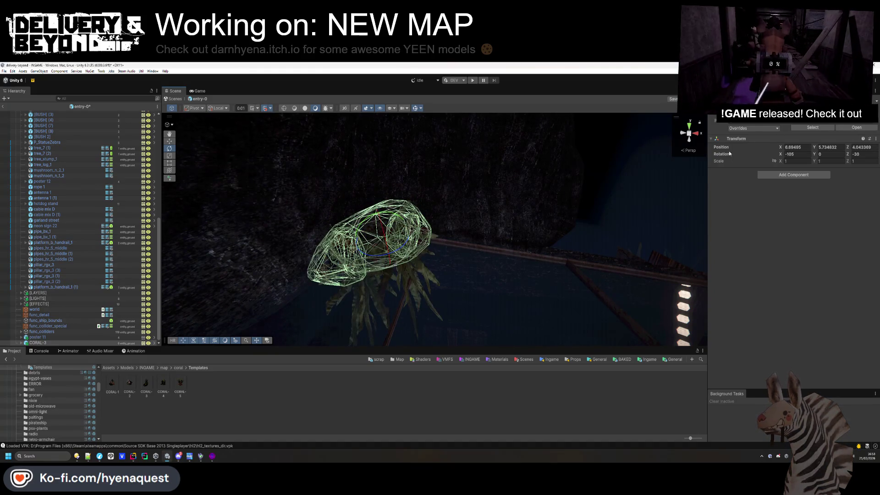
Scale CORAL-3 to 1.65 and remove the Mesh Colliders from its parts
click(781, 162)
text(1.65)
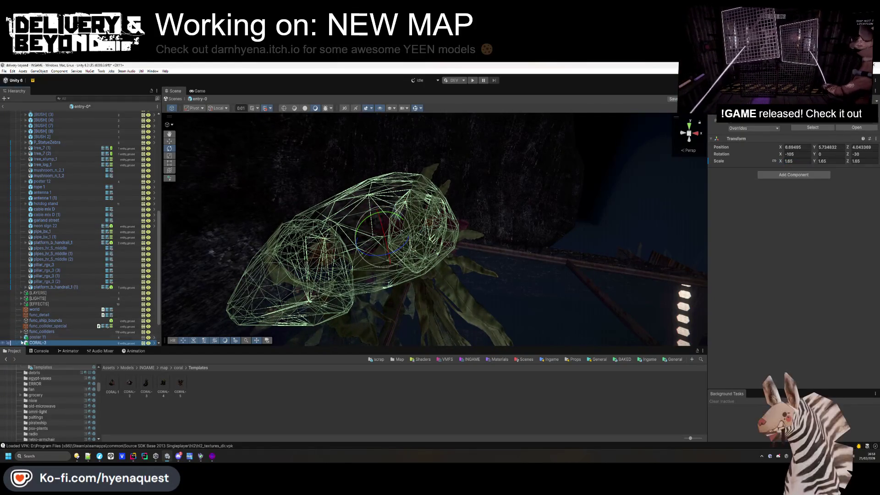
scroll(46, 206, up, 5)
click(21, 119)
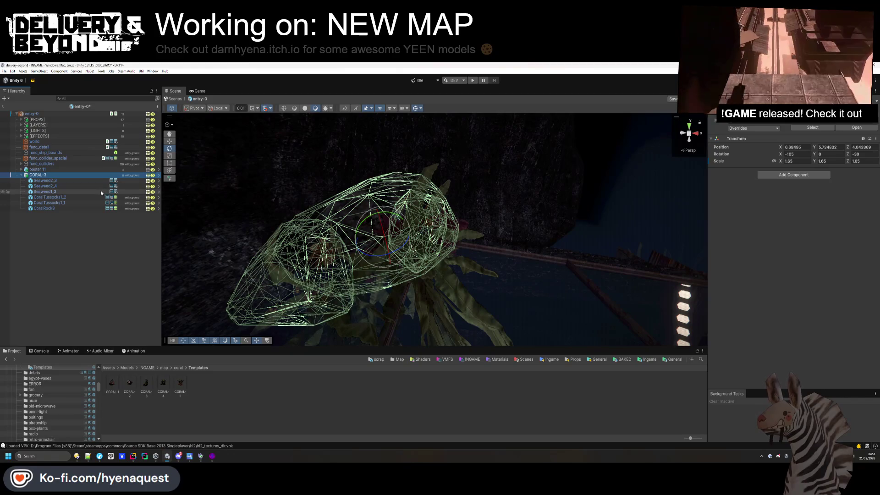
shift+click(92, 208)
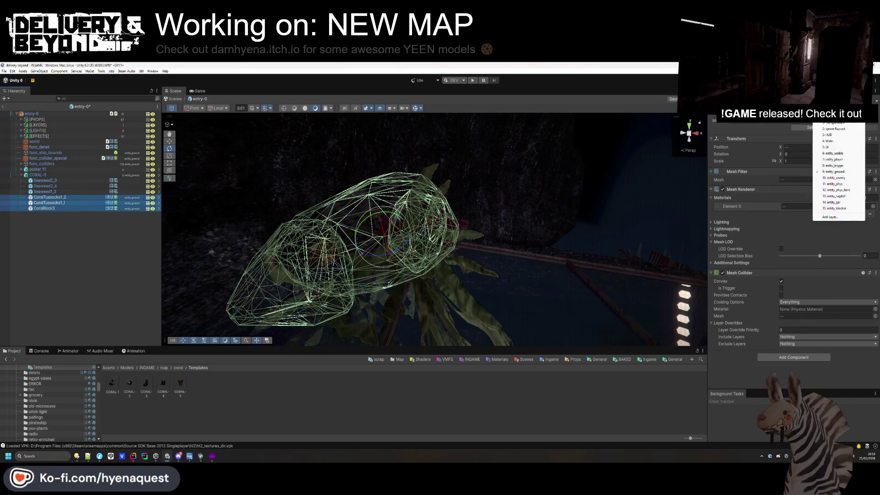
click(841, 124)
right_click(732, 267)
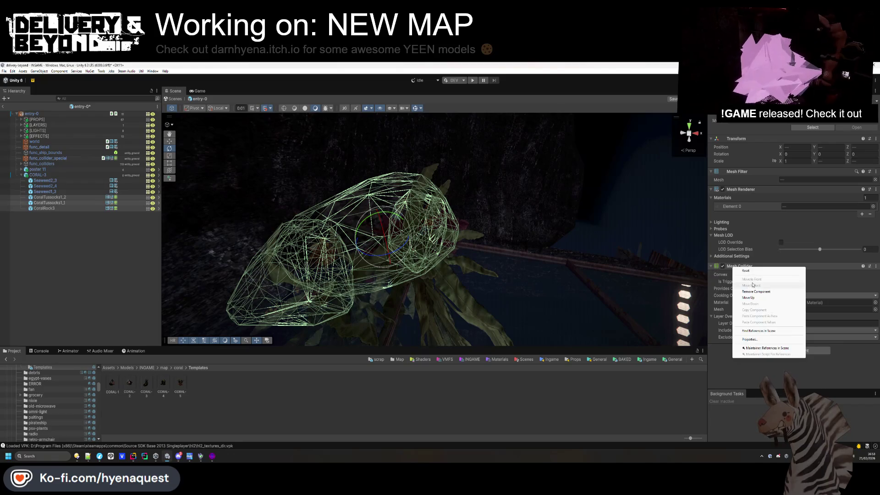
click(775, 290)
Raise CORAL-3 slightly and add a CORAL-4 coral beside it
double_click(37, 175)
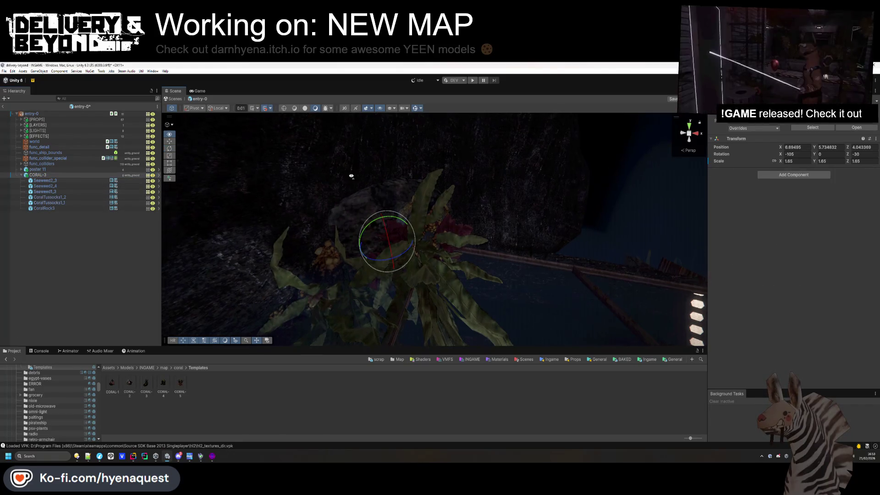
key(w)
mouse_move(399, 279)
mouse_down()
mouse_move(394, 222)
mouse_move(395, 246)
mouse_move(386, 246)
mouse_move(393, 236)
mouse_move(393, 245)
mouse_move(425, 235)
mouse_move(436, 127)
mouse_move(532, 145)
mouse_move(458, 150)
mouse_move(403, 249)
mouse_move(390, 248)
mouse_up()
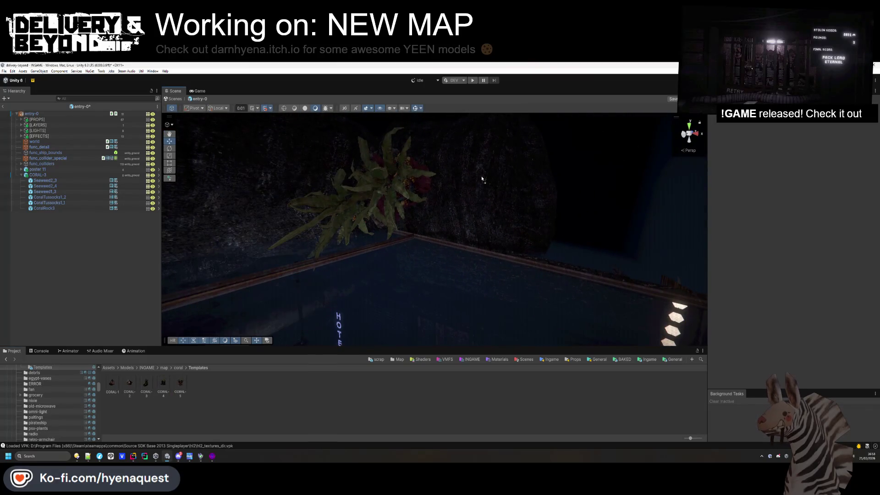
drag(256, 222, 257, 221)
key(f)
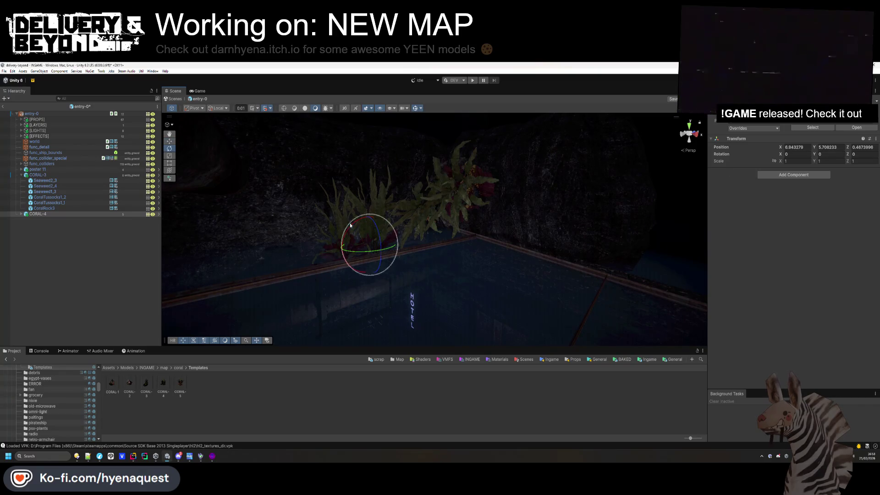
Tilt CORAL-4 to Z -120, enlarge it to 2.83 scale, and raise it higher in the alley
drag(367, 236, 380, 247)
drag(413, 319, 415, 317)
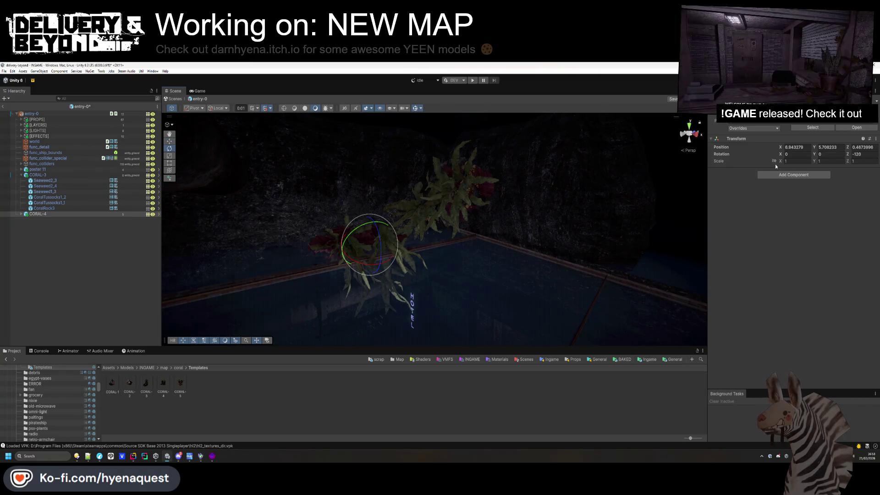
drag(780, 161, 810, 161)
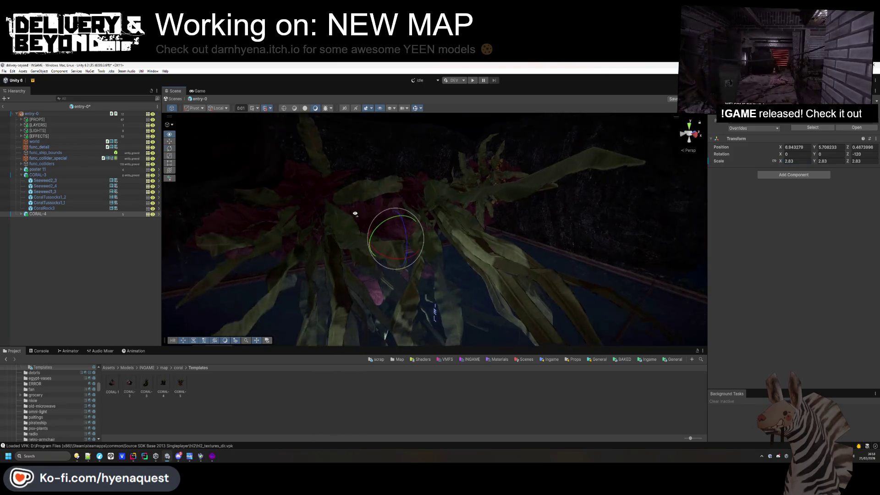
mouse_move(361, 202)
mouse_down()
mouse_move(327, 215)
mouse_move(464, 193)
mouse_move(350, 197)
mouse_move(458, 167)
mouse_move(394, 211)
mouse_move(430, 242)
mouse_up()
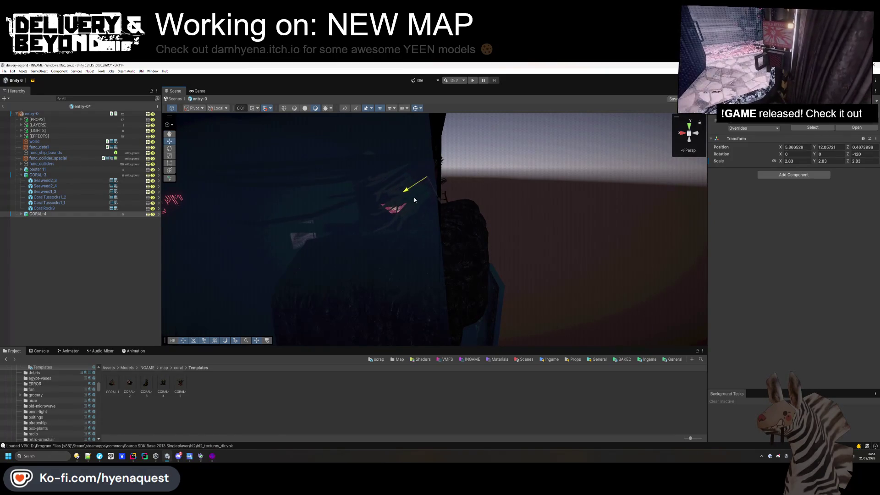
Duplicate CORAL-4 and move the copy CORAL-4 (1) to a new spot in the alley
click(541, 246)
mouse_move(540, 246)
mouse_down()
mouse_move(513, 257)
mouse_move(496, 281)
mouse_move(411, 94)
mouse_move(361, 137)
mouse_move(352, 311)
mouse_move(412, 330)
mouse_move(349, 173)
mouse_up()
key(ctrl+z)
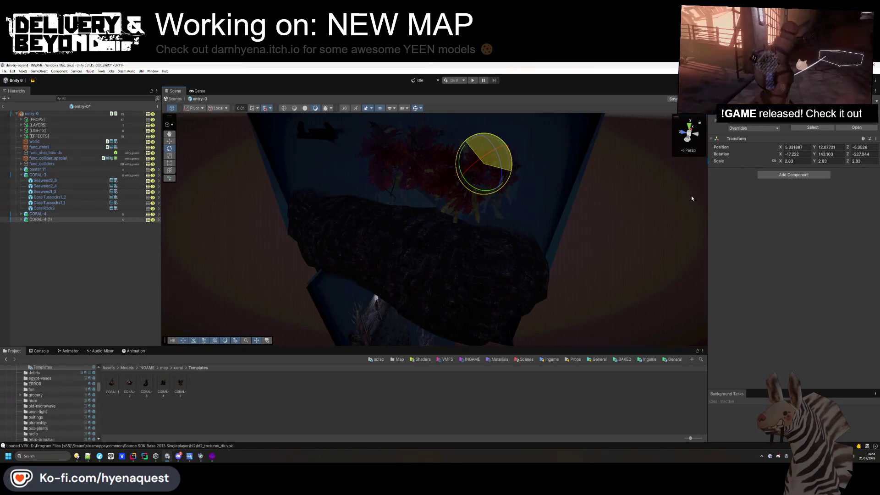
click(170, 141)
mouse_move(294, 252)
mouse_down()
mouse_move(471, 257)
mouse_move(471, 266)
mouse_up()
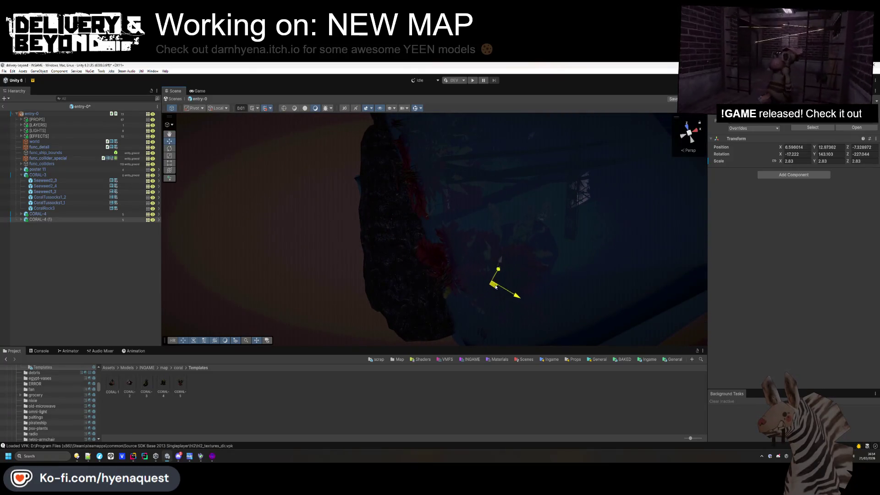
mouse_move(378, 261)
mouse_down()
mouse_move(418, 255)
mouse_move(582, 417)
mouse_move(554, 384)
mouse_move(483, 455)
mouse_move(453, 430)
mouse_move(494, 430)
mouse_move(466, 429)
mouse_move(411, 215)
mouse_move(374, 196)
mouse_move(514, 240)
mouse_move(393, 232)
mouse_up()
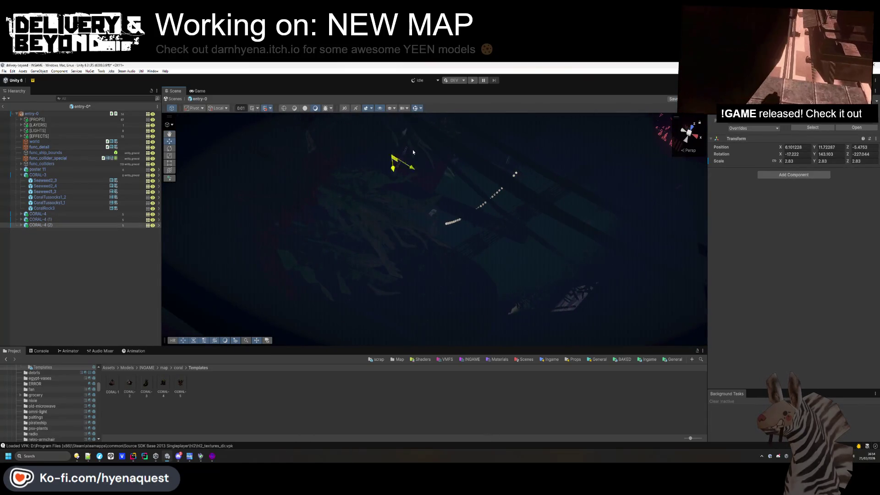
Place CORAL-4 (2) across the alley, turned around its vertical axis and lowered down the wall
mouse_move(497, 209)
mouse_down()
mouse_move(378, 120)
mouse_move(252, 104)
mouse_move(270, 138)
mouse_move(358, 171)
mouse_up()
click(221, 115)
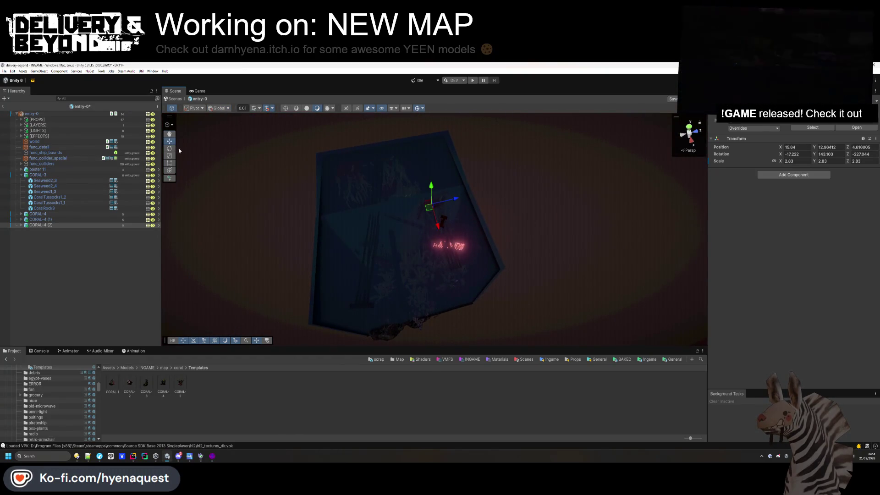
mouse_move(335, 189)
mouse_down()
mouse_move(407, 234)
mouse_move(455, 110)
mouse_move(479, 107)
mouse_move(227, 241)
mouse_up()
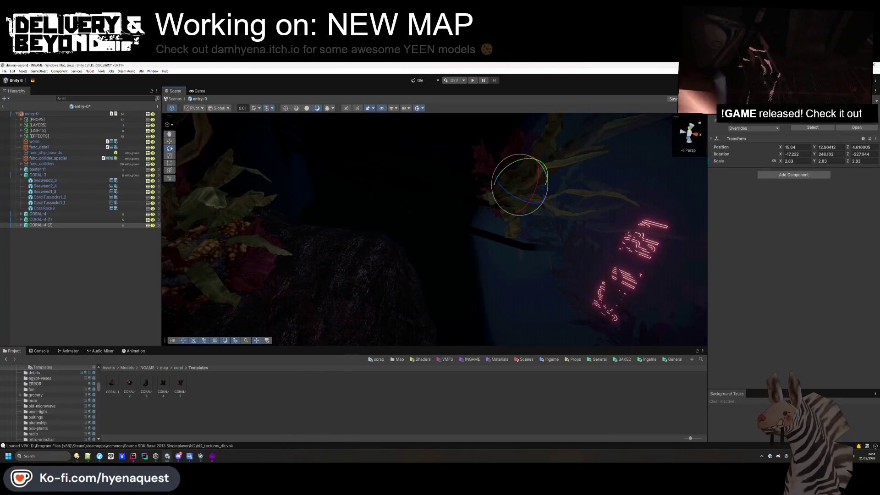
mouse_move(511, 172)
mouse_down()
mouse_move(564, 273)
mouse_move(422, 296)
mouse_move(488, 385)
mouse_up()
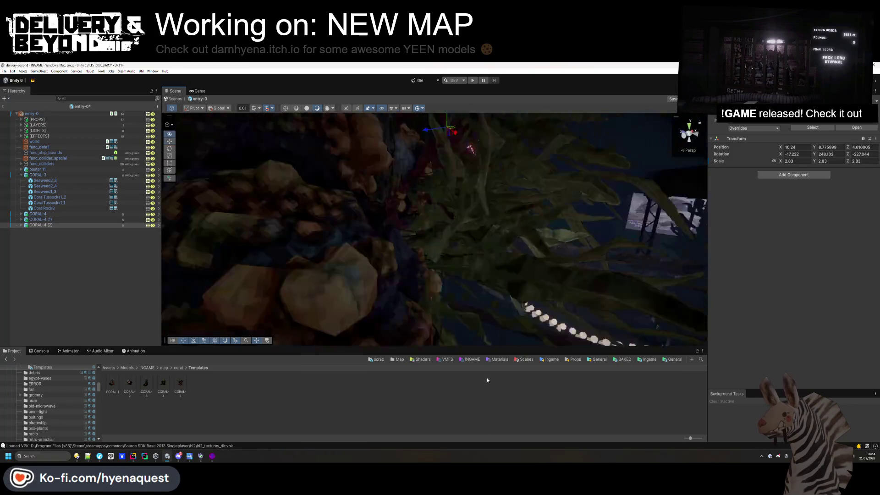
mouse_move(467, 280)
mouse_down()
mouse_move(489, 295)
mouse_move(447, 146)
mouse_up()
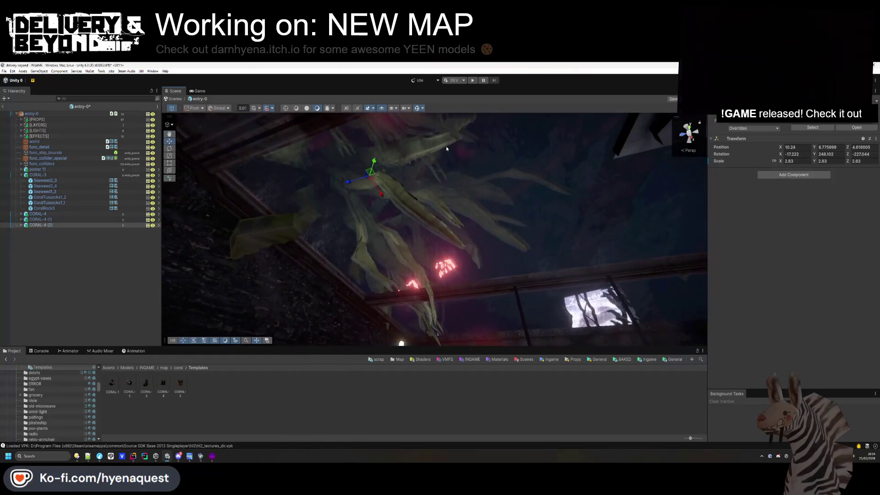
Rotate CORAL-4 (2) to a new angle, shift it left along X, and re-rotate it
key(e)
mouse_move(369, 194)
mouse_down()
mouse_move(414, 174)
mouse_move(373, 197)
mouse_move(375, 173)
mouse_move(332, 195)
mouse_up()
key(w)
drag(400, 341, 339, 217)
mouse_move(448, 207)
mouse_down()
mouse_move(414, 206)
mouse_move(420, 189)
mouse_up()
click(169, 149)
click(404, 378)
mouse_move(389, 215)
mouse_down()
mouse_move(495, 215)
mouse_move(458, 298)
mouse_move(546, 353)
mouse_move(503, 288)
mouse_up()
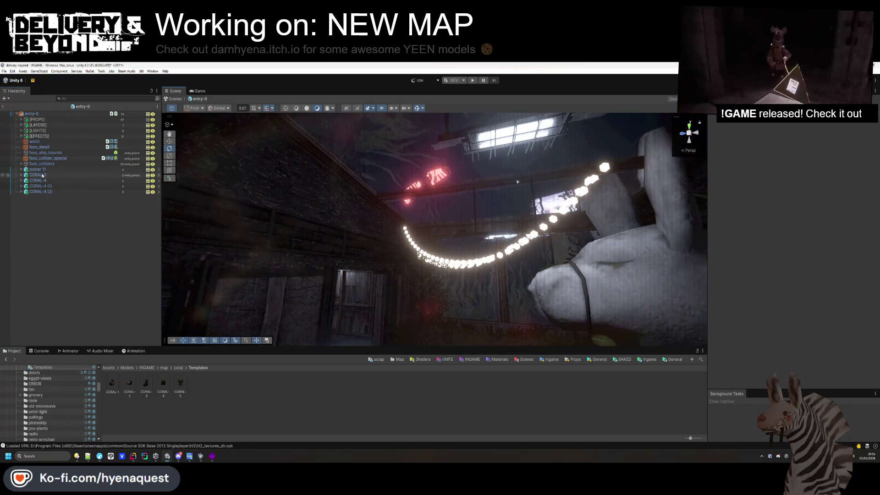
Drag a CORAL-2 coral template from the Project into the flooded alley
click(835, 117)
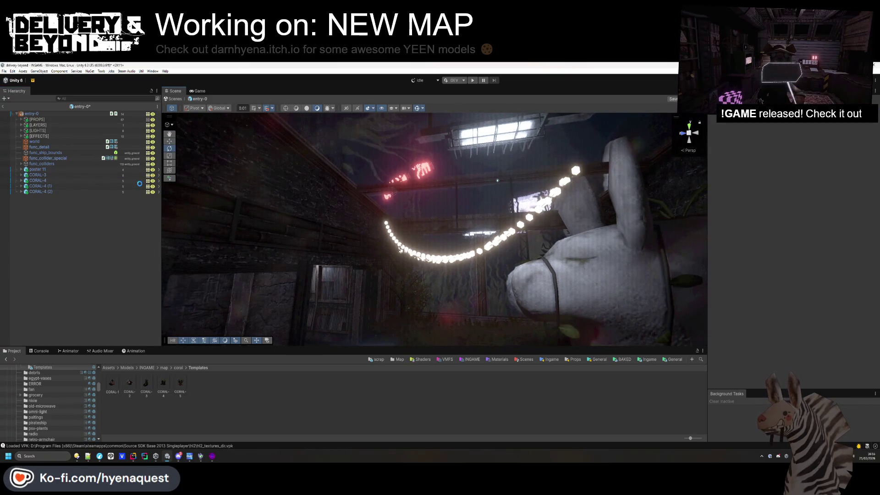
drag(288, 191, 313, 257)
mouse_move(307, 293)
mouse_down()
mouse_move(429, 279)
mouse_move(365, 153)
mouse_move(289, 222)
mouse_move(270, 303)
mouse_move(236, 263)
mouse_move(197, 330)
mouse_up()
mouse_move(153, 391)
mouse_down()
mouse_move(373, 220)
mouse_move(374, 265)
mouse_move(125, 381)
mouse_up()
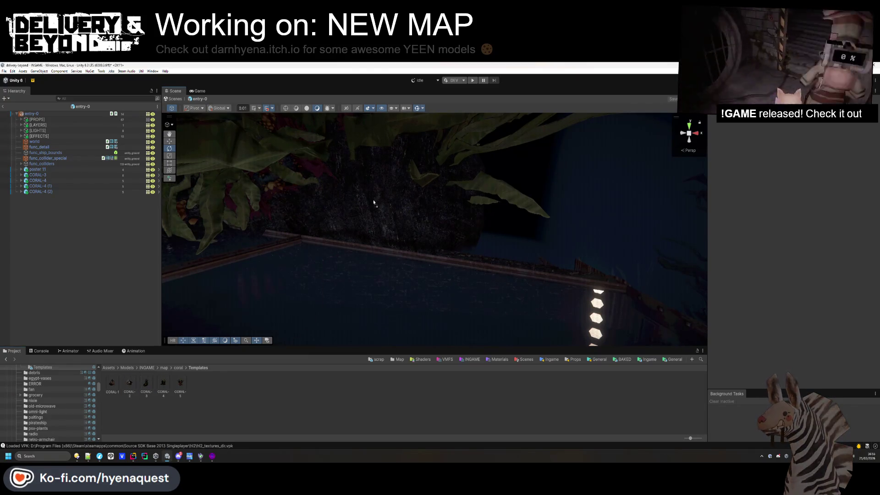
drag(390, 255, 249, 182)
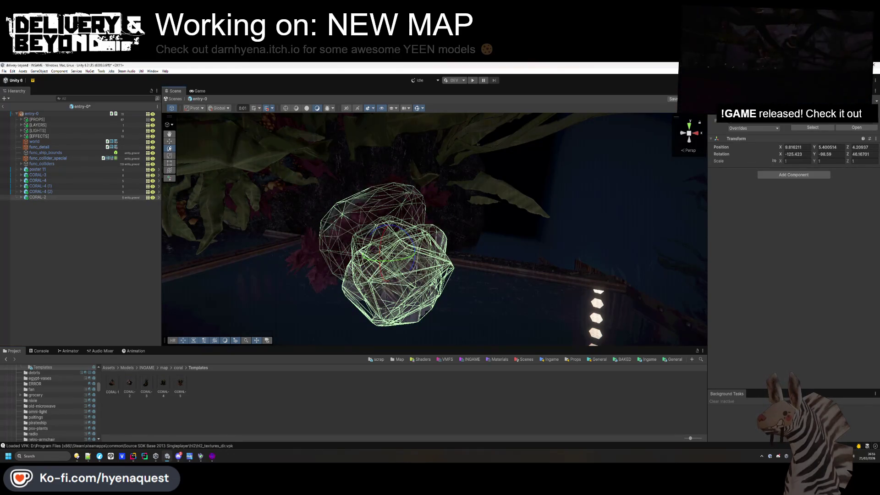
Position the new coral slightly higher and scale it up to 1.68
mouse_move(394, 249)
mouse_down()
mouse_move(377, 246)
mouse_move(364, 198)
mouse_move(361, 211)
mouse_move(514, 197)
mouse_move(507, 239)
mouse_move(537, 267)
mouse_up()
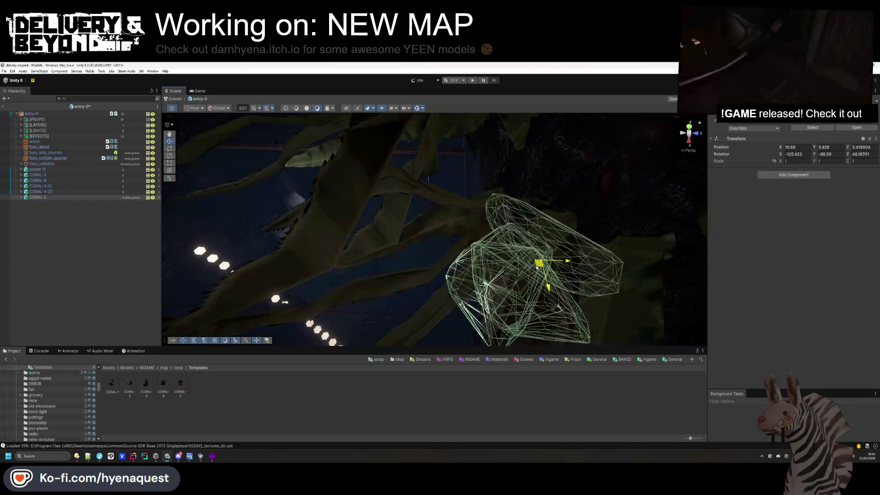
click(293, 193)
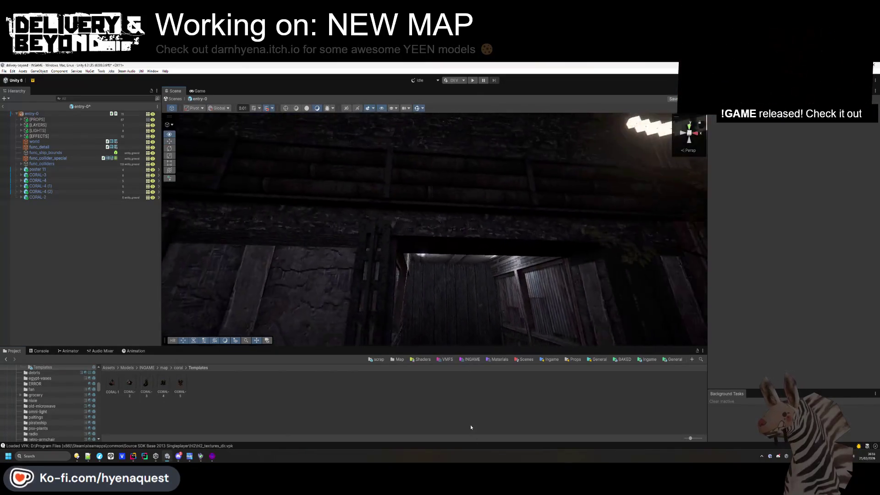
key(ctrl+z)
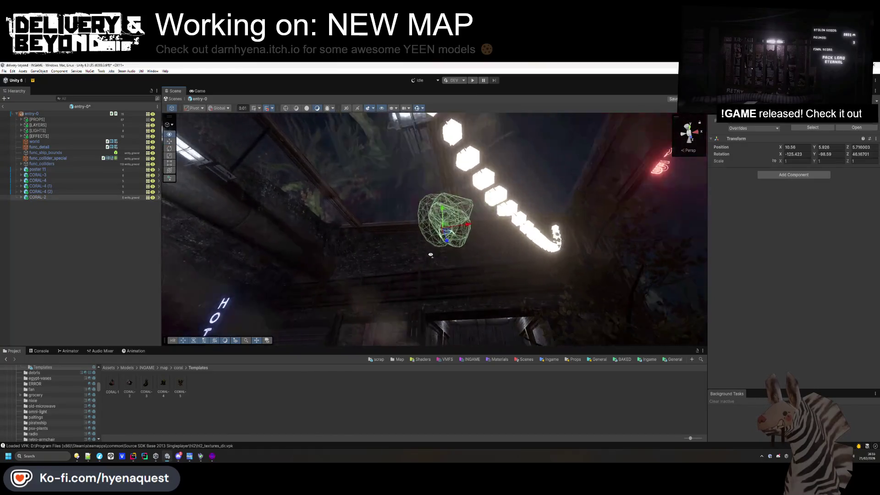
drag(431, 255, 466, 205)
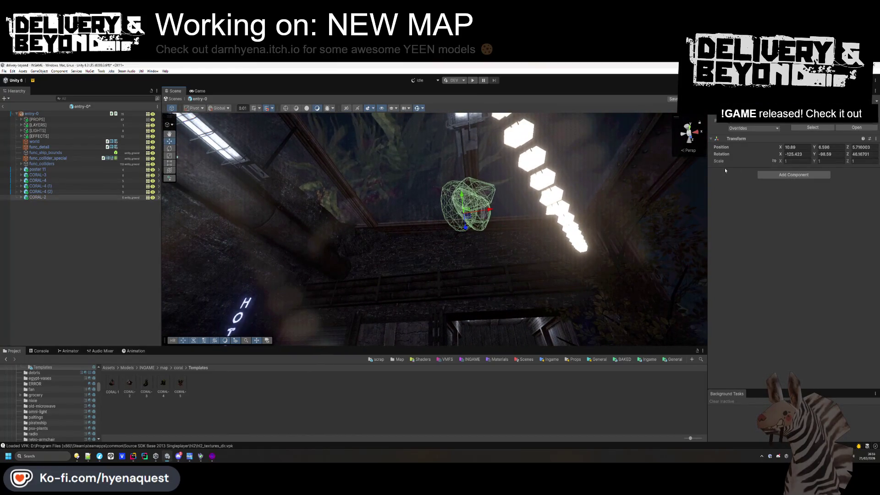
drag(781, 162, 788, 165)
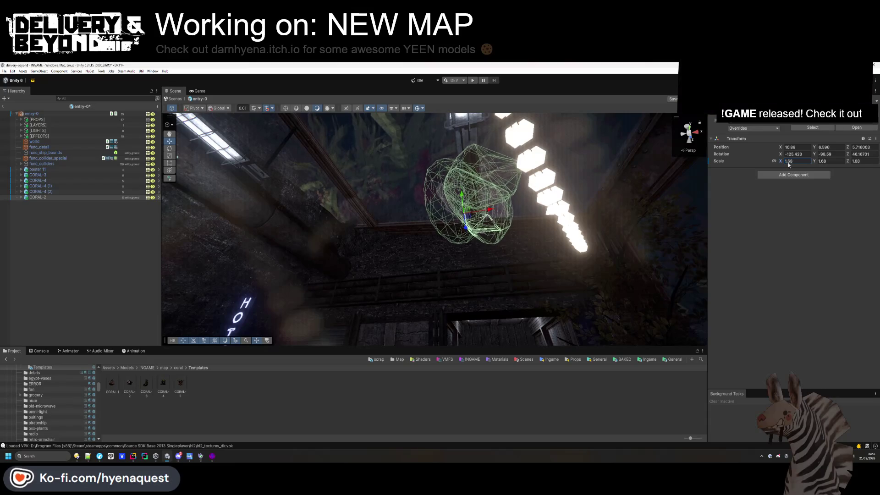
click(434, 225)
mouse_move(434, 225)
alt+mouse_down()
mouse_move(149, 216)
mouse_move(154, 205)
mouse_move(220, 316)
mouse_move(391, 309)
mouse_move(411, 290)
mouse_move(411, 309)
mouse_move(104, 226)
alt+mouse_up()
Remove the Mesh Collider component from the new coral's child pieces
click(74, 197)
click(21, 197)
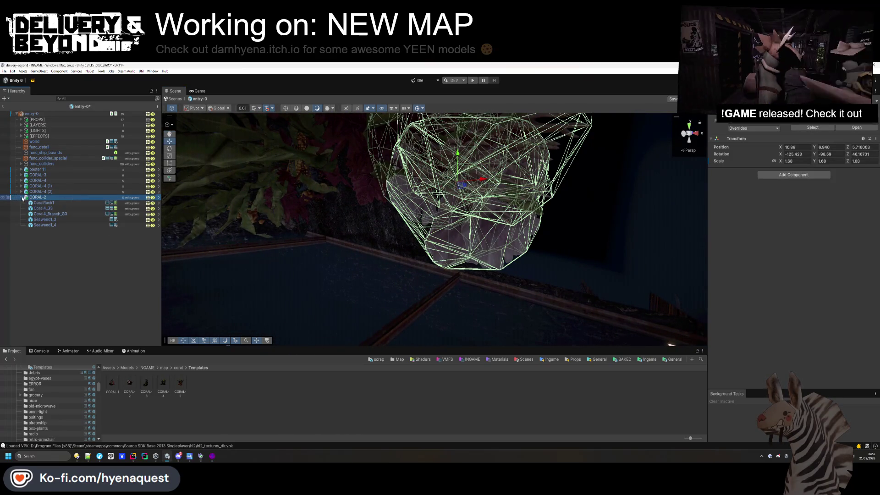
shift+click(85, 213)
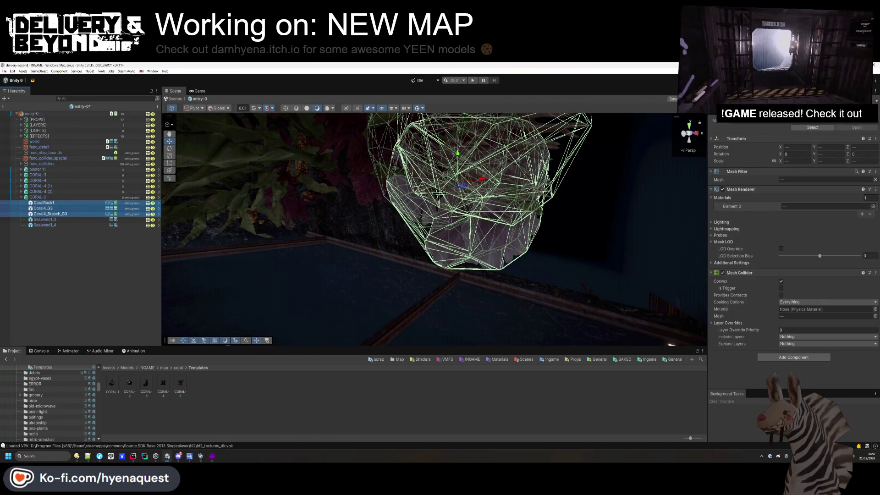
click(844, 121)
click(839, 175)
right_click(761, 273)
click(779, 287)
click(61, 199)
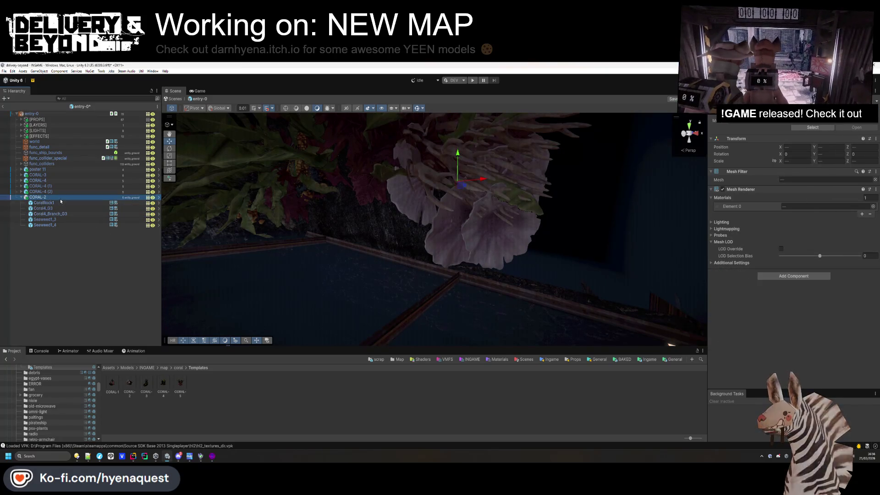
click(839, 120)
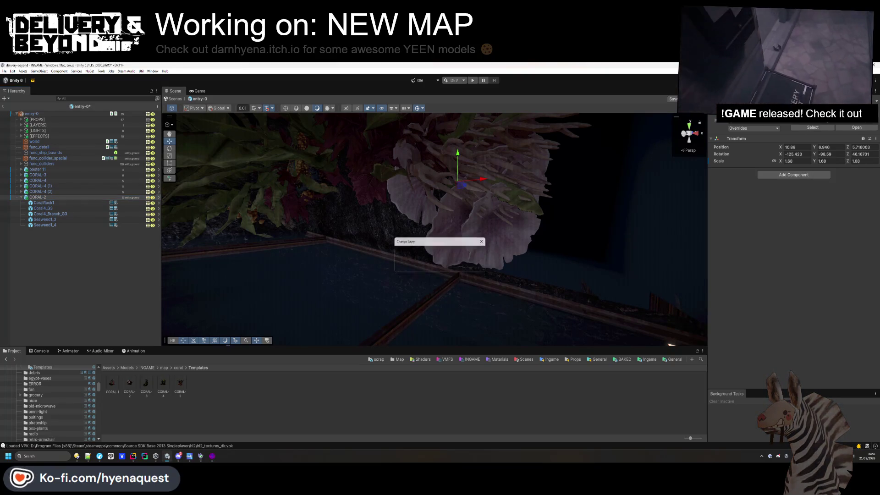
Rotate another CORAL-4 copy around its vertical axis
double_click(42, 193)
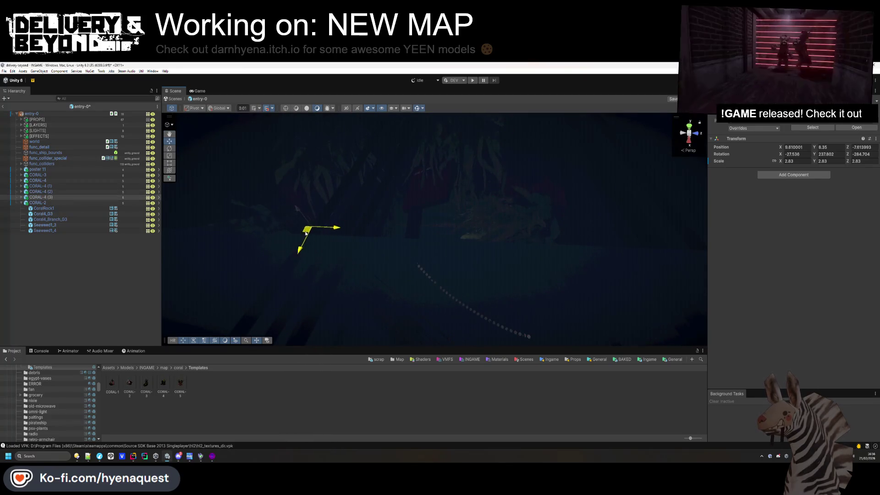
drag(306, 236, 294, 234)
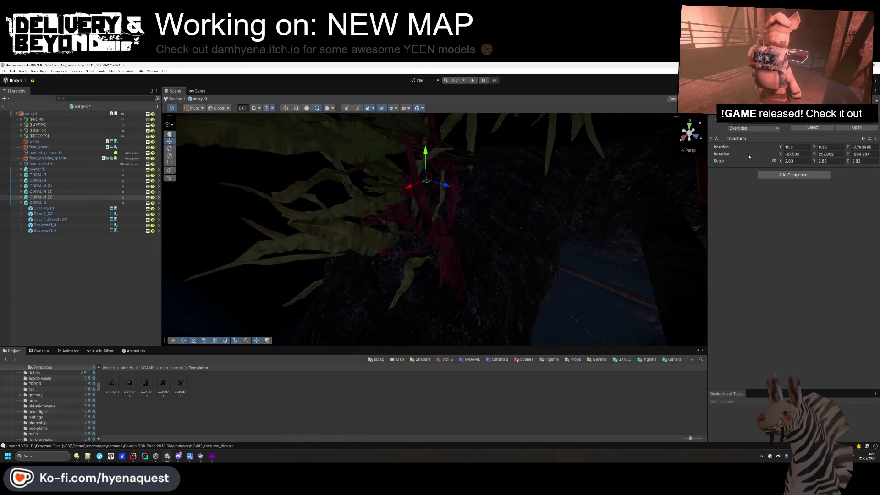
drag(652, 151, 516, 161)
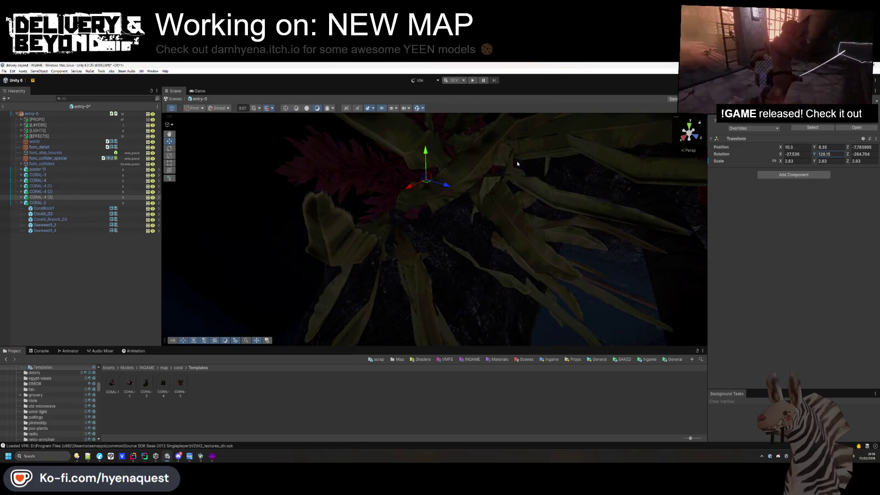
click(453, 404)
Move the view over to the plants and select the Seaweed3_1 seaweed
mouse_move(453, 402)
mouse_down()
mouse_move(337, 430)
mouse_move(297, 458)
mouse_move(293, 70)
mouse_up()
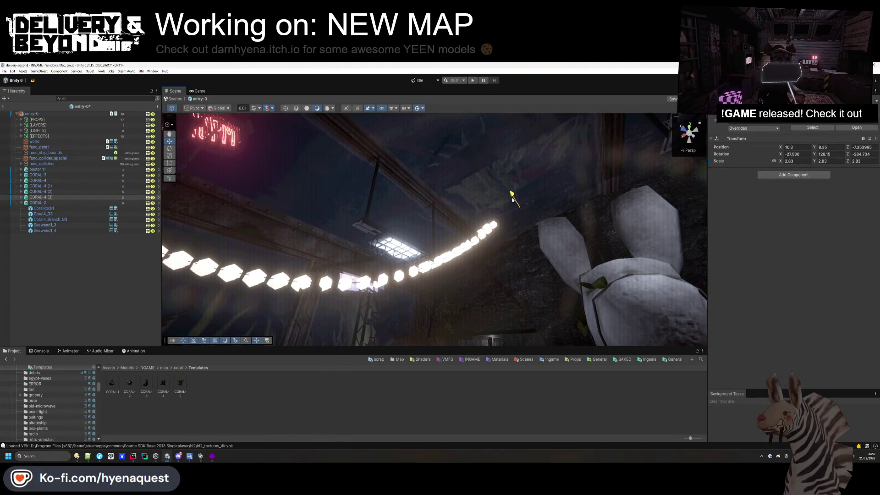
mouse_move(512, 197)
mouse_down()
mouse_move(365, 211)
mouse_move(418, 262)
mouse_up()
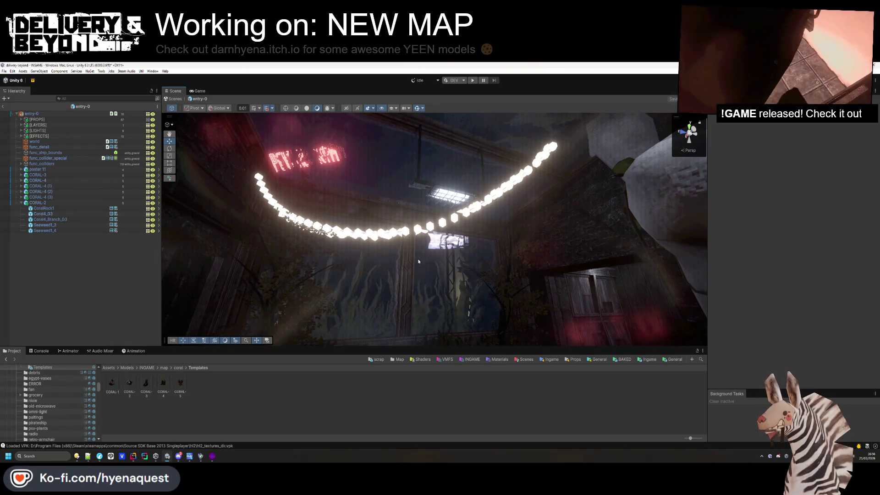
mouse_move(419, 261)
mouse_down()
mouse_move(373, 281)
mouse_move(408, 424)
mouse_move(481, 368)
mouse_move(459, 321)
mouse_move(468, 289)
mouse_move(436, 274)
mouse_move(469, 368)
mouse_move(383, 261)
mouse_up()
click(431, 269)
drag(396, 201, 400, 216)
click(394, 222)
Duplicate Seaweed3_1 four times, dragging the copies to new spots on the dark rock
key(f)
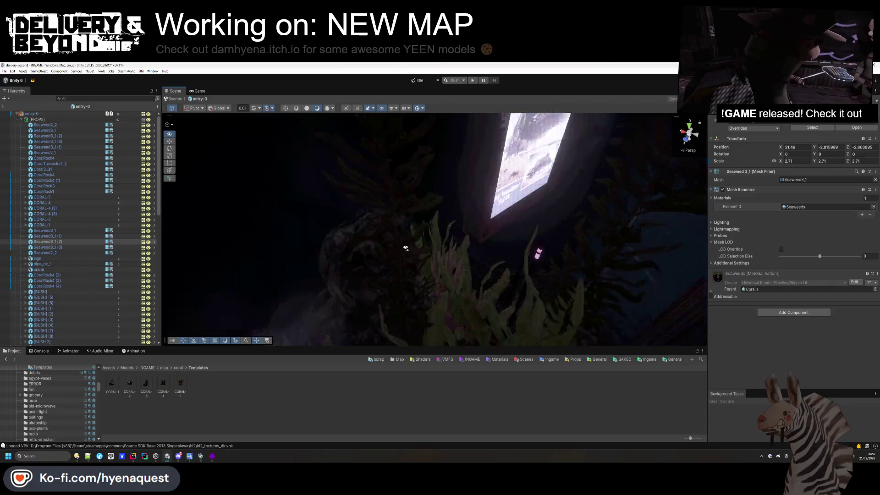
key(ctrl+d)
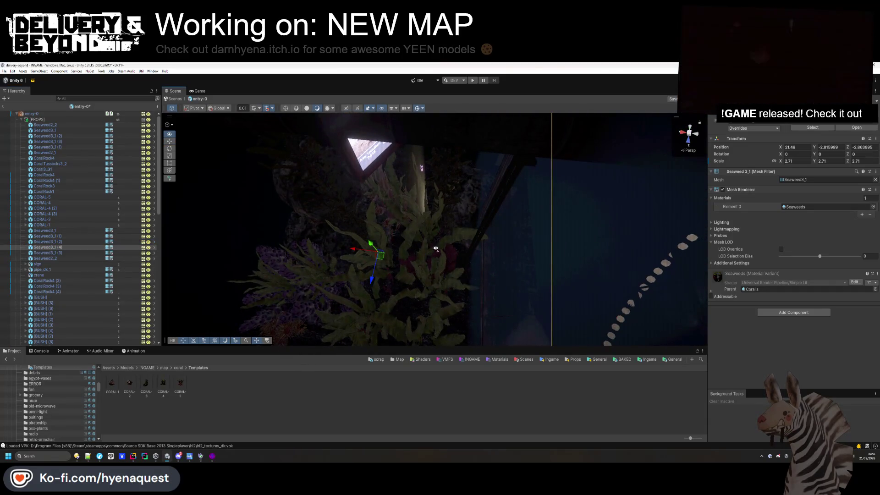
drag(373, 275, 484, 332)
mouse_move(449, 295)
mouse_down()
mouse_move(654, 207)
mouse_move(459, 307)
mouse_move(498, 191)
mouse_move(455, 220)
mouse_move(443, 207)
mouse_move(329, 181)
mouse_up()
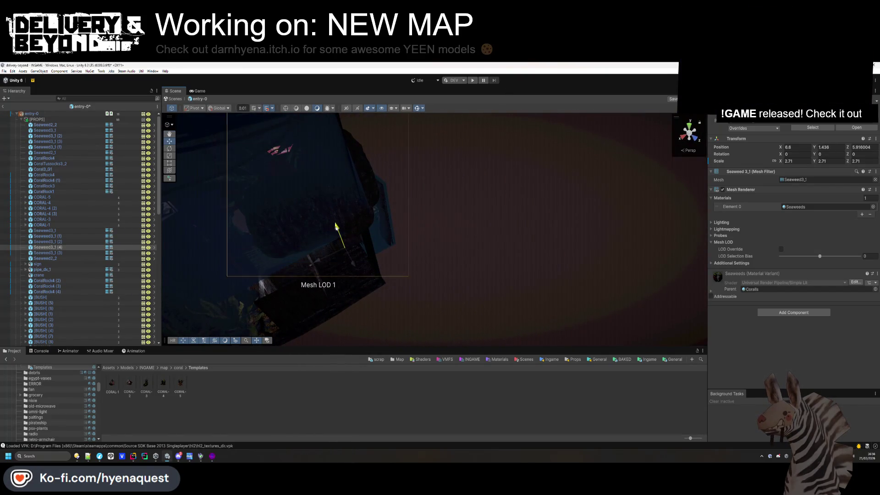
mouse_move(341, 239)
mouse_down()
mouse_move(204, 232)
mouse_move(323, 254)
mouse_up()
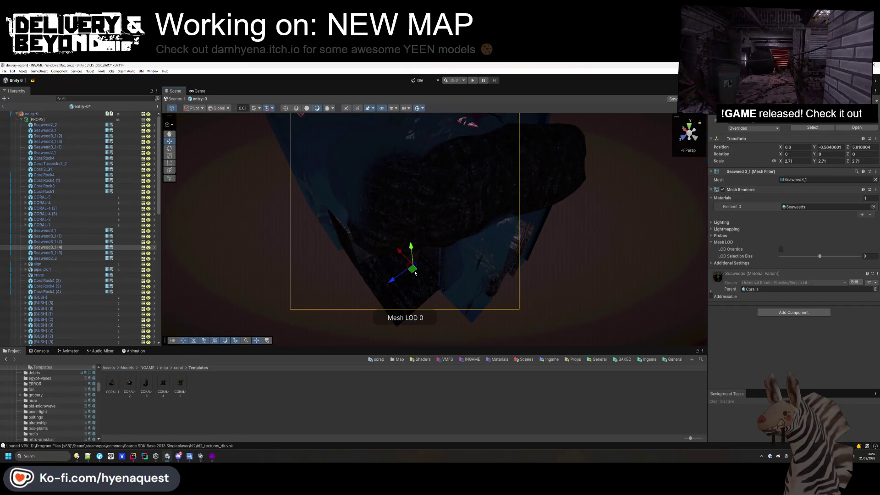
key(ctrl+d)
mouse_move(415, 273)
mouse_down()
mouse_move(373, 274)
mouse_move(415, 218)
mouse_move(379, 243)
mouse_move(395, 257)
mouse_move(361, 261)
mouse_up()
key(ctrl+d)
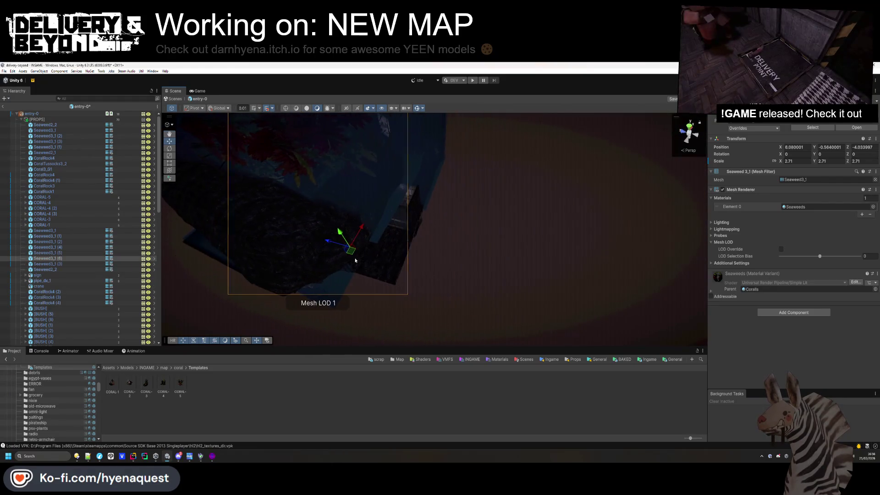
key(ctrl+d)
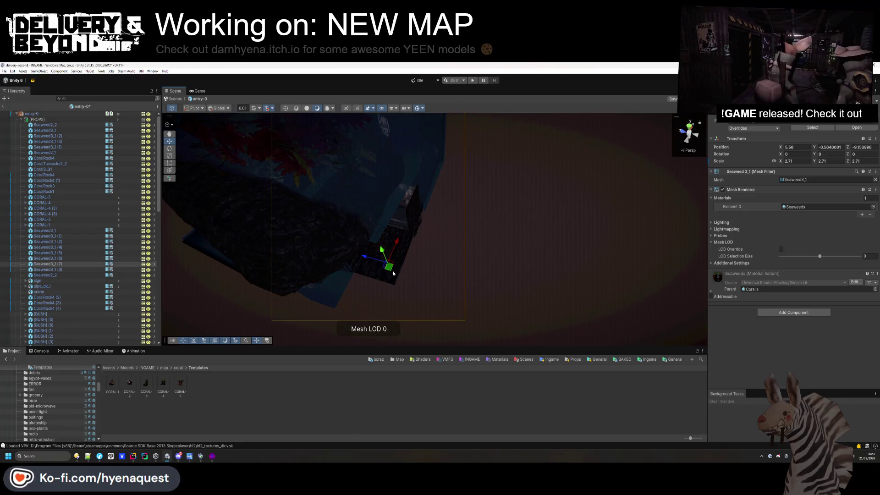
click(461, 280)
mouse_move(460, 280)
mouse_down()
mouse_move(500, 260)
mouse_move(463, 252)
mouse_move(448, 232)
mouse_move(272, 130)
mouse_move(244, 194)
mouse_move(281, 269)
mouse_move(304, 176)
mouse_move(587, 216)
mouse_move(514, 235)
mouse_move(503, 260)
mouse_up()
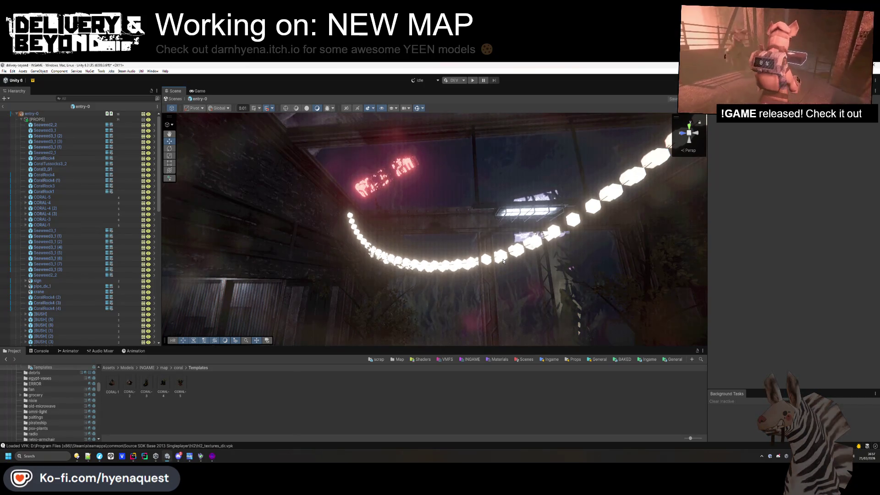
Select poster 11 through CORAL-2 in the Hierarchy and move them into [PROPS]
mouse_move(504, 262)
mouse_down()
mouse_move(525, 222)
mouse_move(520, 275)
mouse_move(531, 245)
mouse_up()
click(21, 119)
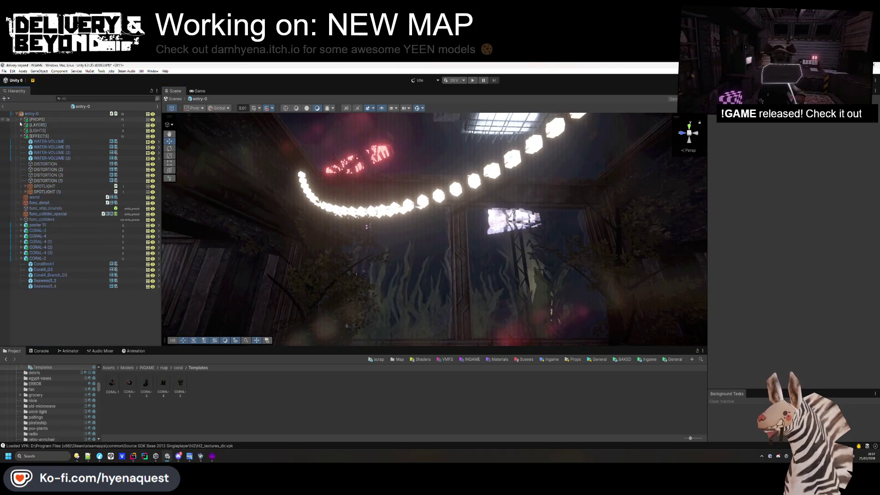
click(38, 259)
click(21, 258)
click(40, 220)
click(37, 225)
key(shift+End)
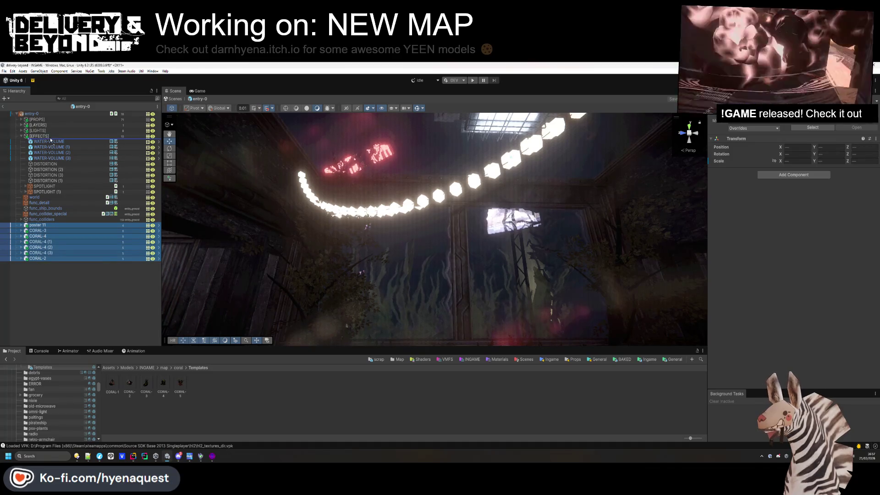
drag(50, 139, 32, 120)
click(21, 119)
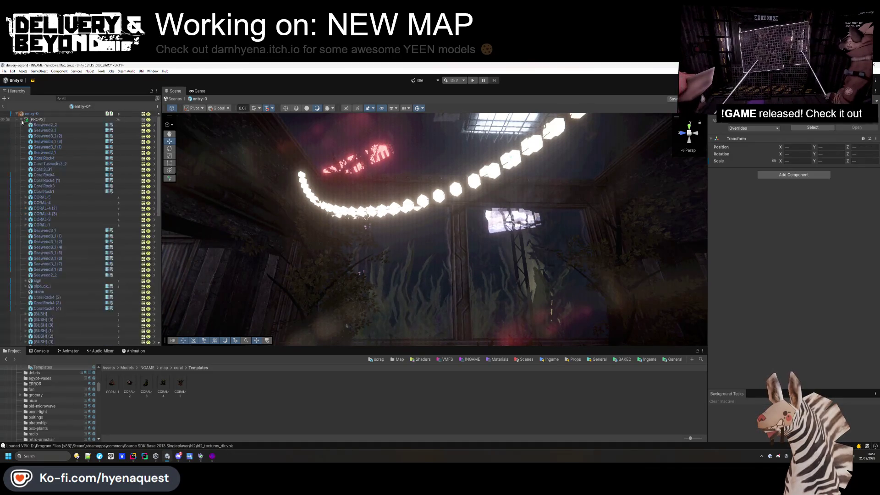
click(22, 120)
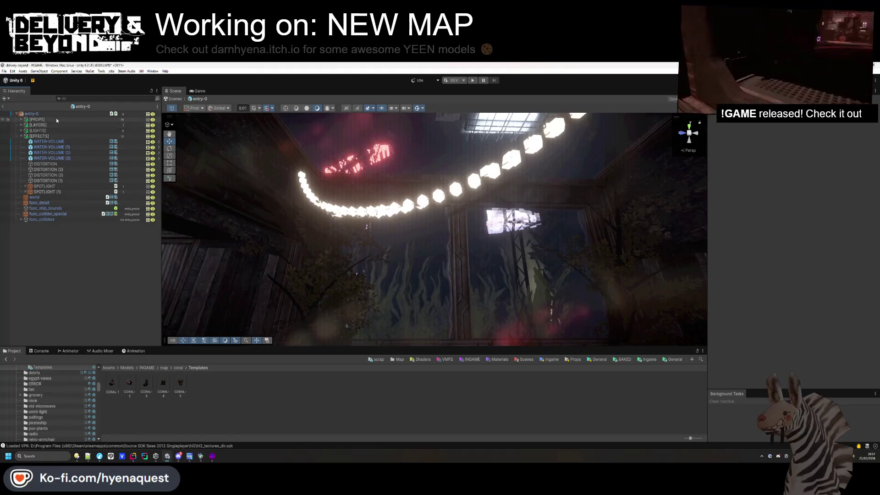
Collapse the groups and exit the entry-0 prefab back to the full INGAME scene
click(36, 119)
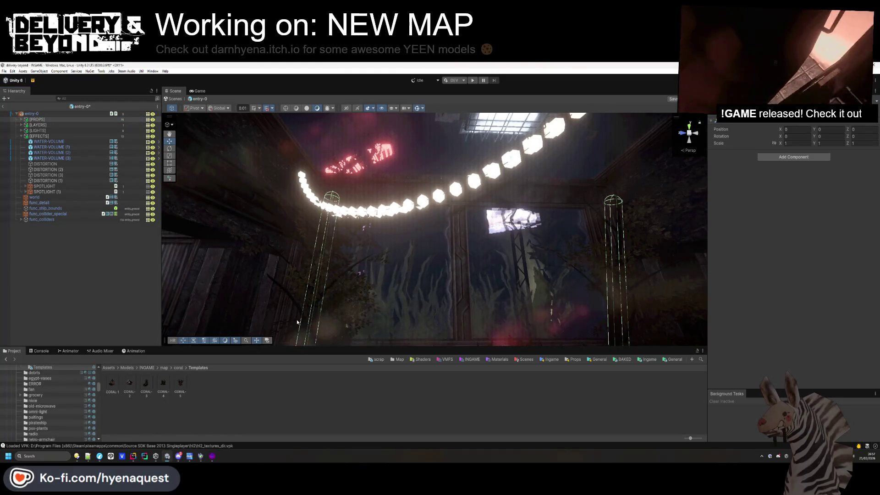
click(65, 299)
click(22, 137)
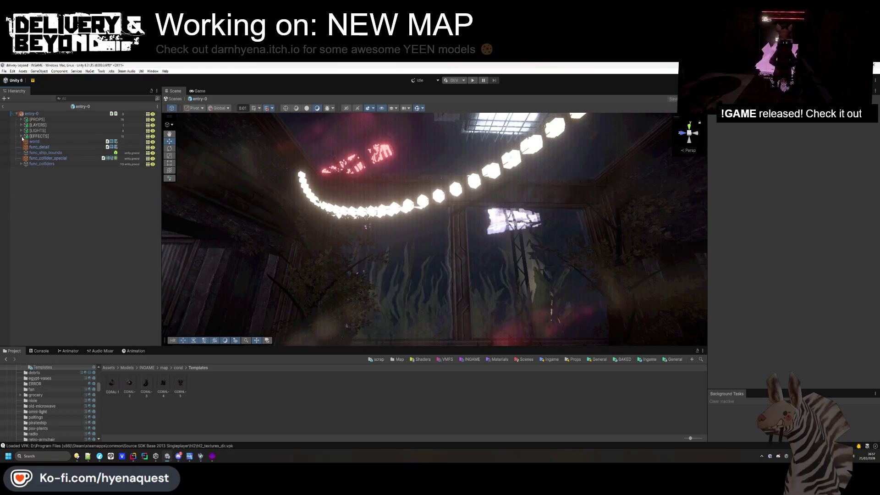
drag(316, 248, 319, 263)
click(6, 108)
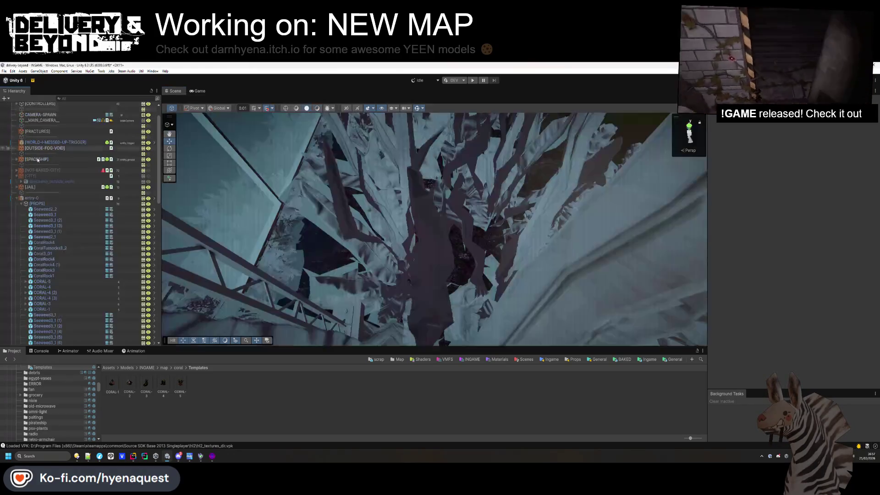
mouse_move(351, 311)
mouse_down()
mouse_move(368, 92)
mouse_move(335, 151)
mouse_move(335, 197)
mouse_move(354, 252)
mouse_move(428, 373)
mouse_up()
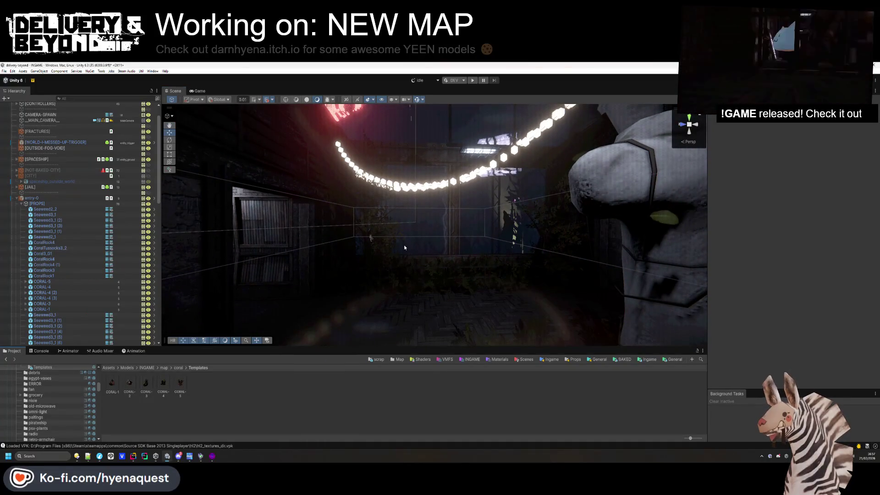
click(17, 198)
mouse_move(424, 243)
mouse_down()
mouse_move(387, 281)
mouse_move(372, 242)
mouse_up()
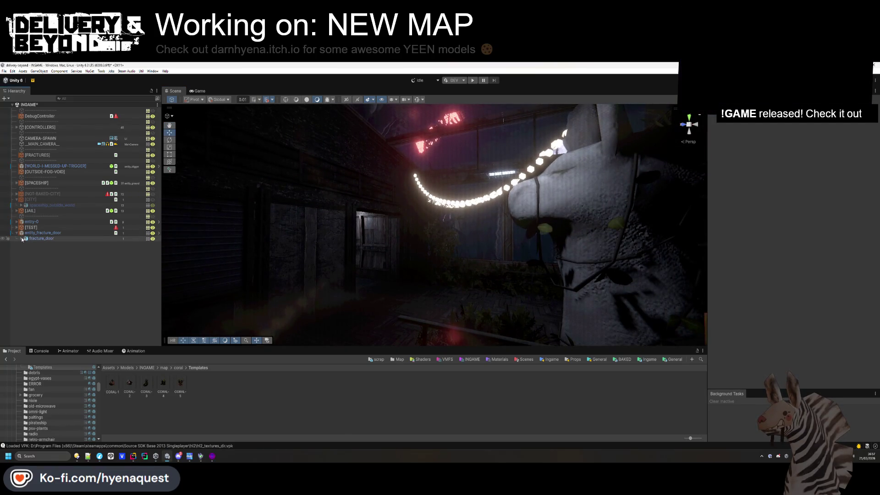
Collapse the PROPS and EFFECTS groups and expand [LIGHTS] in the Hierarchy
click(21, 238)
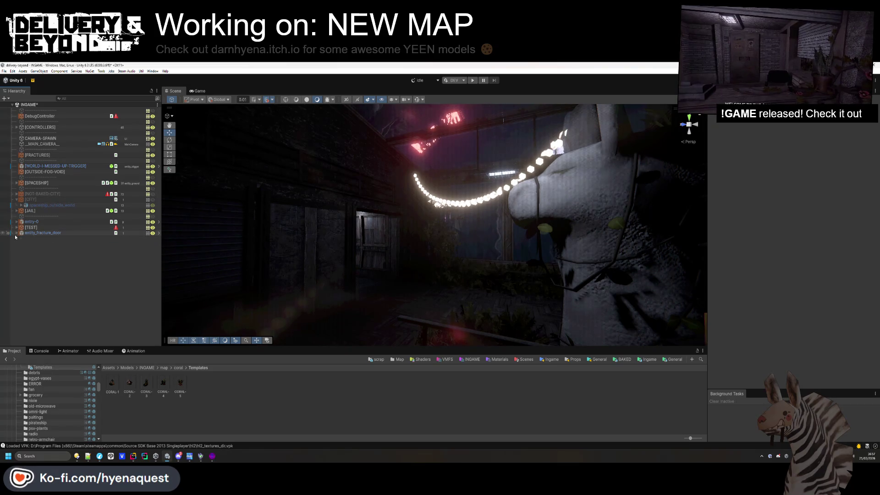
click(17, 222)
scroll(23, 208, down, 1)
click(22, 208)
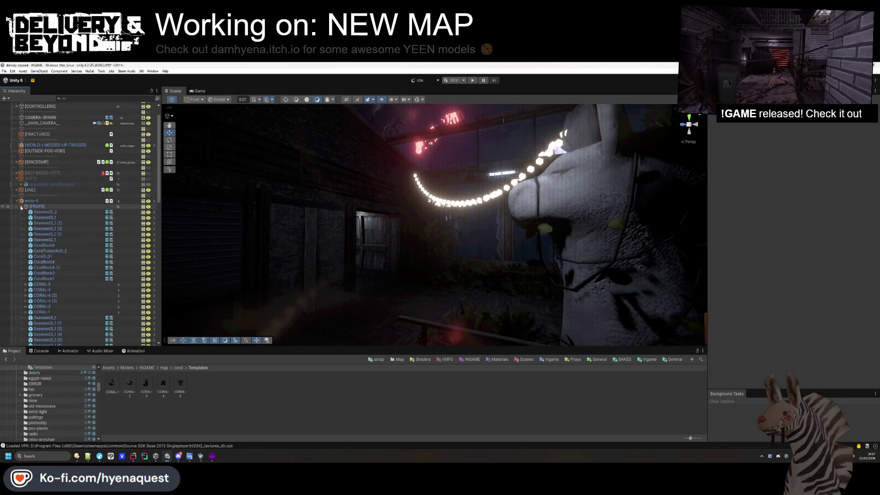
click(21, 208)
scroll(23, 225, up, 1)
click(21, 244)
click(21, 238)
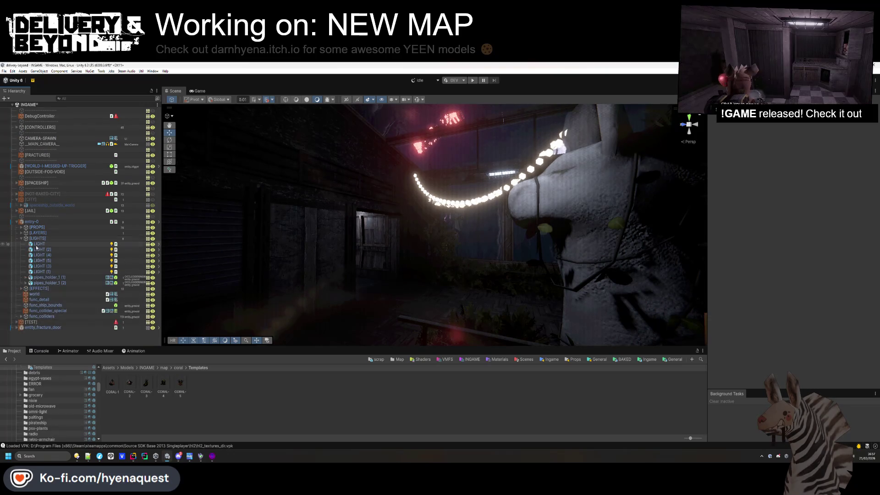
Select both LIGHT objects under pipes_holder_1 (1) and pipes_holder_1 (2)
click(26, 283)
click(25, 278)
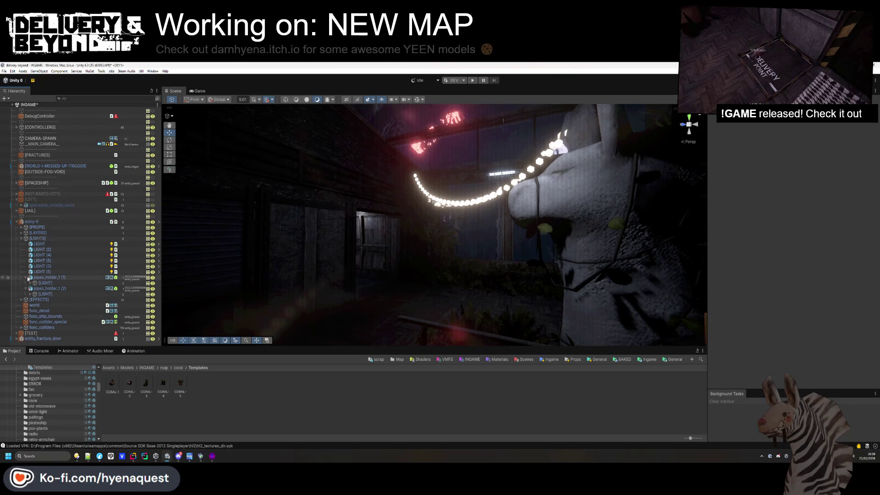
click(30, 283)
click(37, 299)
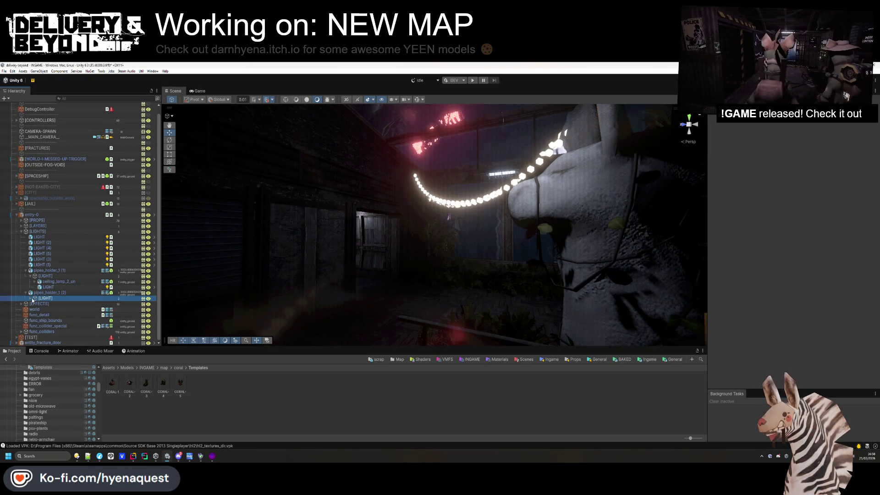
click(31, 299)
click(48, 309)
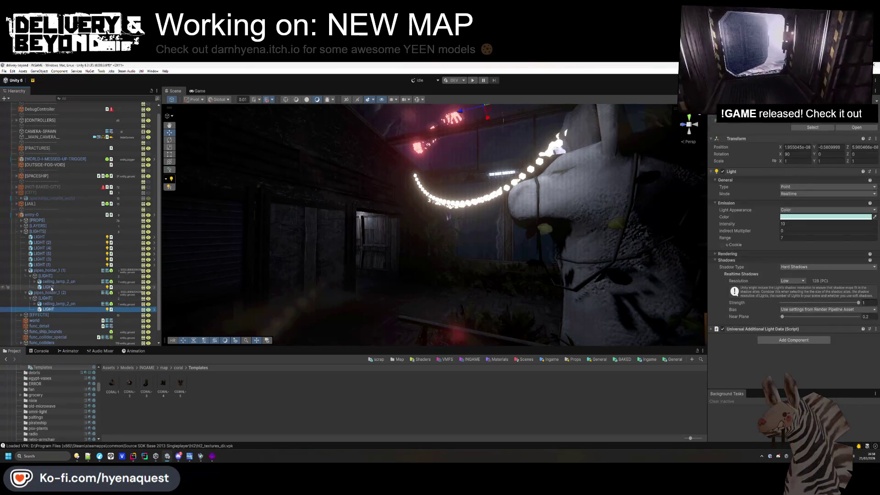
ctrl+click(49, 288)
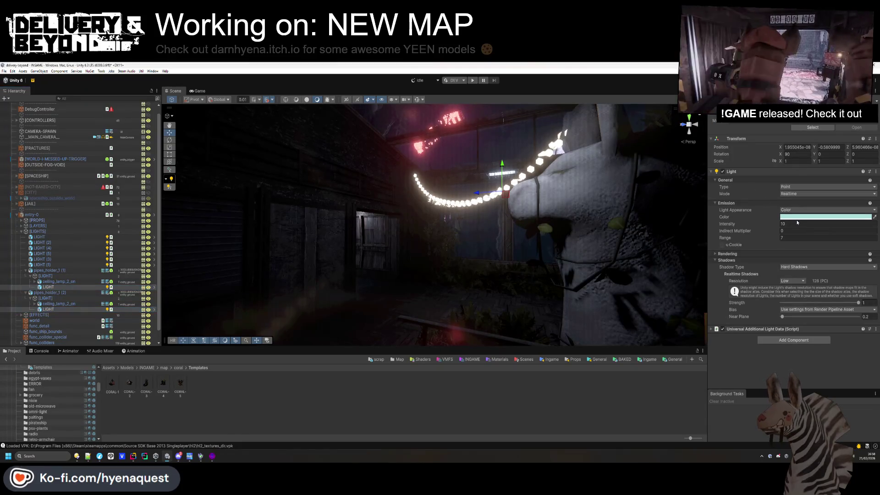
Set both lights' Light Color to pale CEDEAB and bring up the texture folder
click(800, 217)
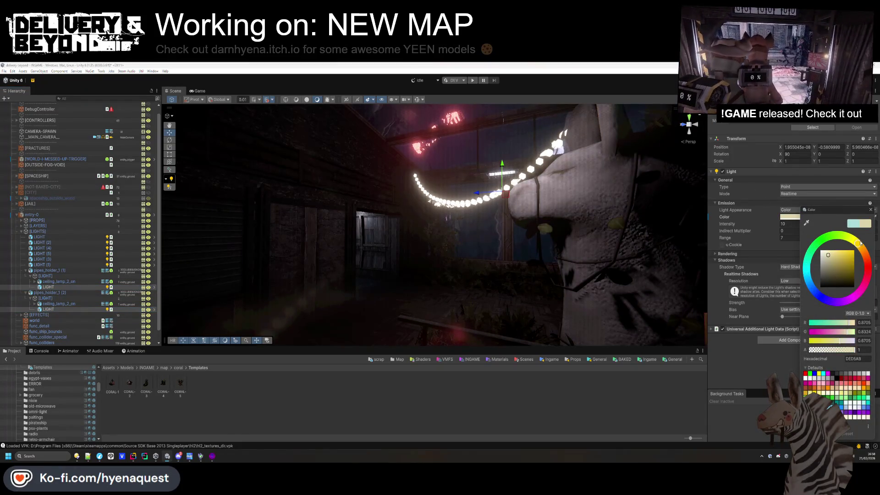
click(844, 234)
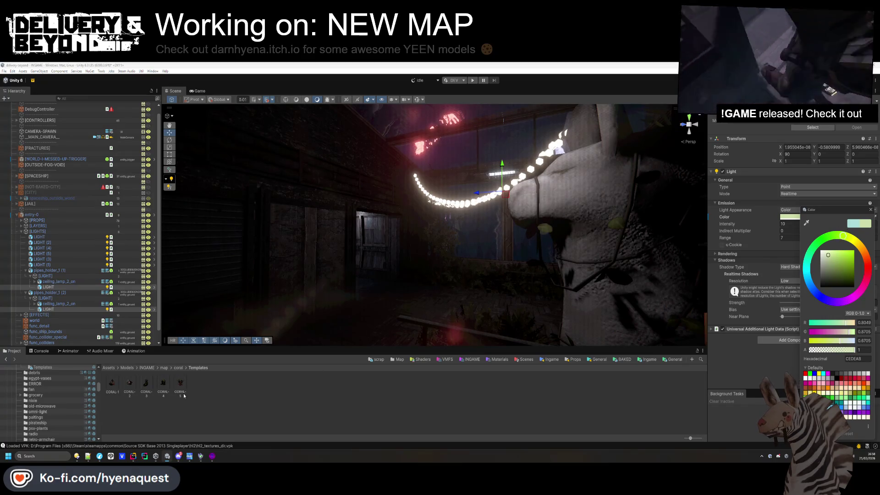
click(78, 457)
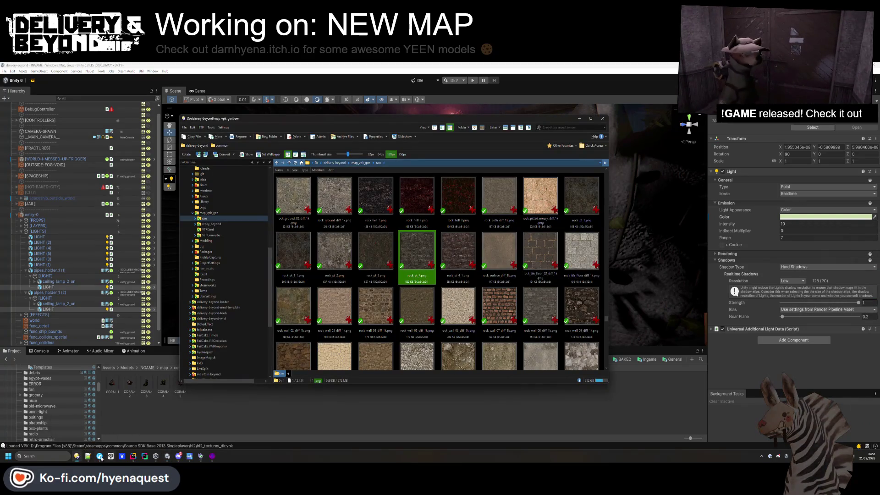
Page through the Steam Workshop reference images, ending on image 7 of 7
mouse_move(100, 457)
click(101, 420)
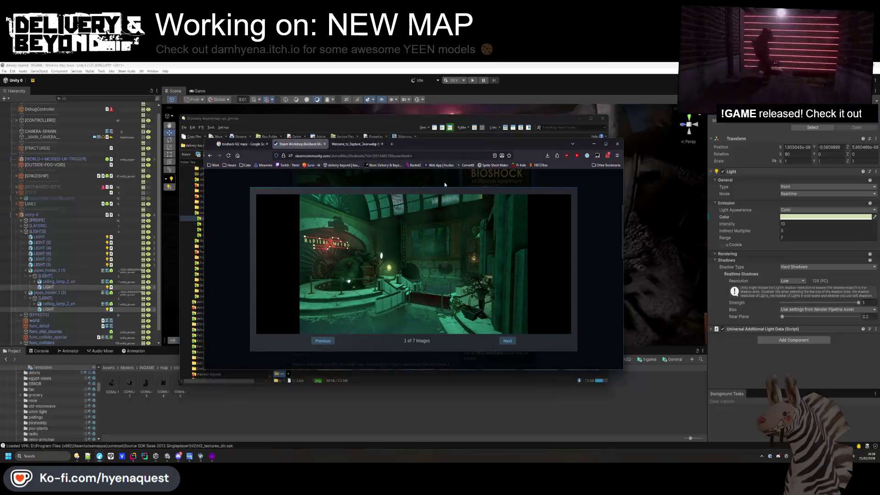
click(507, 340)
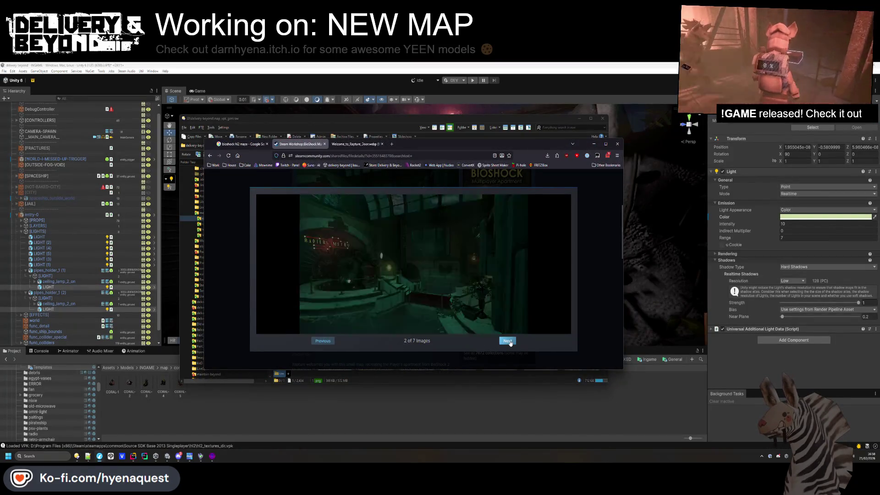
click(319, 342)
click(319, 342)
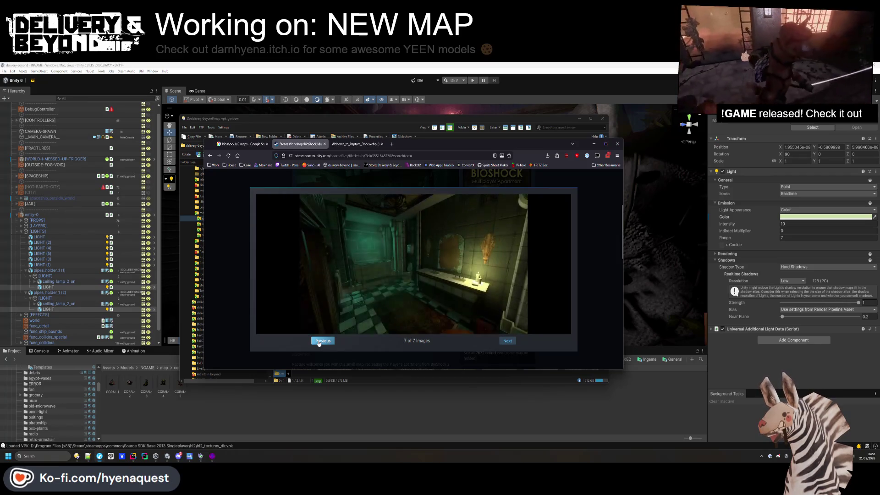
click(319, 342)
click(319, 342)
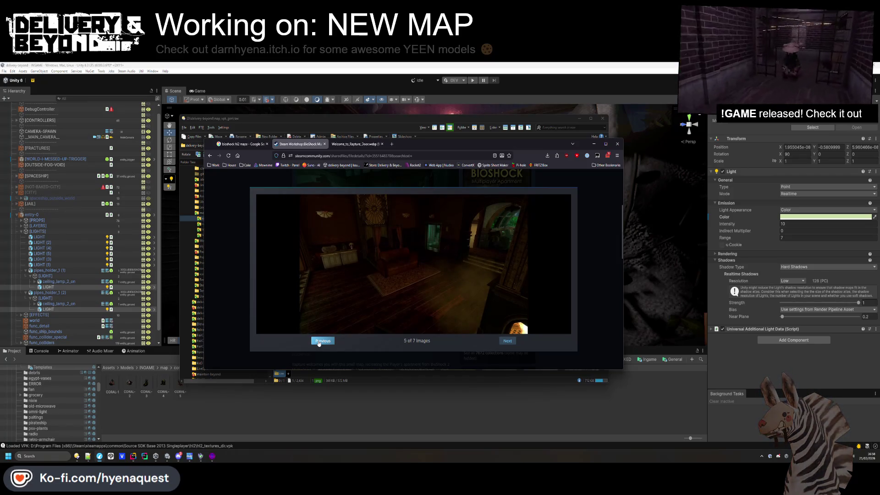
click(513, 342)
click(510, 342)
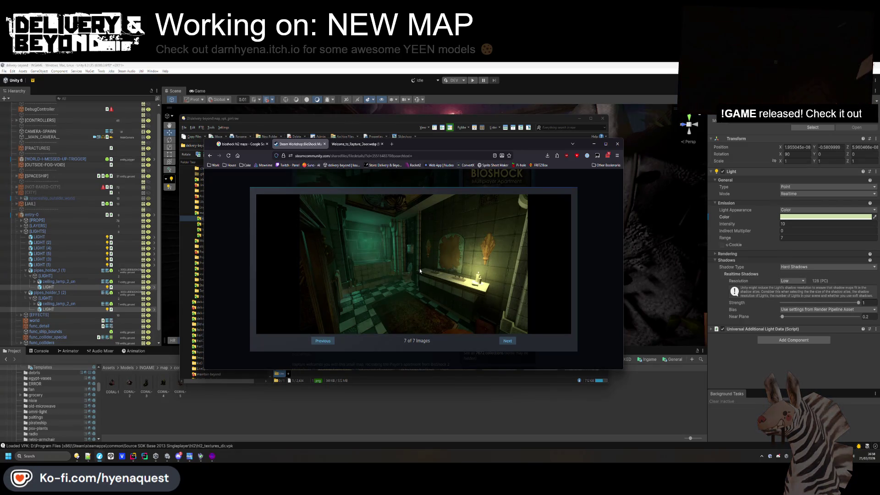
Wrap to the first reference image, then minimize the browser and close the texture folder
click(507, 347)
click(594, 144)
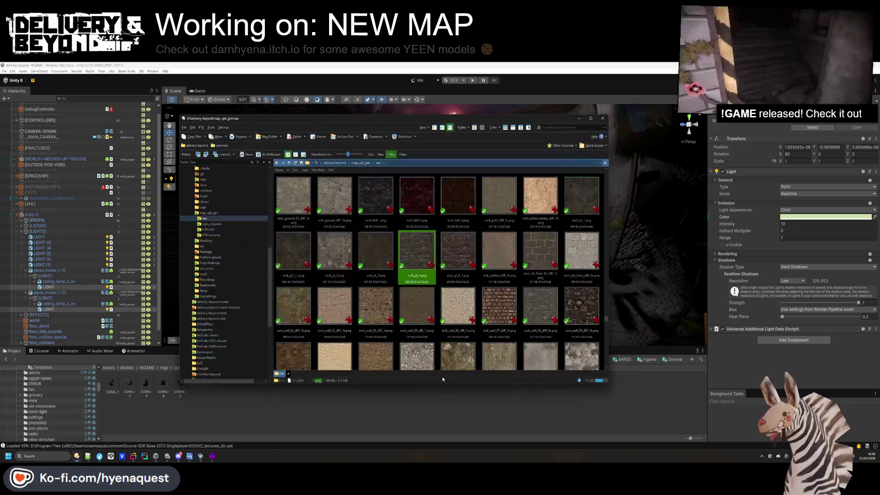
click(460, 398)
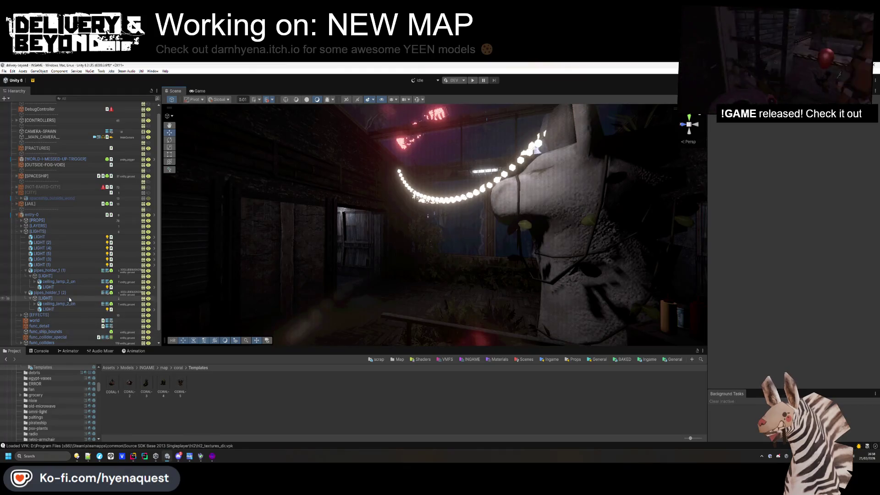
Select both pipe-holder LIGHT objects and shift their Light Color toward pale cyan
click(50, 287)
ctrl+click(49, 310)
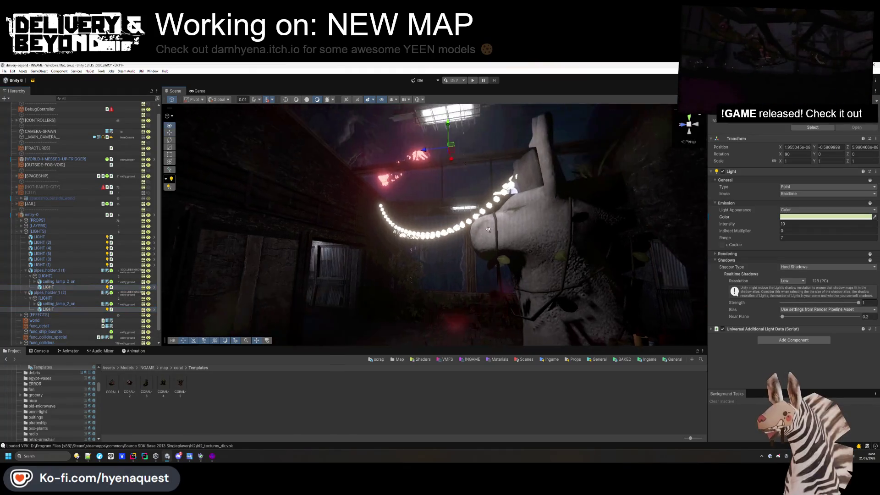
click(796, 218)
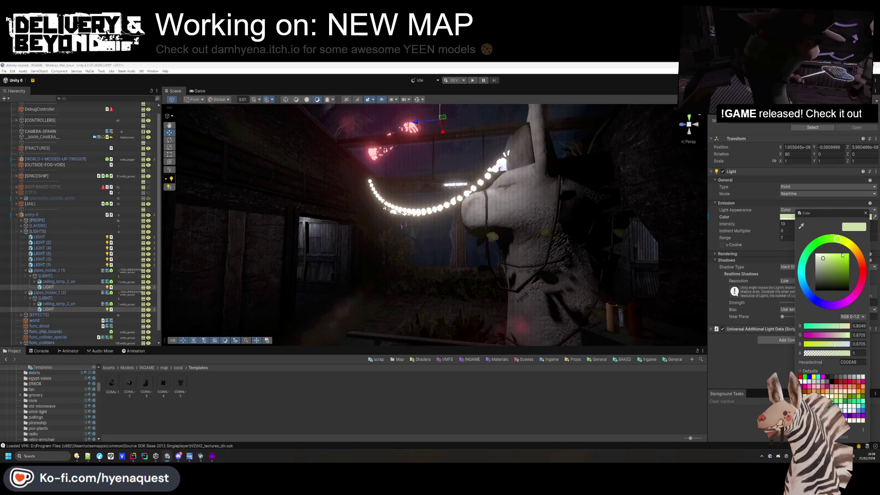
drag(836, 251, 781, 255)
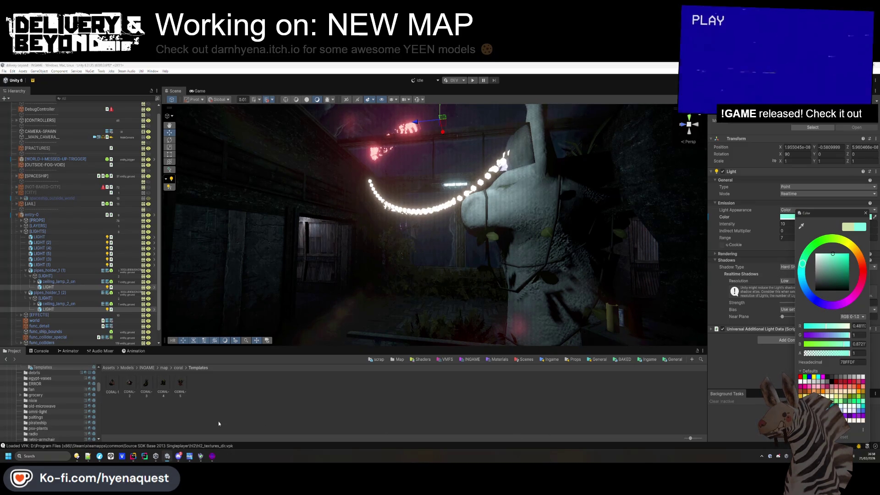
click(158, 407)
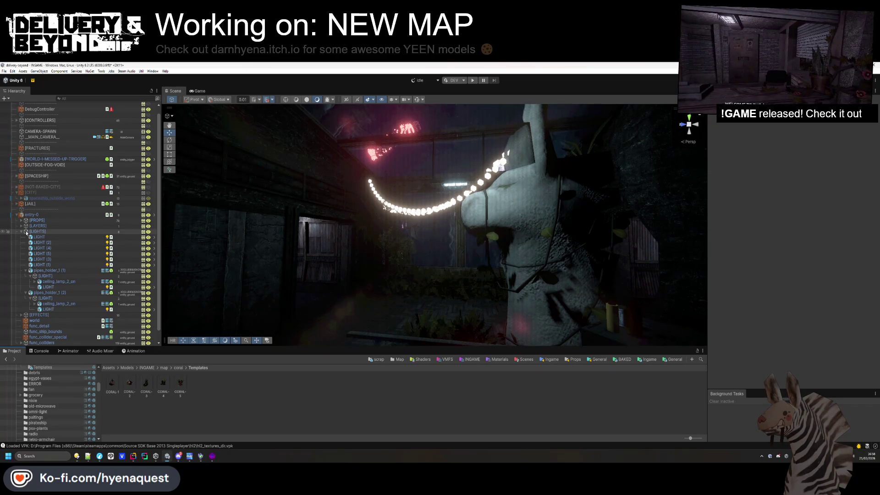
Open a WATER-VOLUME's SEA material and shift its Base Color from dark blue to dark green
scroll(26, 233, down, 1)
click(21, 303)
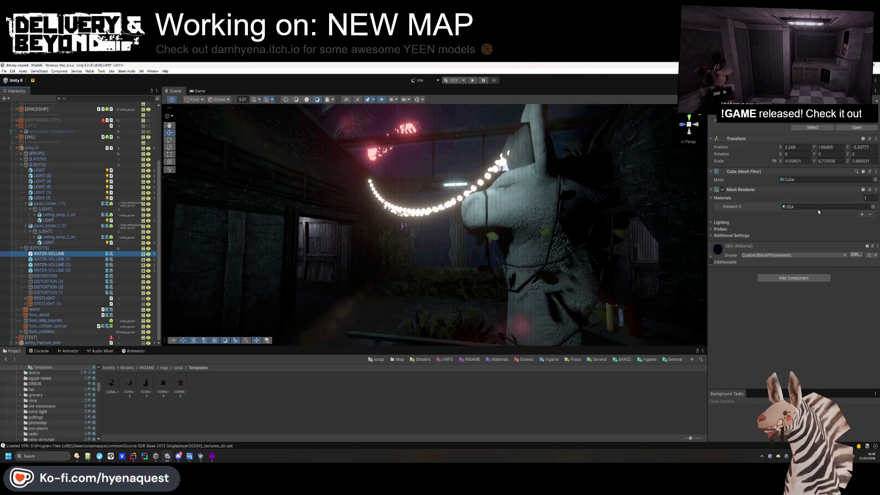
click(819, 207)
click(143, 389)
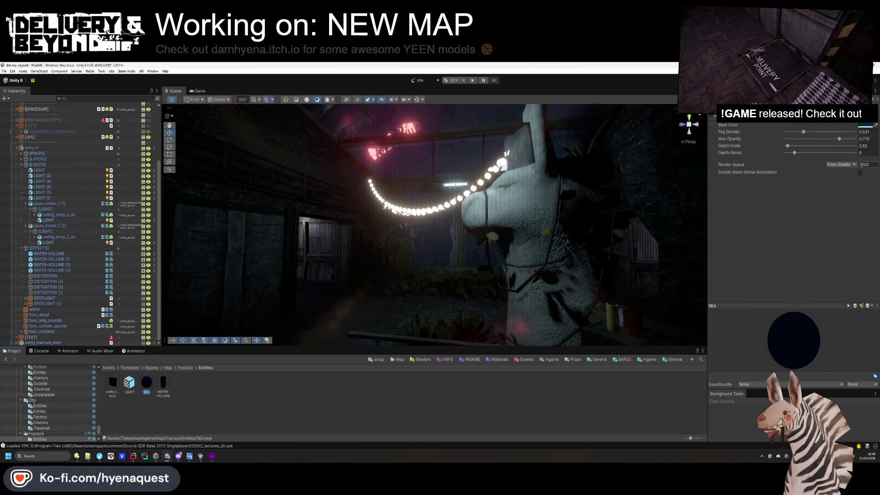
click(867, 128)
drag(814, 232, 814, 214)
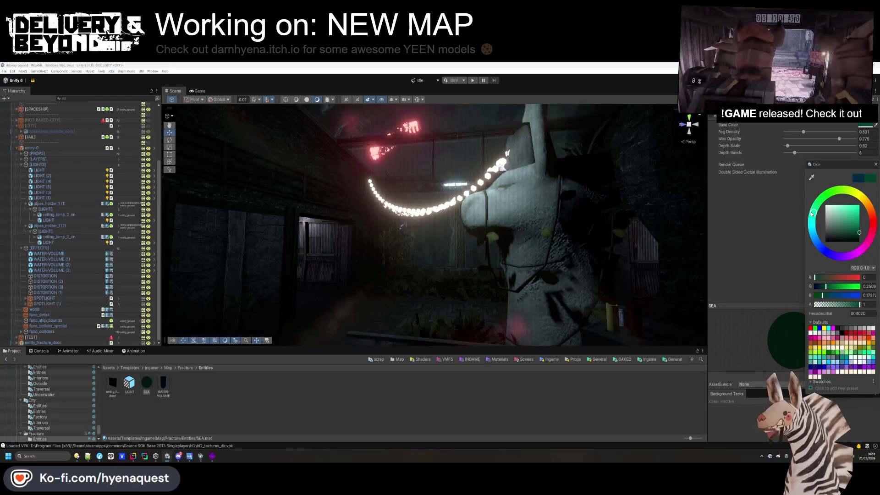
click(743, 279)
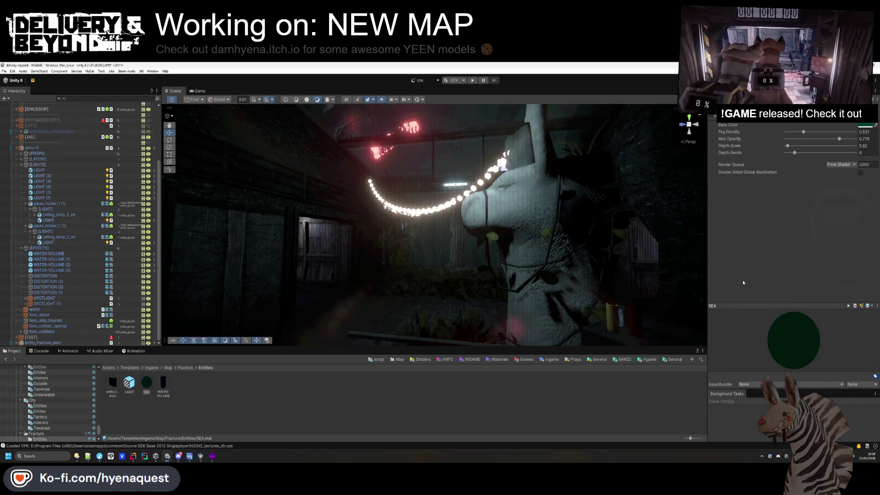
click(391, 397)
mouse_move(418, 201)
mouse_down()
mouse_move(474, 287)
mouse_move(286, 265)
mouse_move(301, 247)
mouse_move(357, 265)
mouse_up()
mouse_move(450, 311)
mouse_down()
mouse_move(466, 289)
mouse_move(470, 229)
mouse_move(491, 321)
mouse_move(472, 270)
mouse_move(543, 238)
mouse_move(395, 212)
mouse_up()
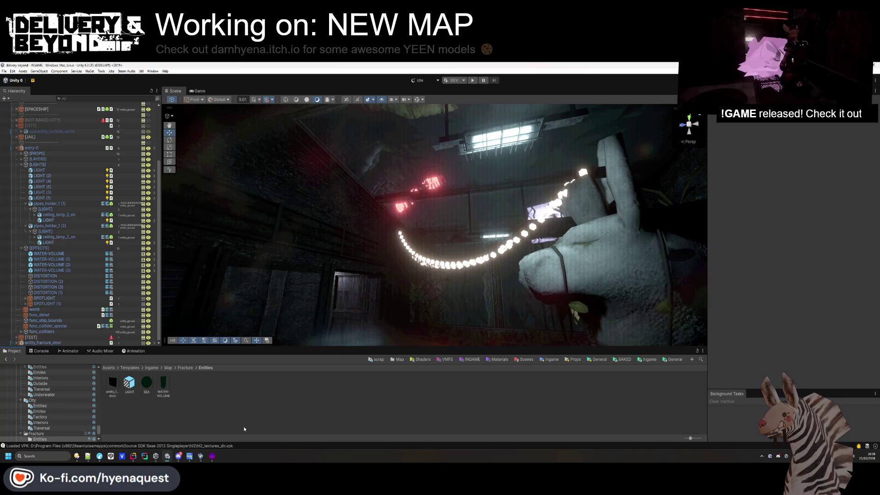
mouse_move(105, 455)
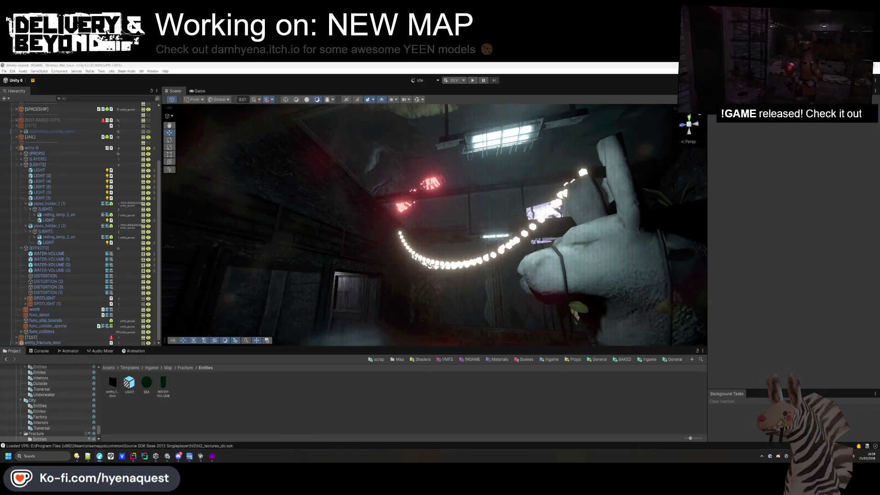
Go to sketchfab.com/feed in the browser and search for 'letter' models
click(100, 456)
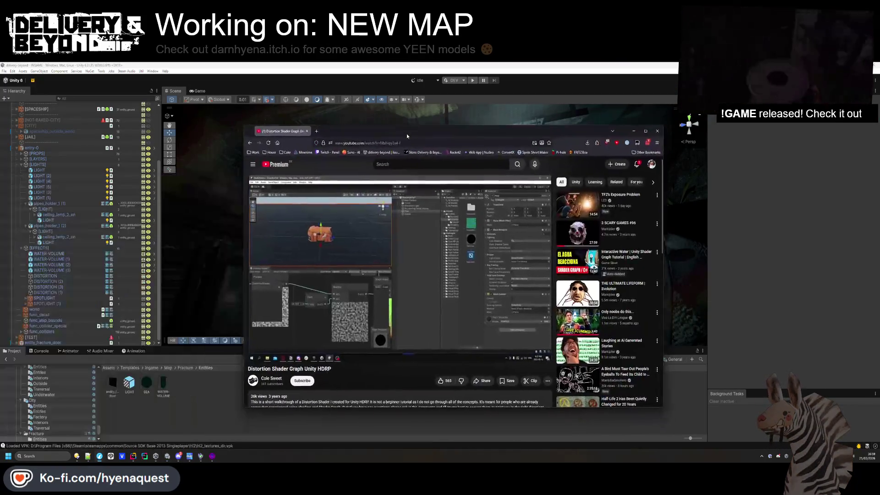
click(335, 115)
text(sketchfab.com/feed)
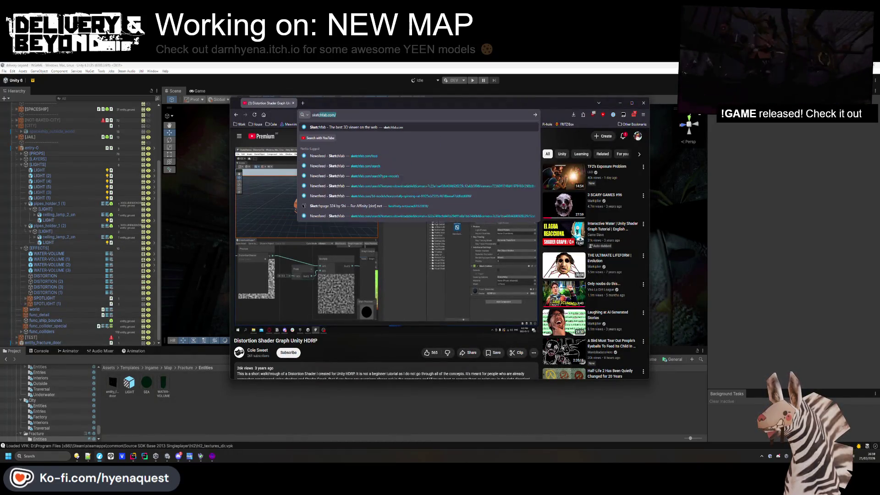
key(Return)
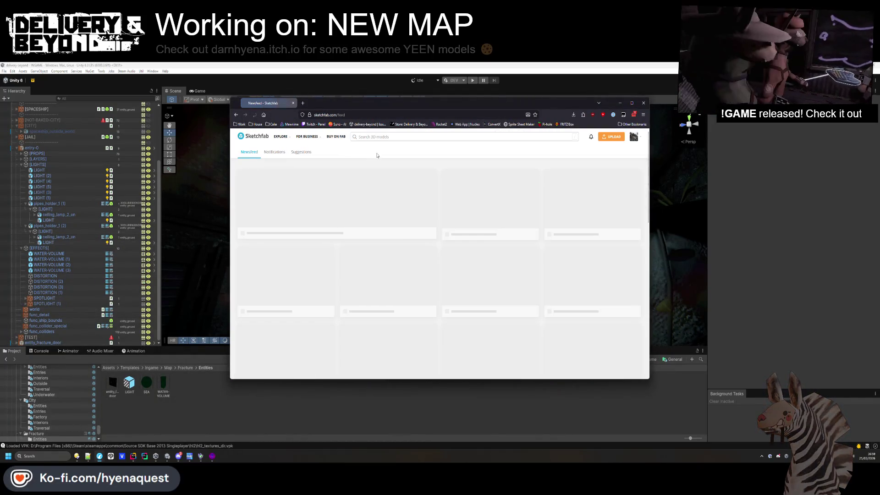
click(367, 137)
text(ktter)
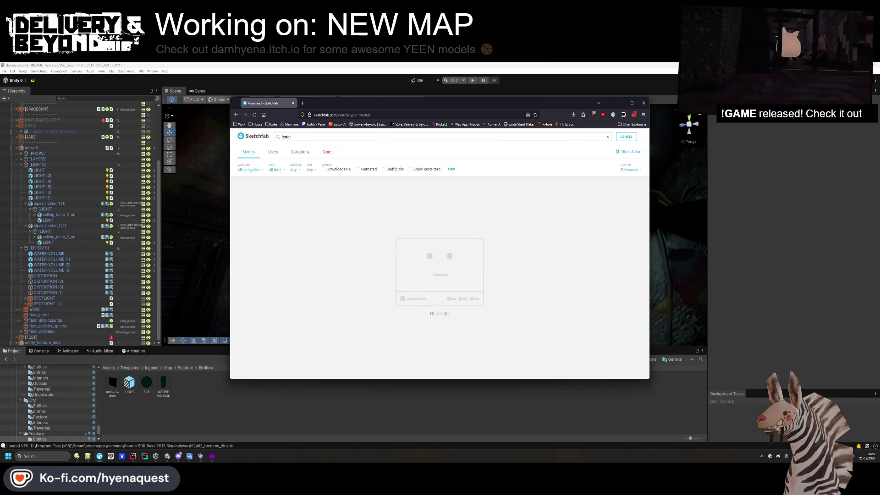
key(Return)
Exclude the CC BY-NC, BY-NC-SA and BY-NC-ND licences, then open the Letter-balloons model
click(338, 170)
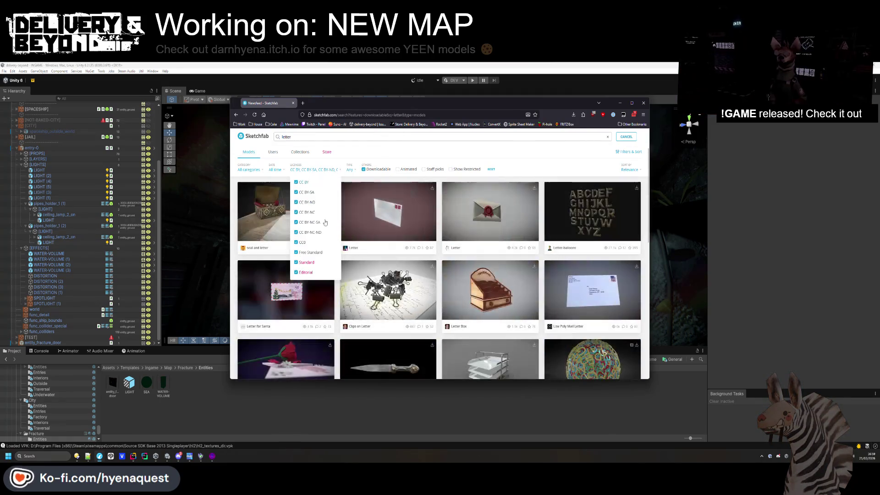
click(312, 233)
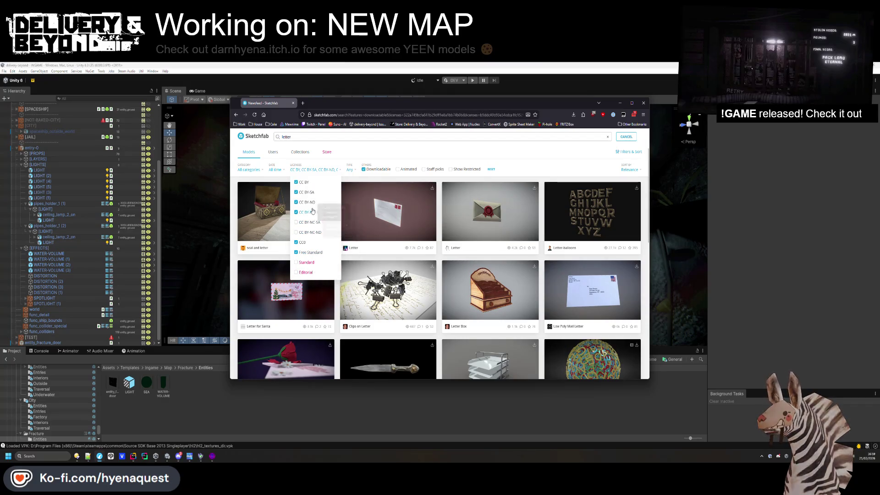
click(310, 222)
click(307, 212)
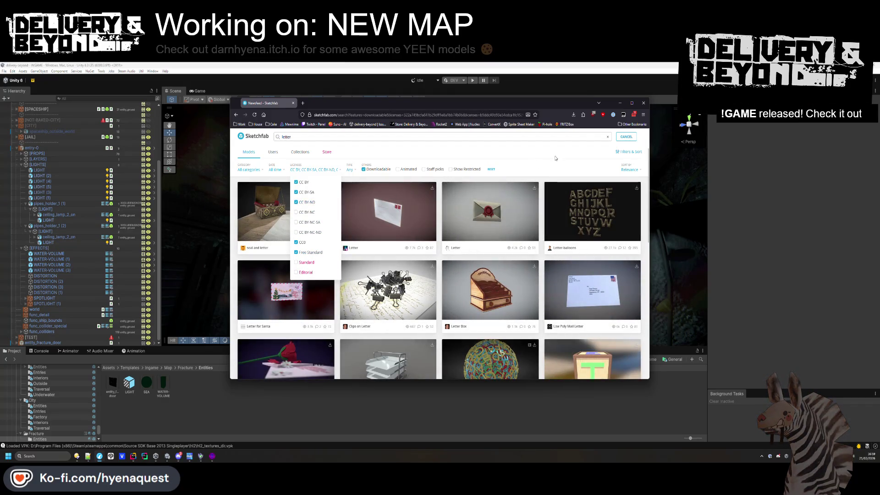
click(546, 160)
scroll(582, 212, down, 3)
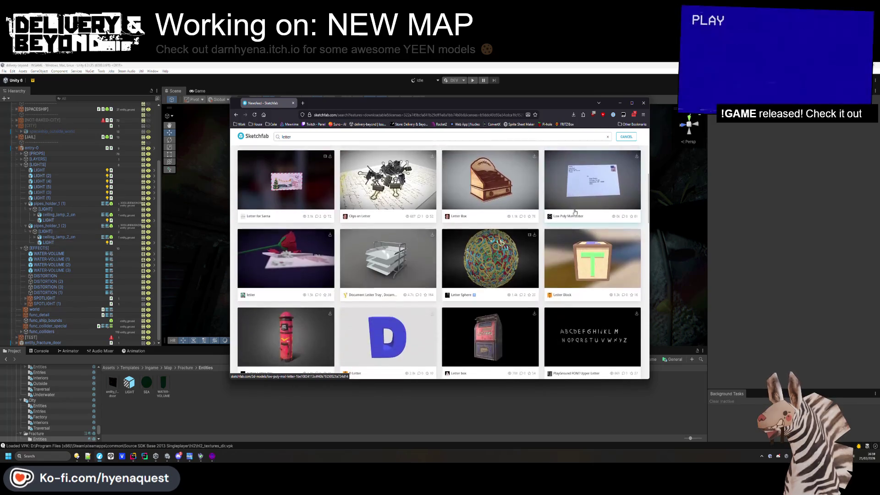
scroll(577, 211, up, 2)
scroll(575, 210, up, 2)
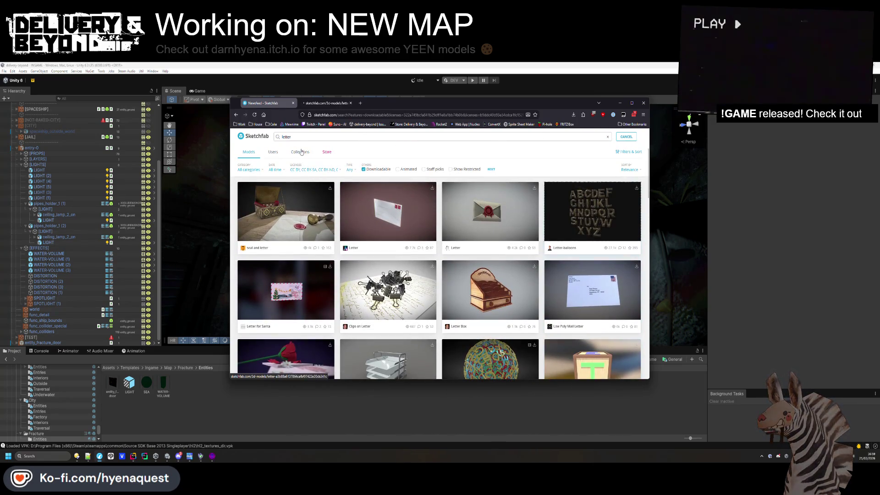
click(576, 210)
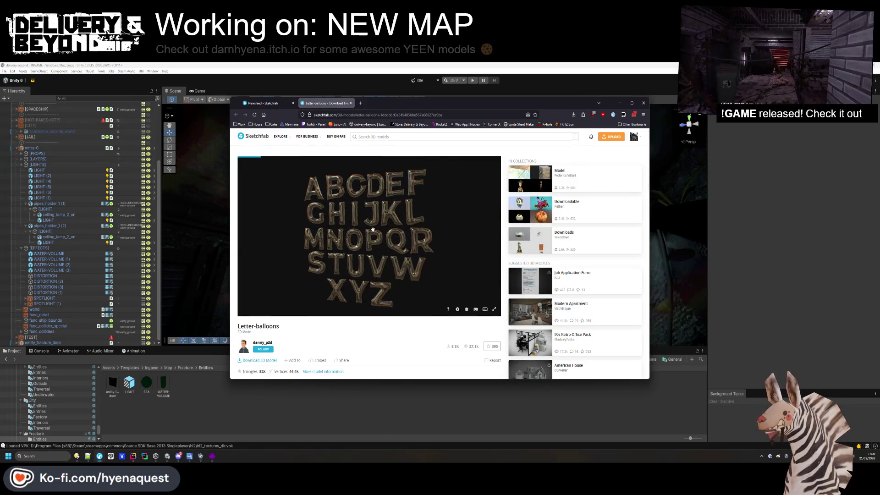
scroll(373, 229, up, 2)
scroll(371, 225, down, 2)
scroll(368, 218, up, 4)
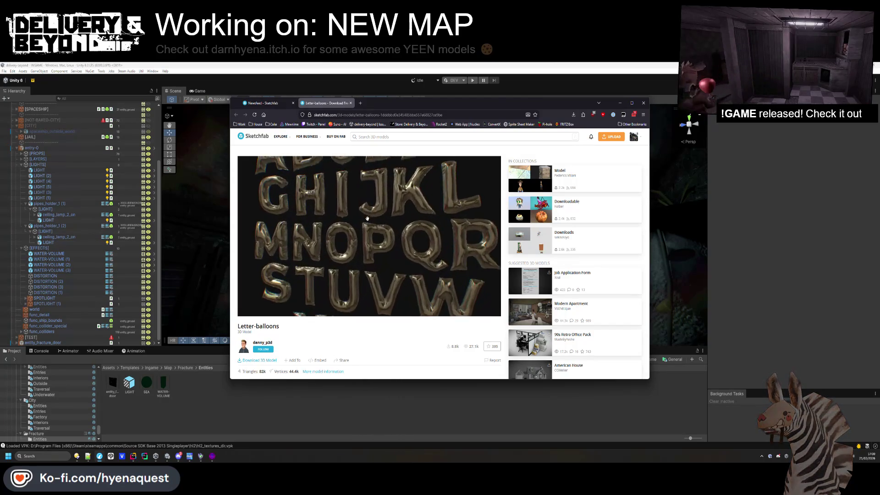
scroll(369, 215, up, 2)
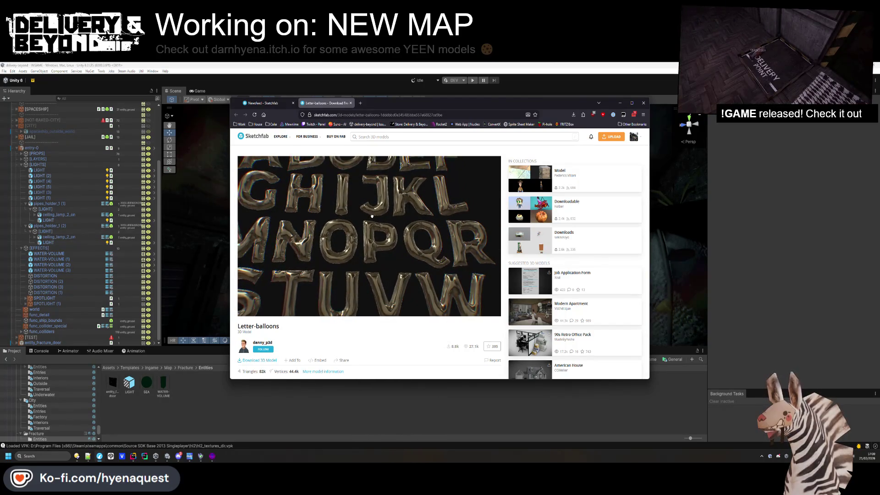
scroll(367, 227, down, 3)
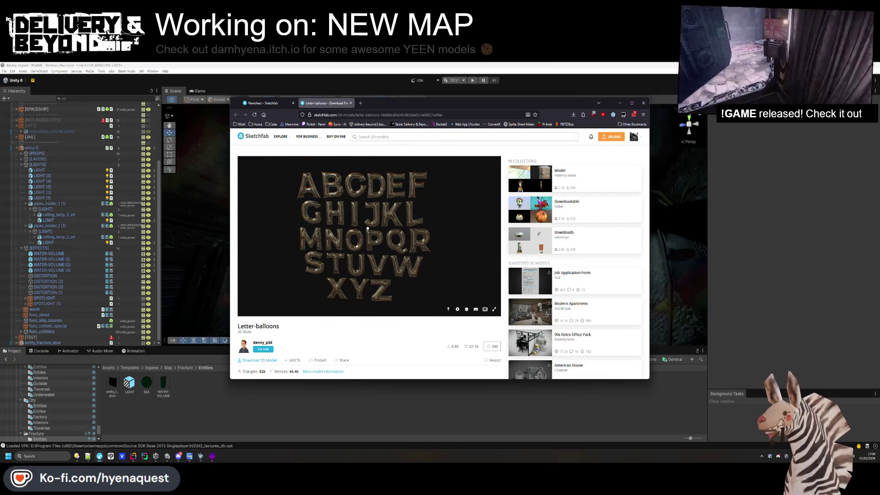
key(ctrl+shift+Tab)
scroll(396, 235, down, 5)
scroll(398, 238, down, 10)
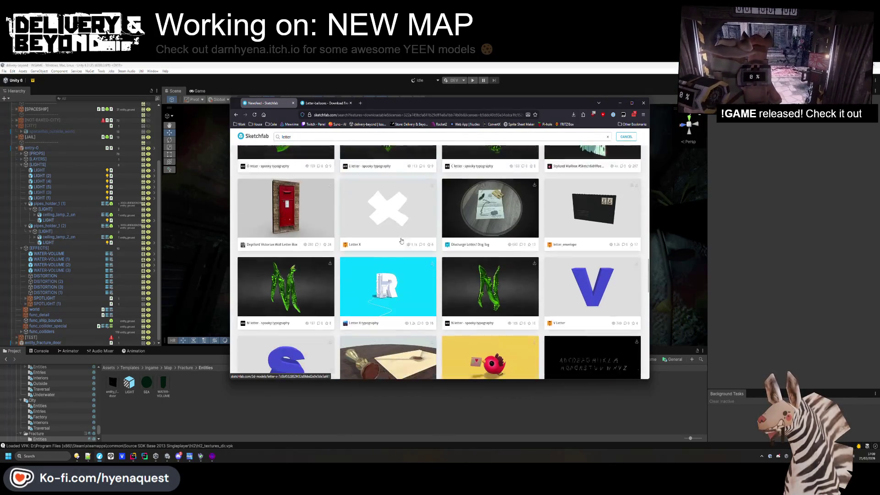
scroll(404, 241, down, 6)
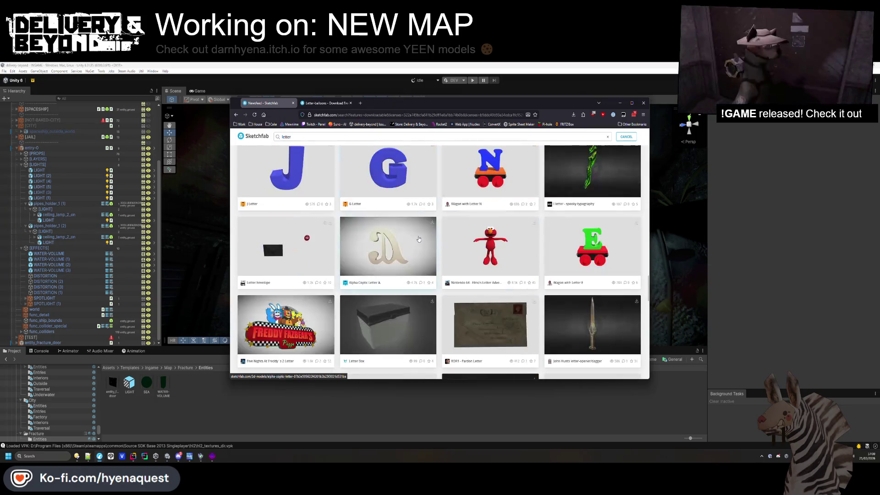
scroll(418, 238, down, 8)
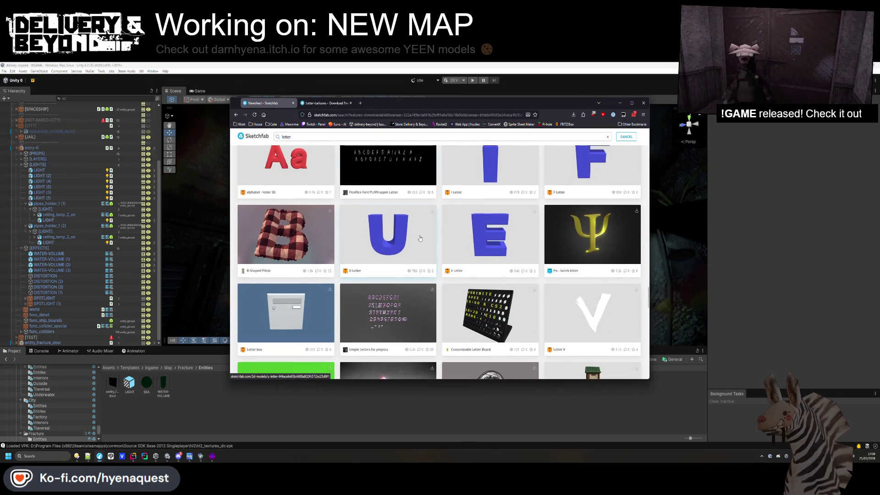
scroll(420, 238, down, 9)
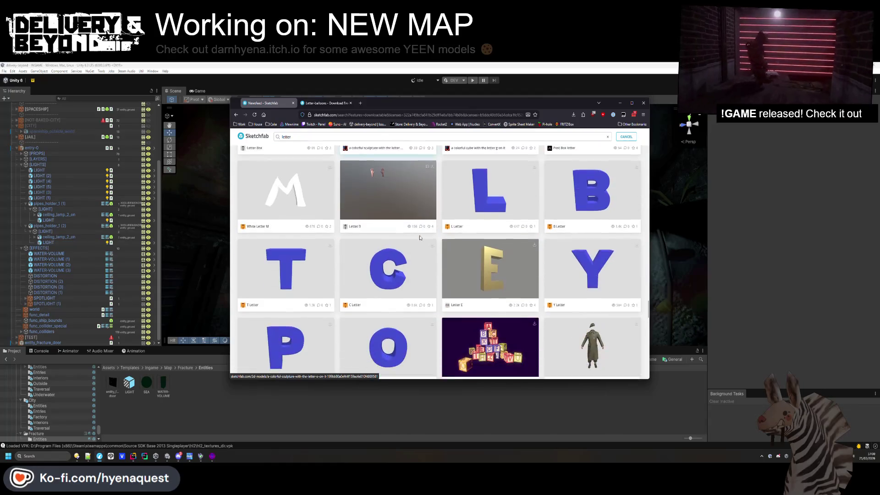
scroll(420, 237, down, 5)
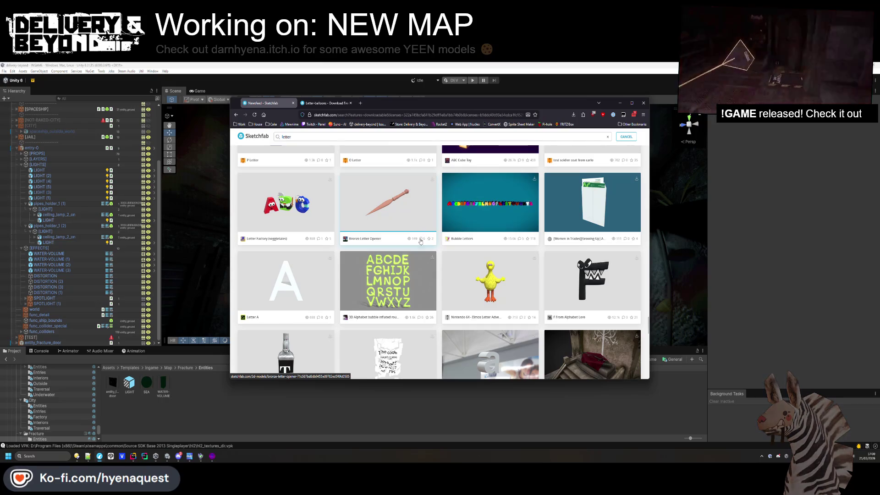
scroll(419, 245, down, 2)
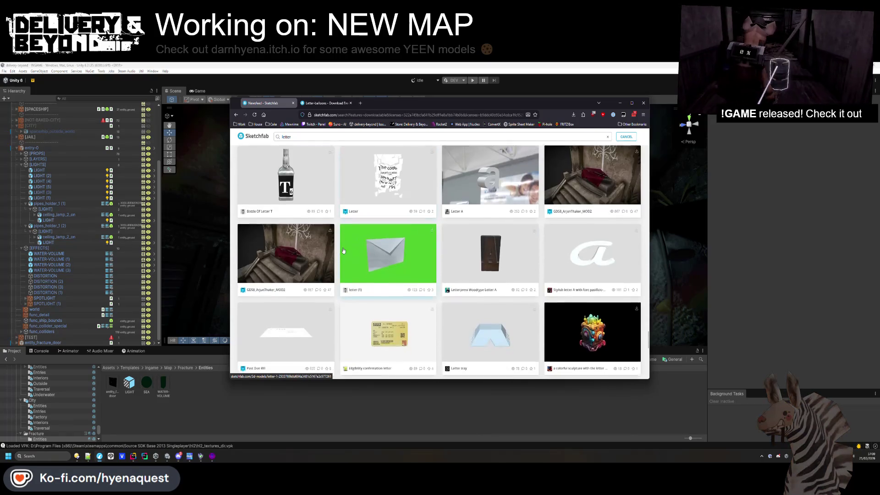
scroll(344, 251, down, 4)
scroll(348, 246, down, 3)
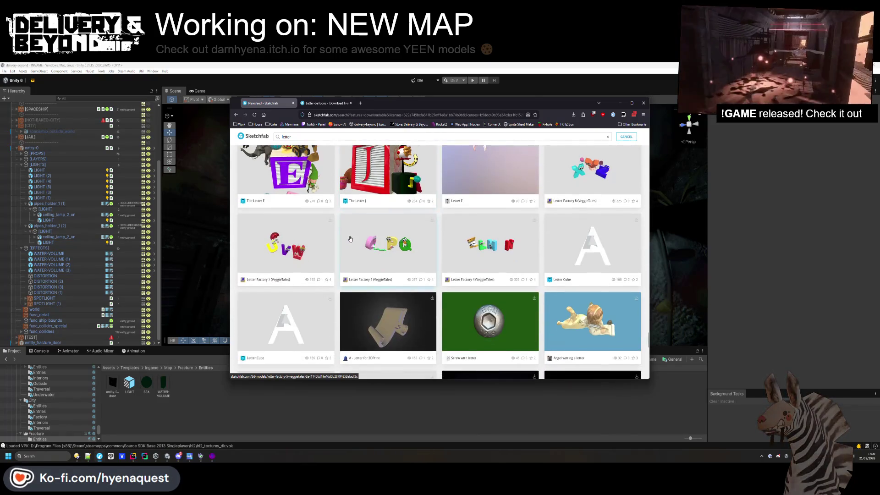
scroll(351, 238, down, 3)
scroll(350, 238, down, 9)
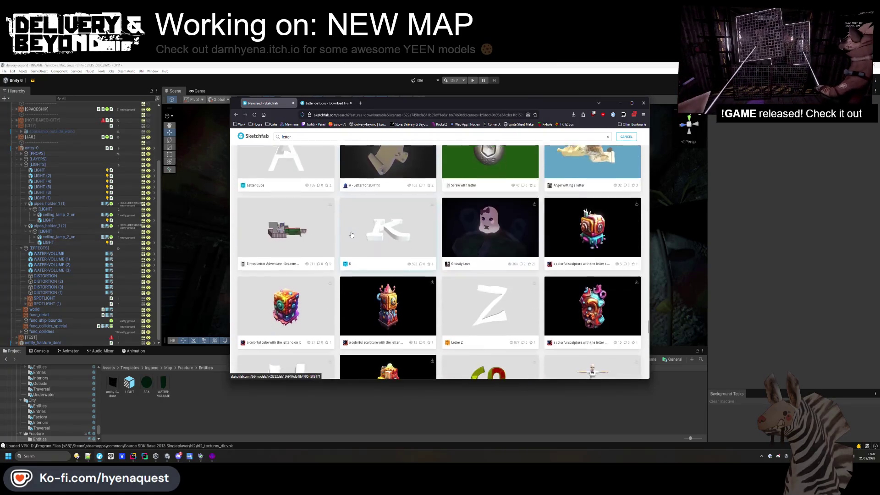
scroll(352, 232, down, 3)
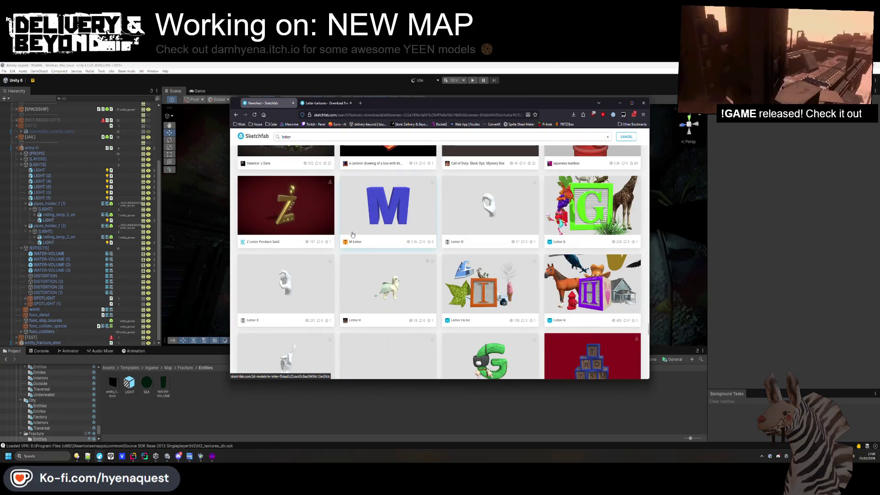
scroll(353, 235, down, 15)
scroll(376, 245, up, 20)
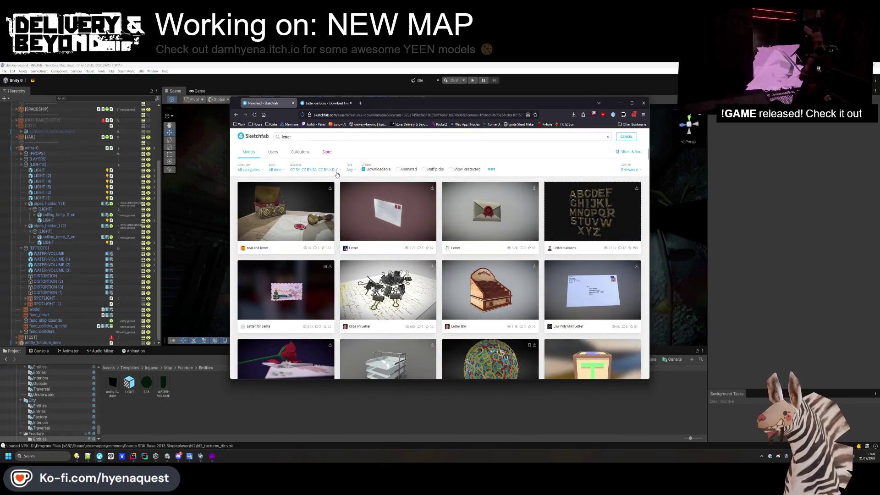
scroll(359, 214, down, 1)
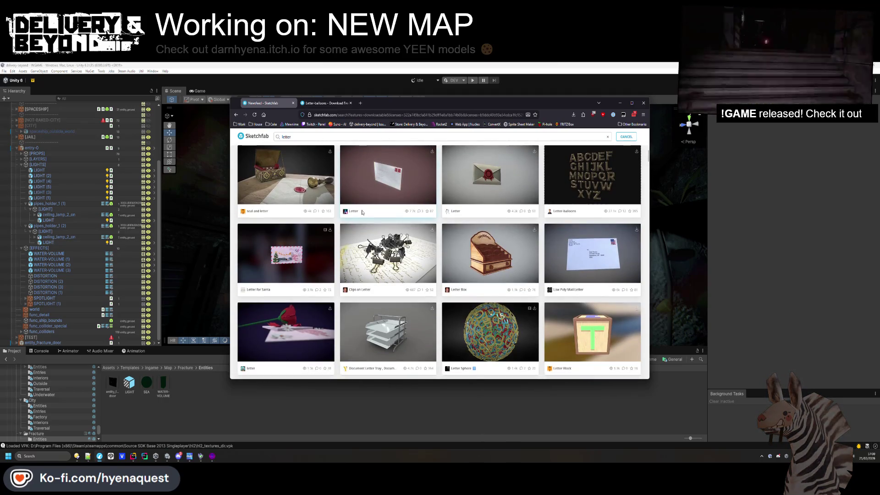
scroll(362, 212, down, 1)
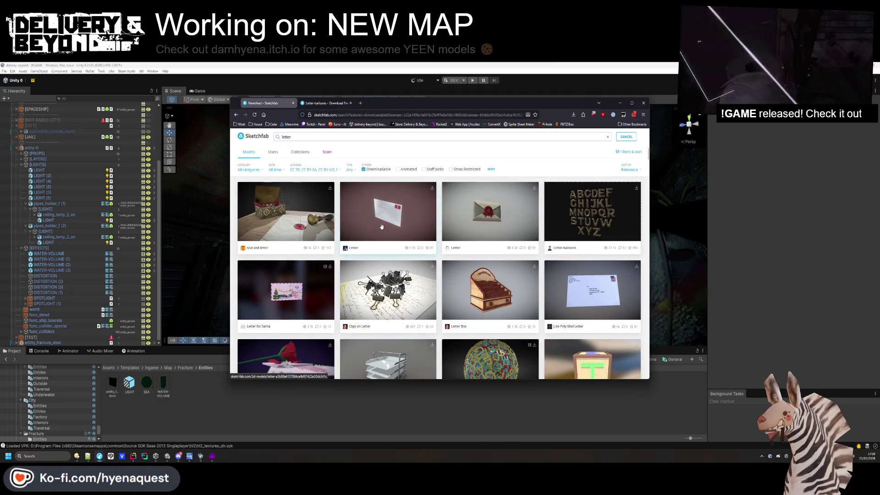
scroll(384, 224, down, 2)
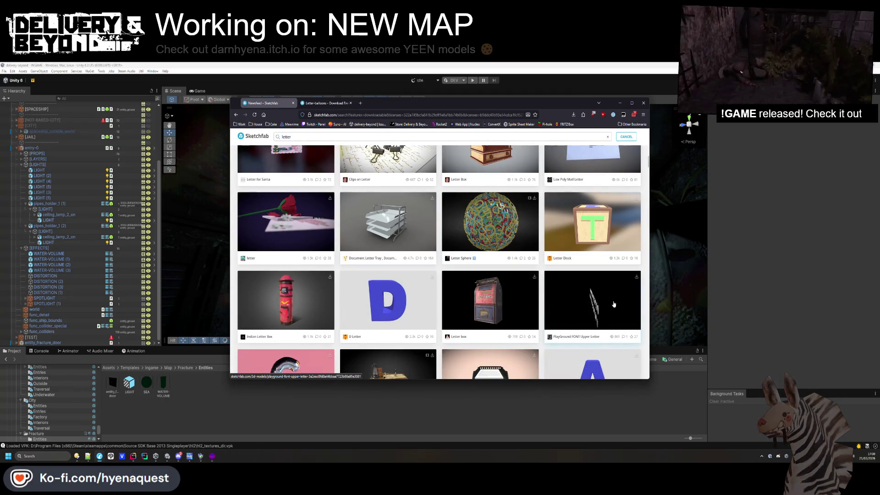
scroll(522, 297, down, 8)
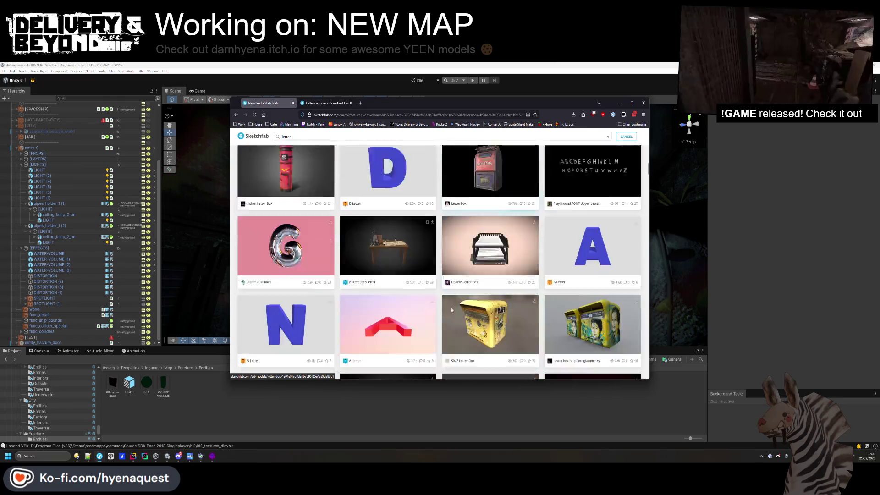
scroll(336, 150, up, 10)
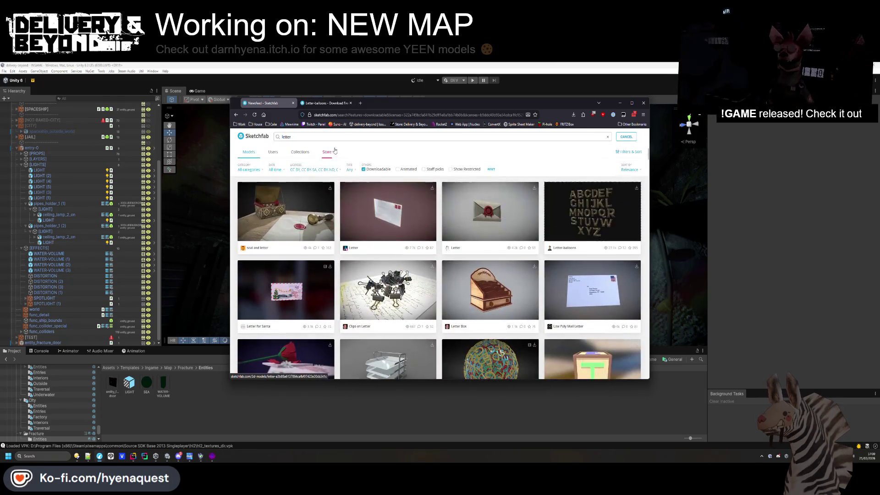
text(papure)
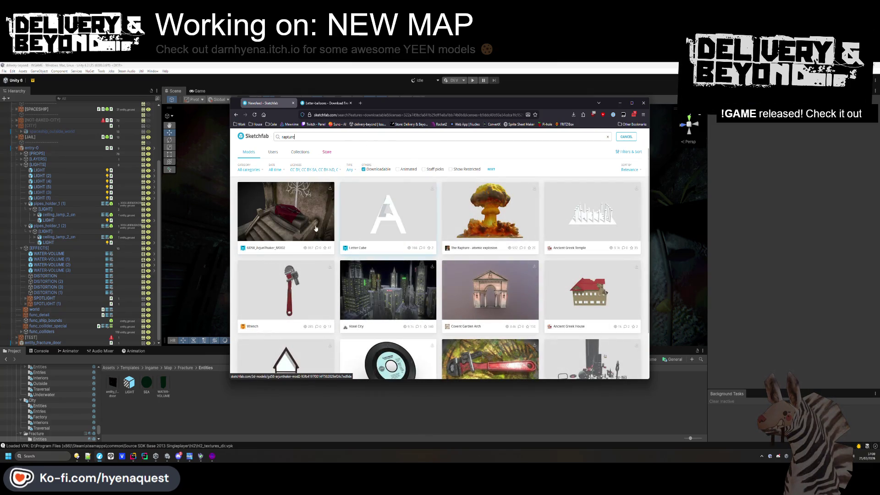
Preview the Voxel City model from the 'rapture' results, then start a 'bioshock' search
scroll(324, 230, down, 1)
click(379, 228)
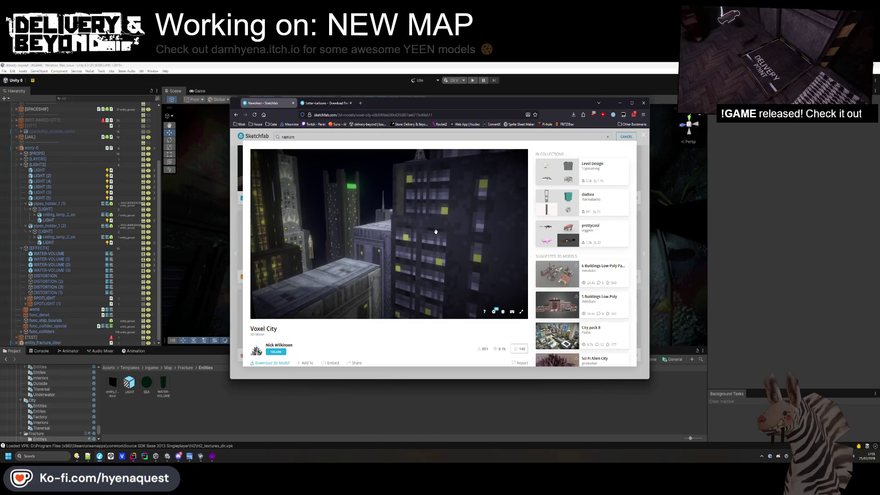
click(635, 156)
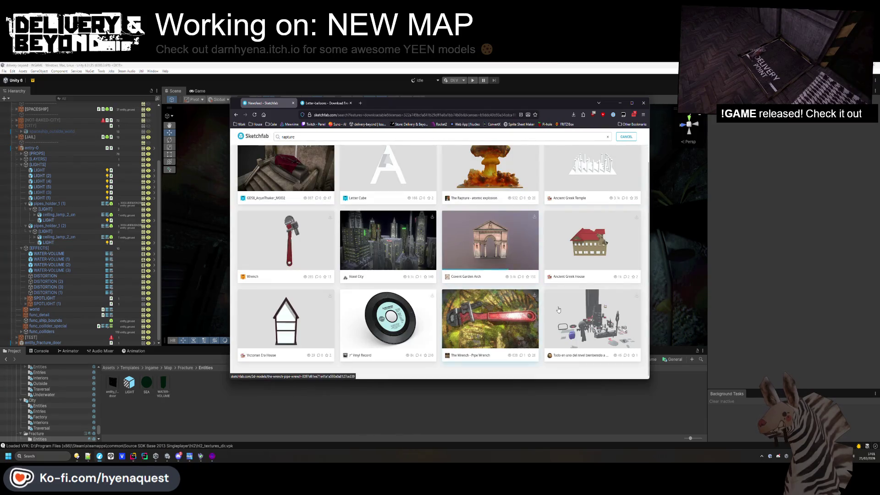
scroll(522, 316, up, 1)
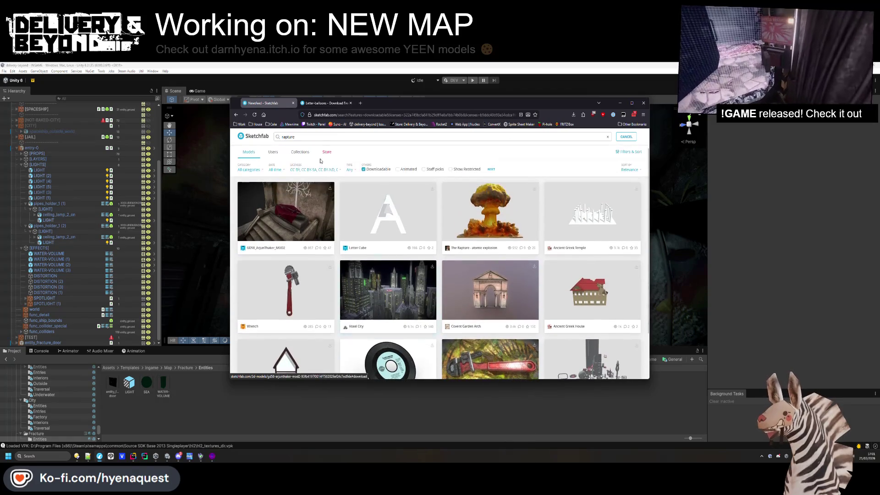
text(bio)
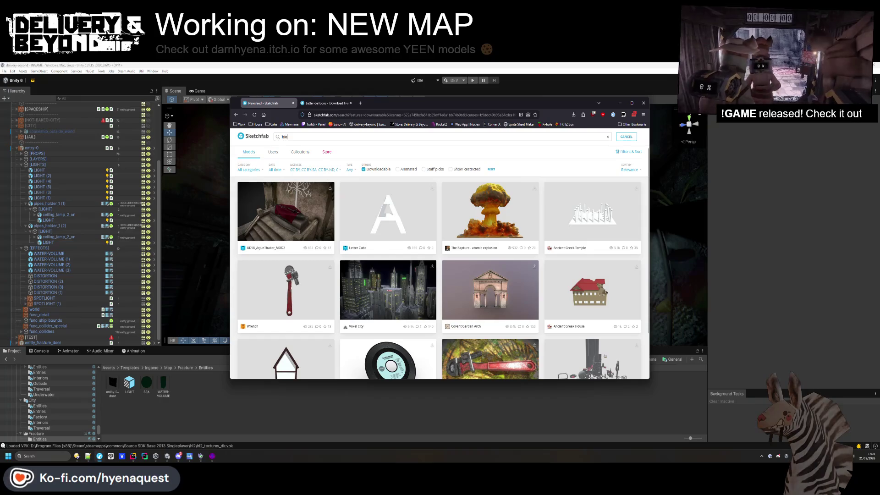
text(shoicck)
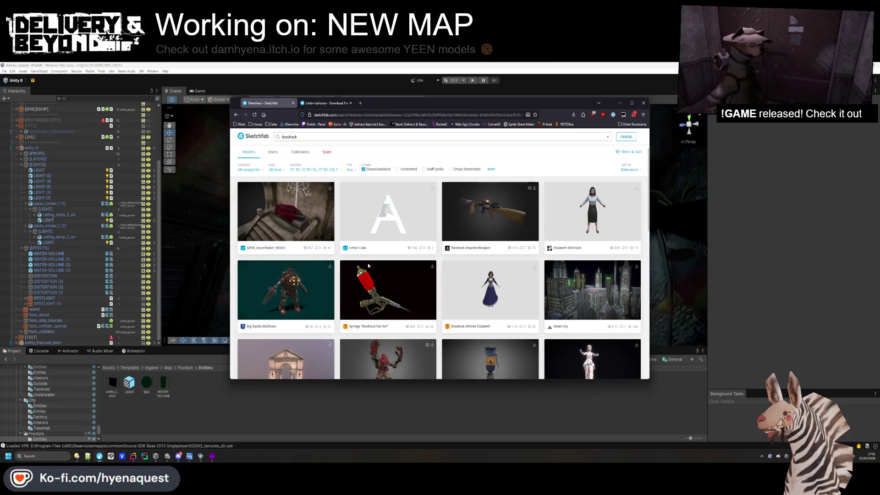
Scroll the bioshock results and look over the Big Daddy BioShock model page
scroll(473, 234, down, 6)
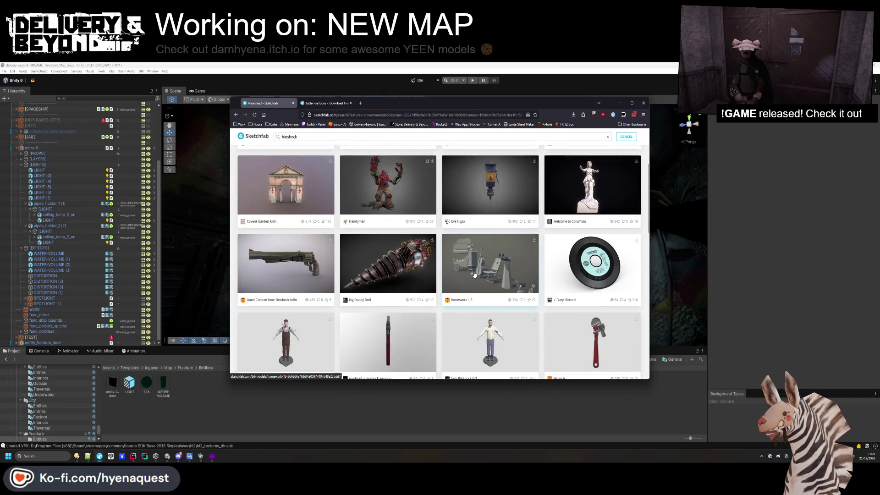
scroll(477, 280, down, 5)
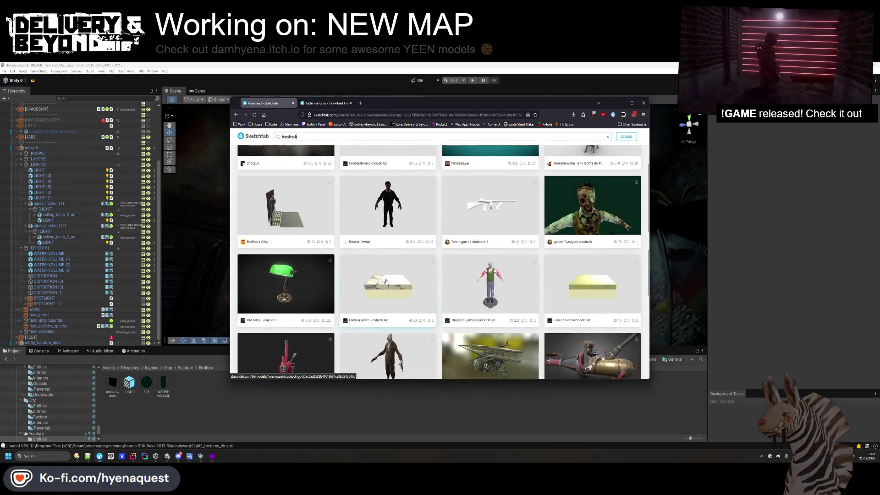
scroll(433, 261, down, 5)
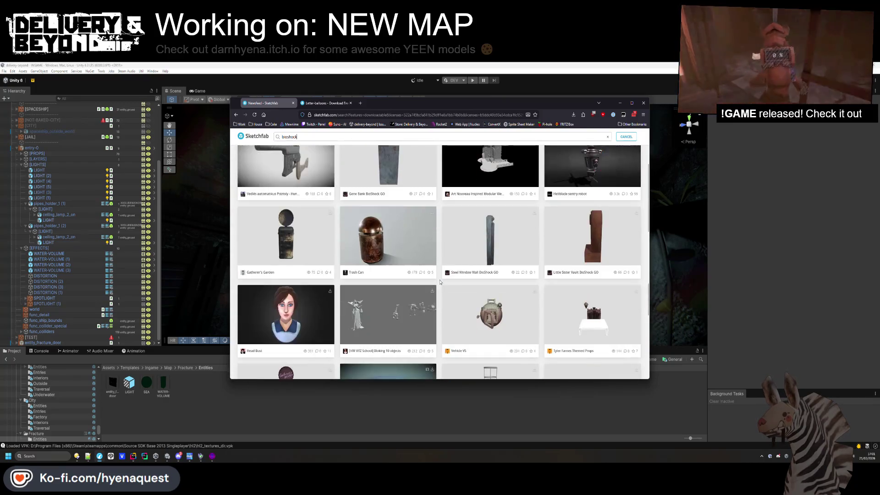
scroll(442, 282, down, 10)
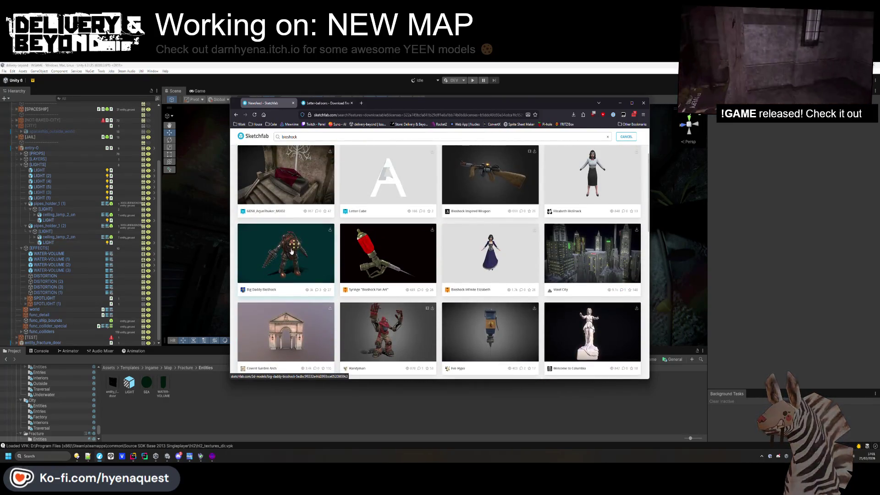
click(333, 105)
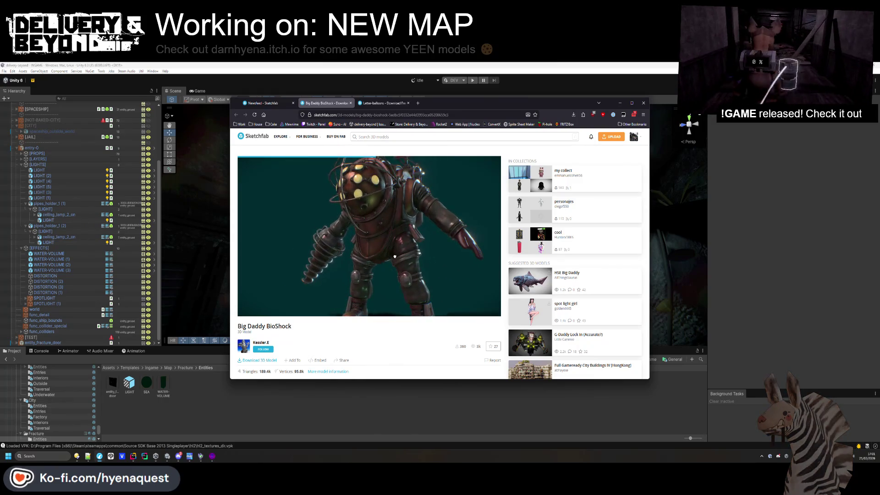
scroll(283, 356, down, 3)
scroll(316, 321, up, 2)
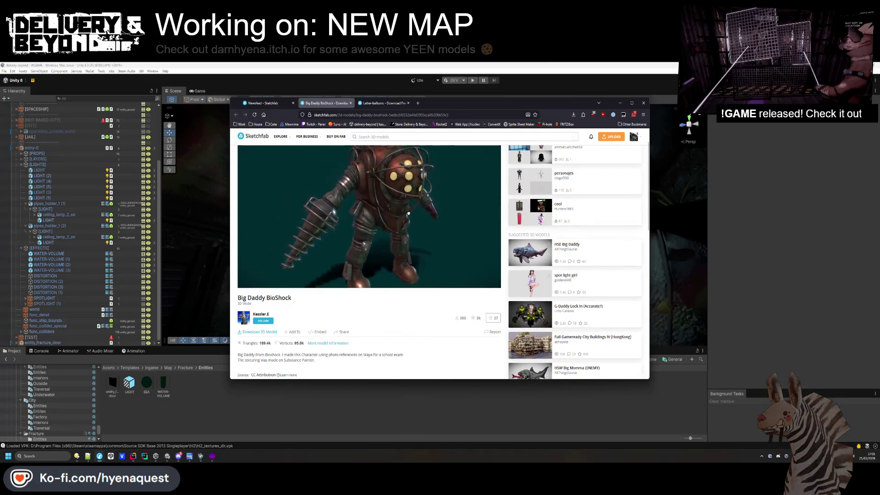
scroll(395, 272, up, 1)
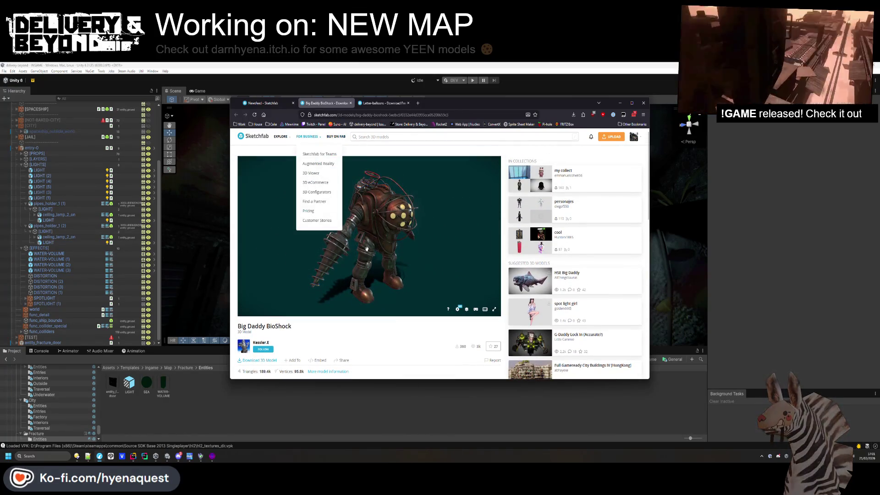
Return to the bioshock results, scroll through them, and open a blank new tab
click(285, 103)
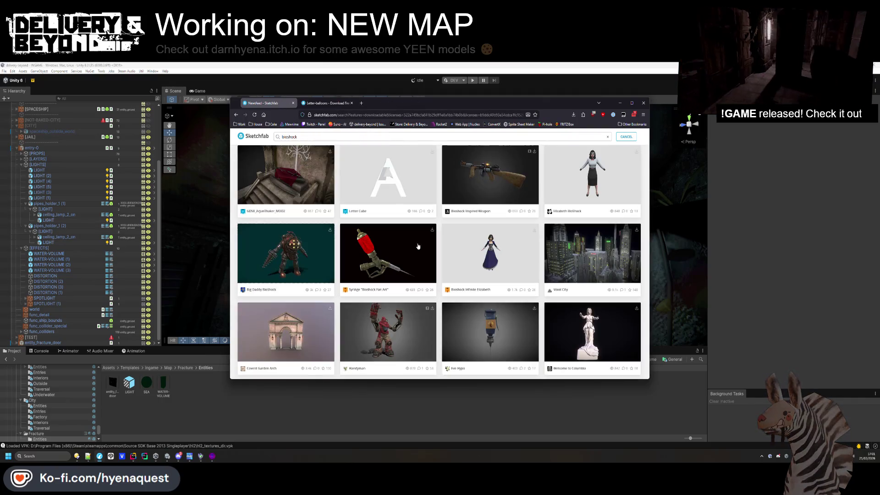
scroll(421, 238, down, 10)
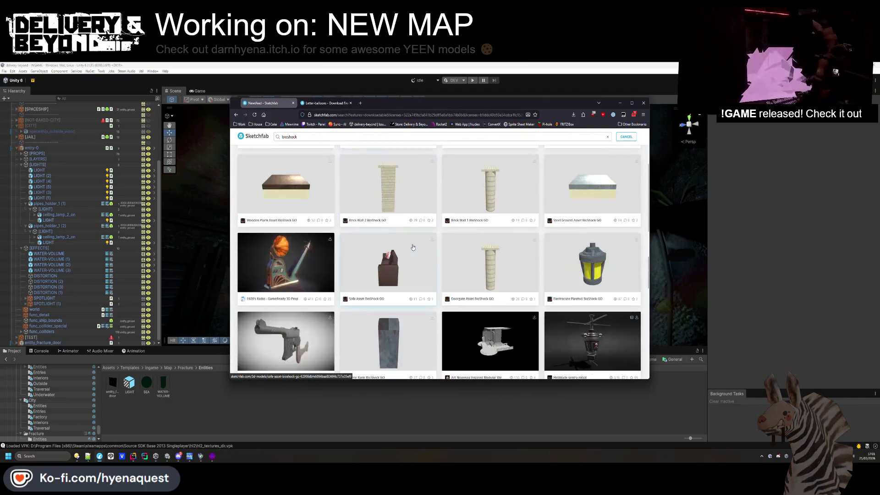
scroll(414, 255, up, 3)
scroll(390, 243, down, 5)
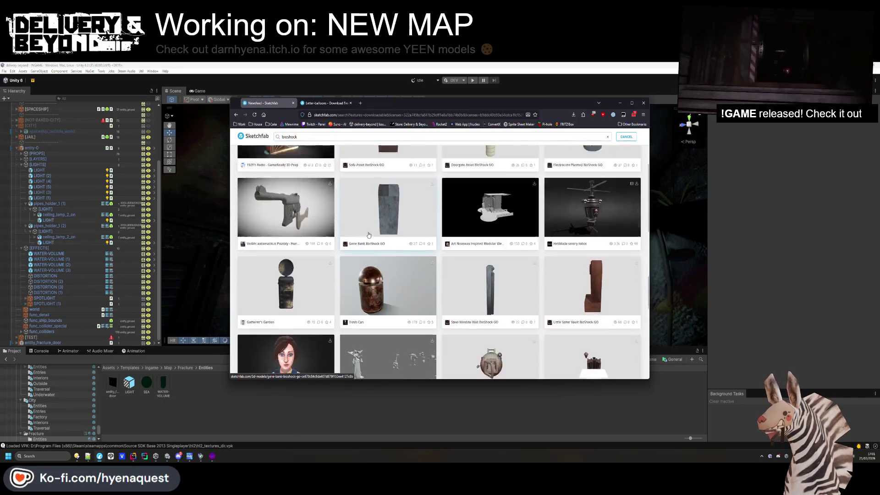
scroll(368, 234, up, 1)
scroll(367, 229, down, 6)
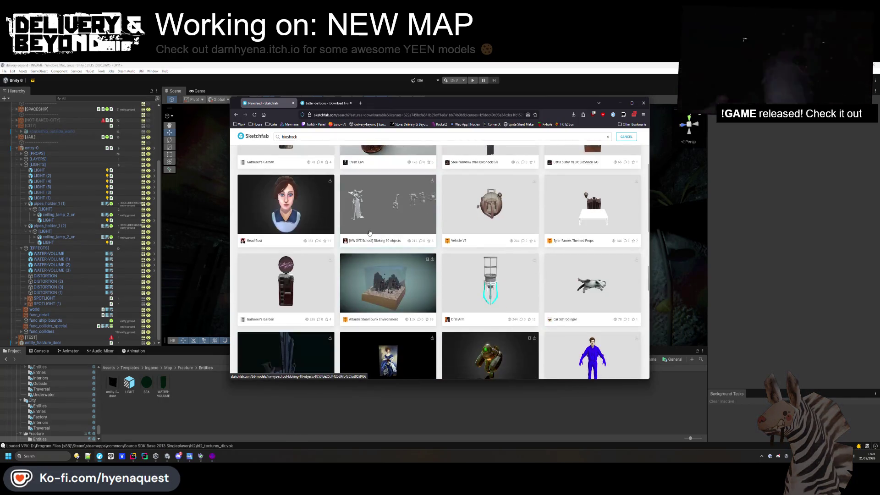
scroll(359, 202, down, 5)
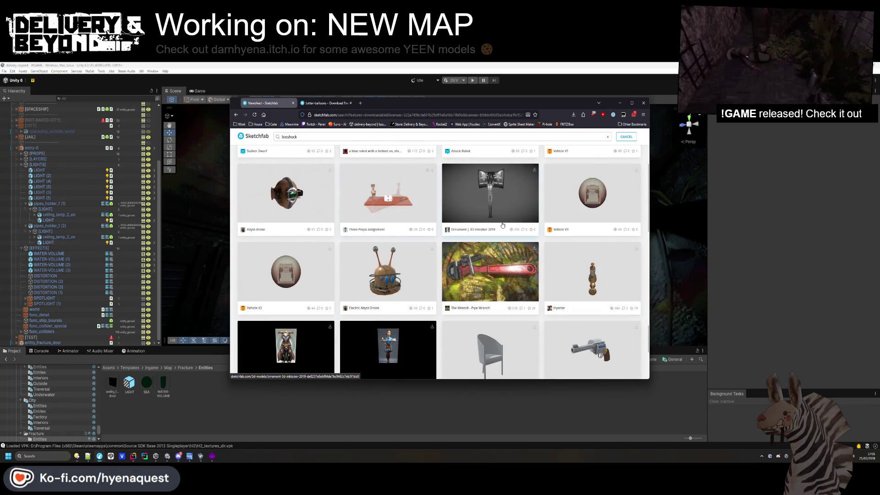
scroll(474, 231, down, 4)
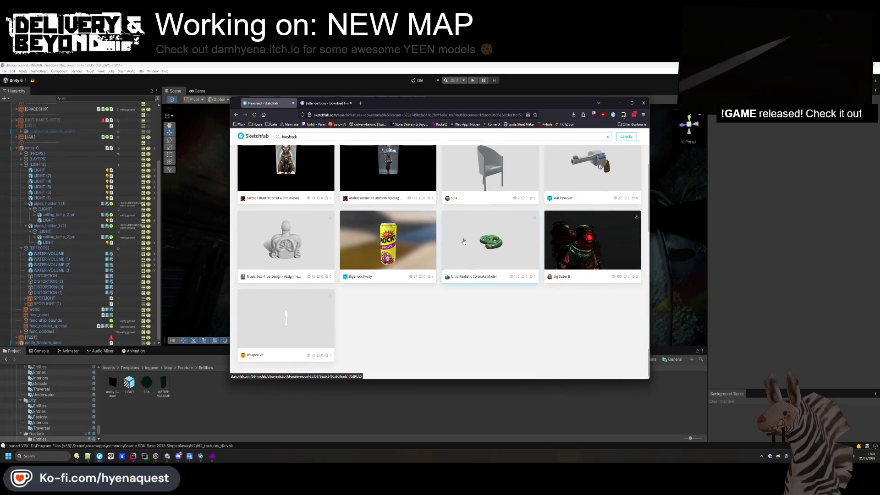
scroll(412, 207, up, 2)
click(361, 103)
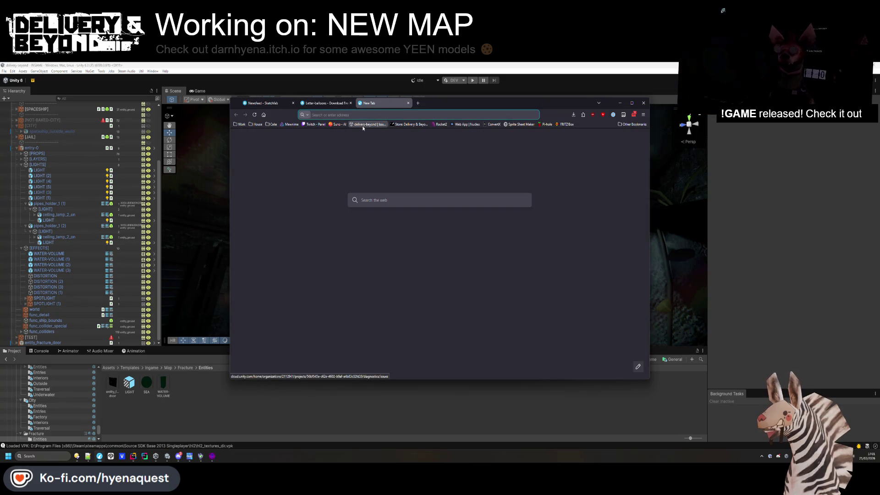
Search Google Images for 'bioshock rapture'
text(bioshock rapture)
key(Return)
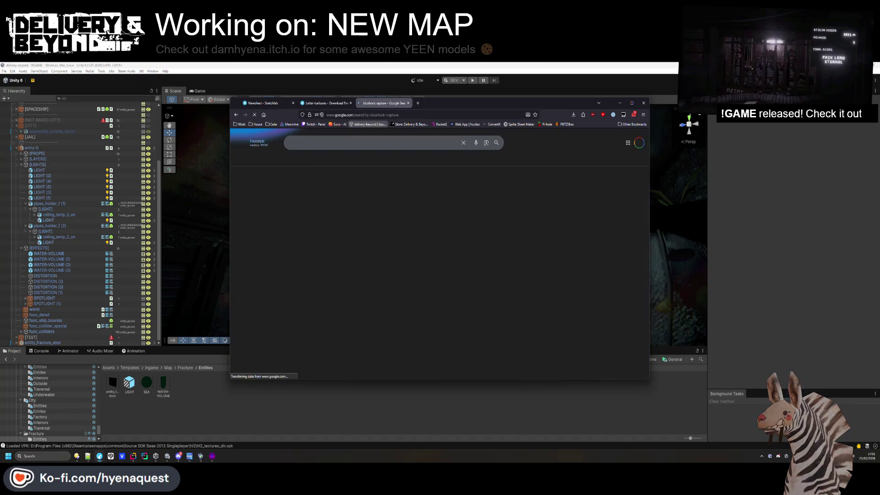
click(312, 160)
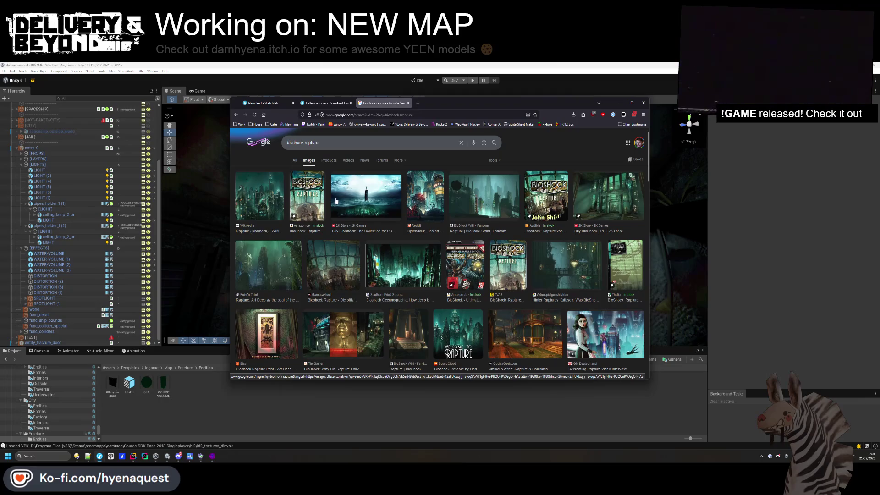
Preview the 2K Store BioShock image and its page, then preview Point'n Think's Rapture image
click(593, 208)
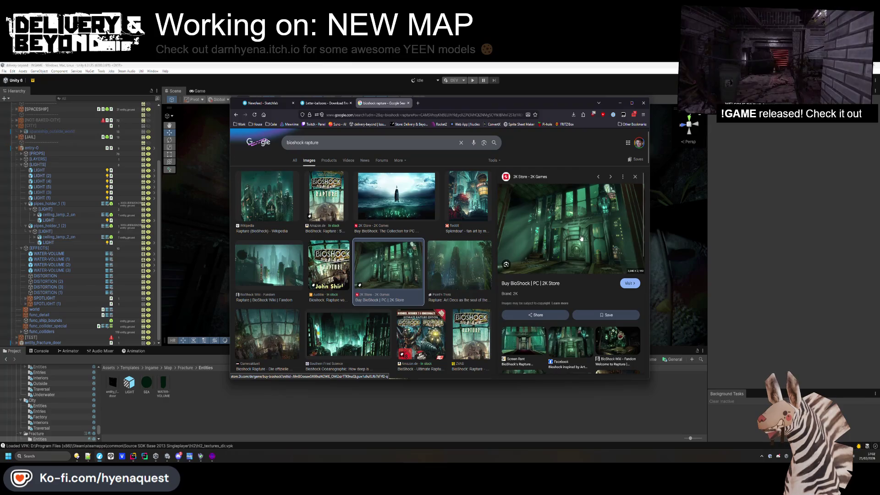
click(587, 210)
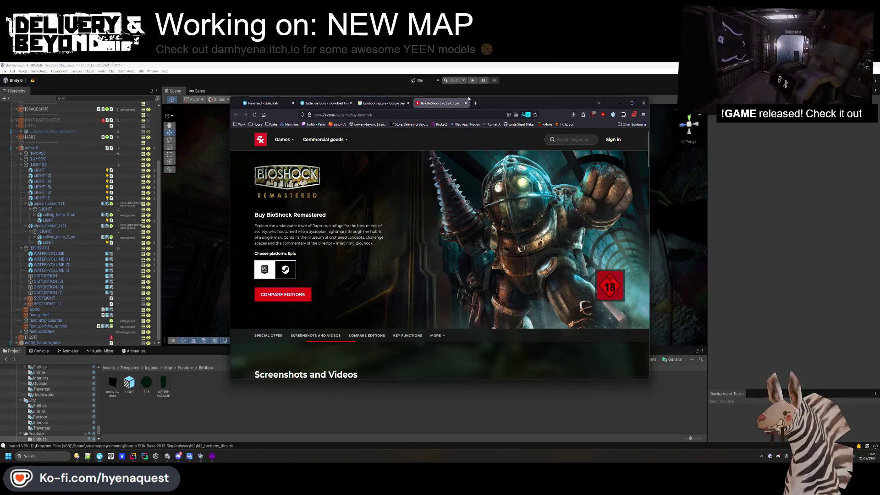
key(alt+Tab)
key(alt+Tab)
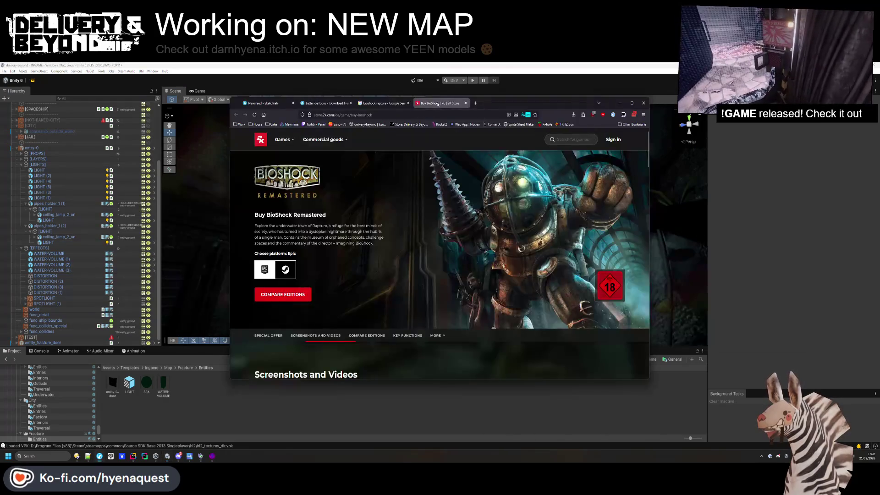
key(ctrl+w)
click(481, 265)
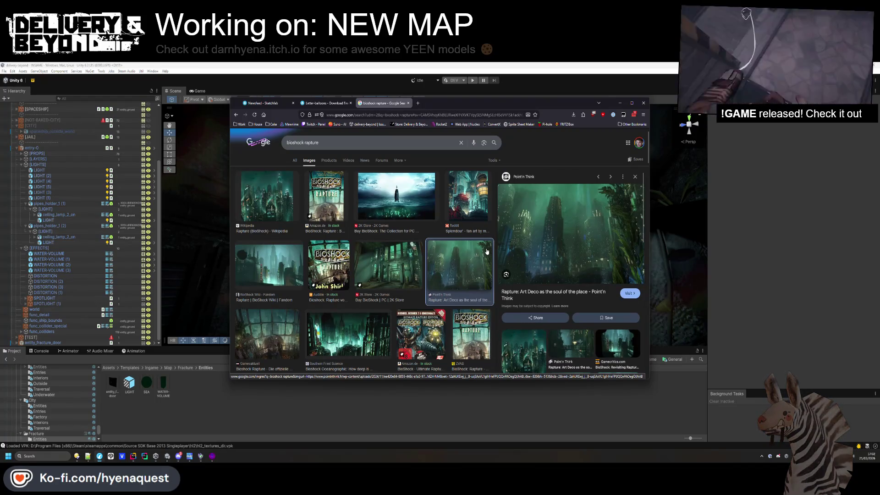
Preview Rapture images from BioShock Wiki, Southern Fried Science, Videospielgeschichten, Return to Rapture, Wikipedia and BioShock Cities
scroll(403, 289, down, 1)
click(283, 284)
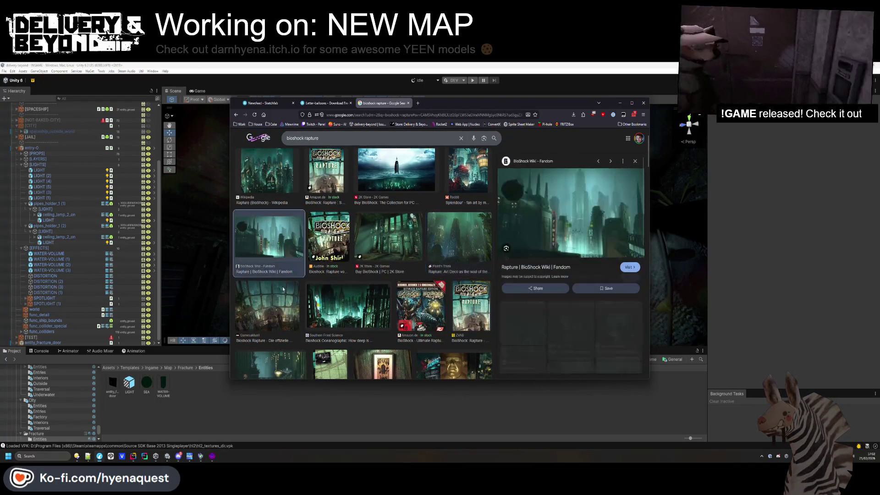
click(315, 305)
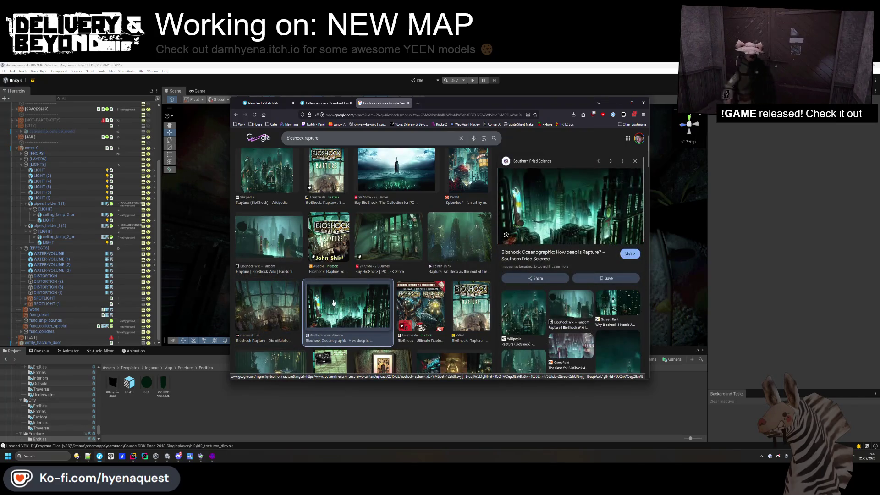
scroll(312, 303, down, 2)
click(284, 302)
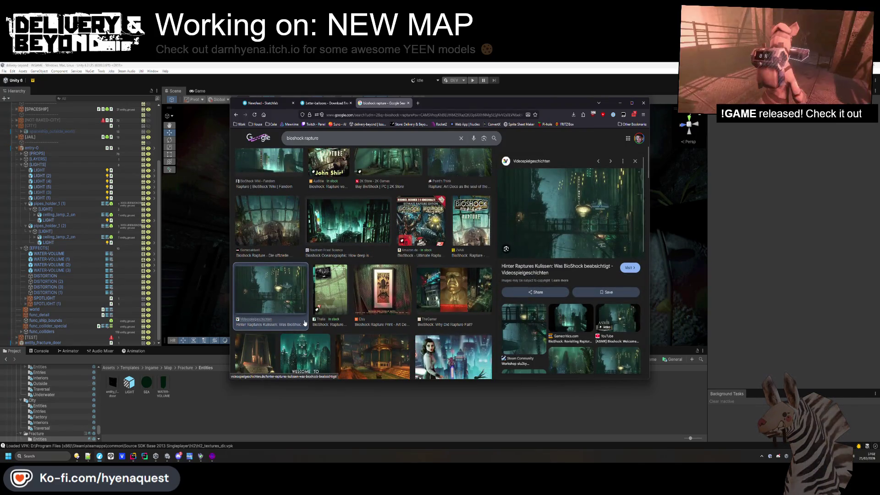
scroll(305, 321, down, 6)
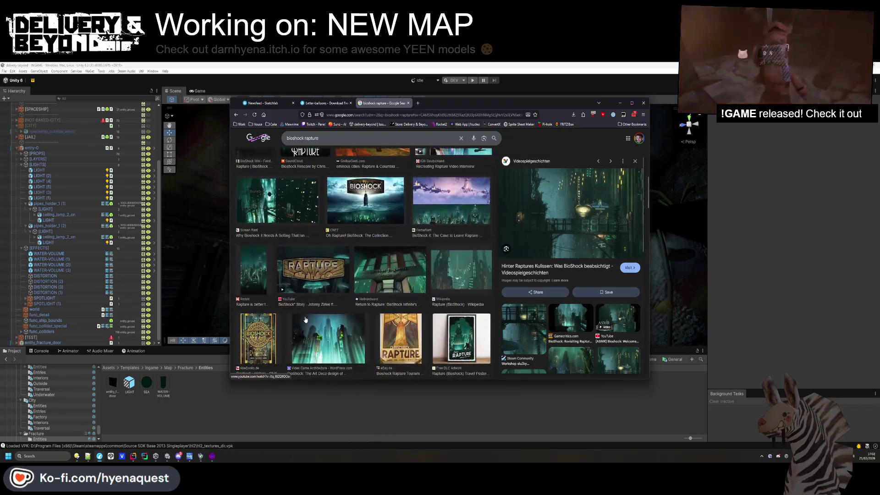
click(398, 281)
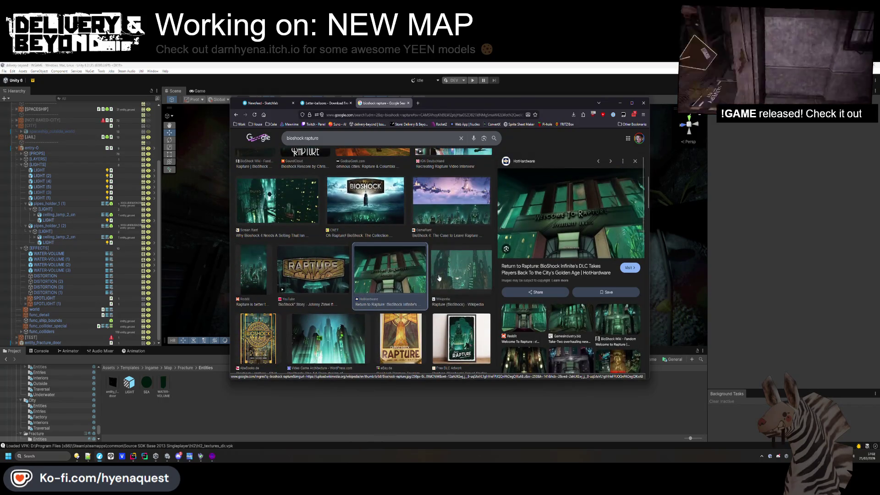
click(439, 278)
scroll(435, 278, down, 2)
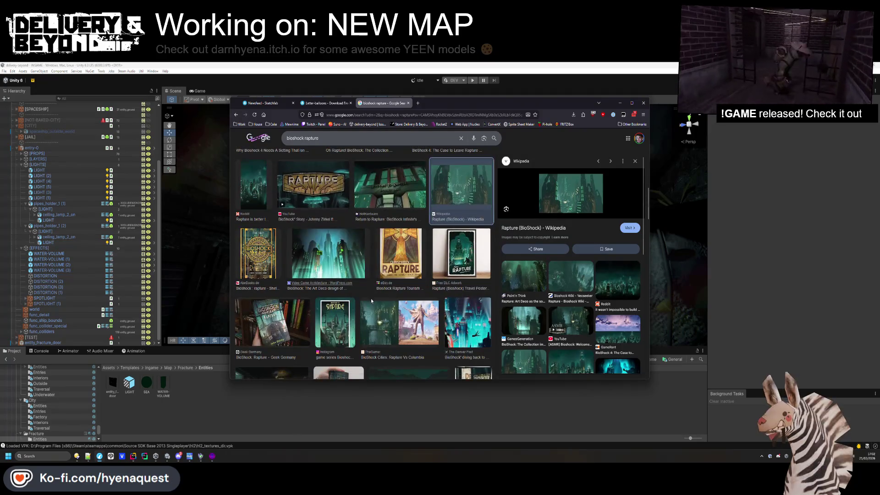
click(390, 321)
Preview Rapture concept art, Steam Workshop, Wikipedia city and Bathysphere Entrance images, then fly Unity's camera to the door
scroll(393, 287, down, 2)
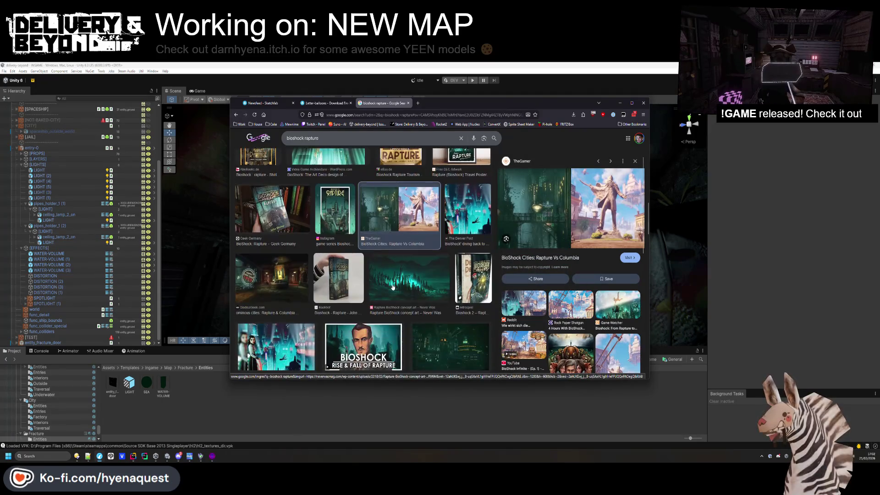
click(392, 287)
click(433, 334)
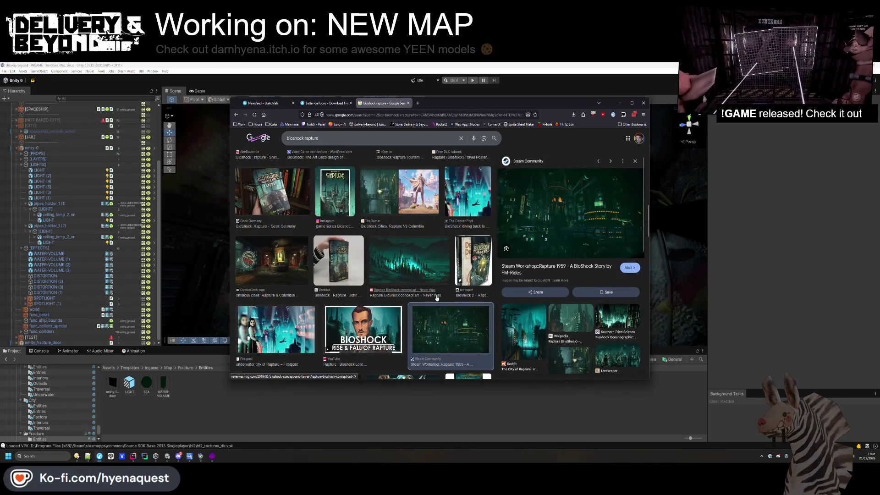
scroll(436, 296, down, 3)
scroll(333, 265, down, 1)
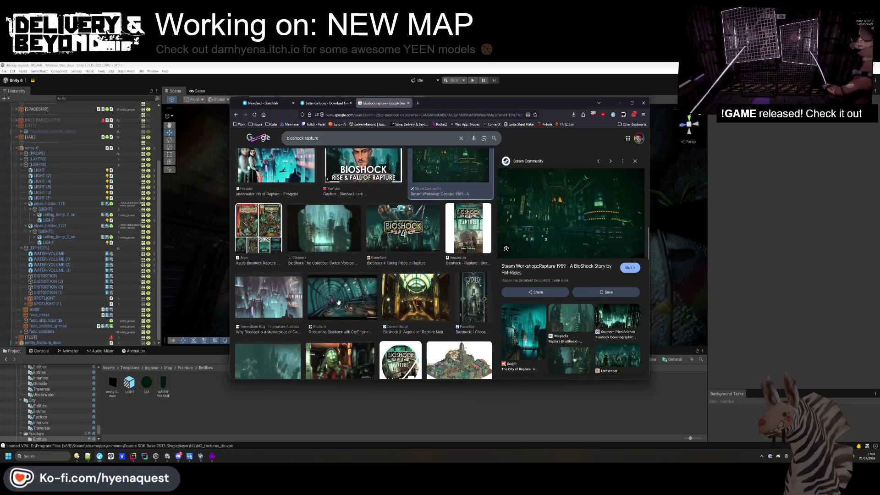
scroll(276, 302, down, 1)
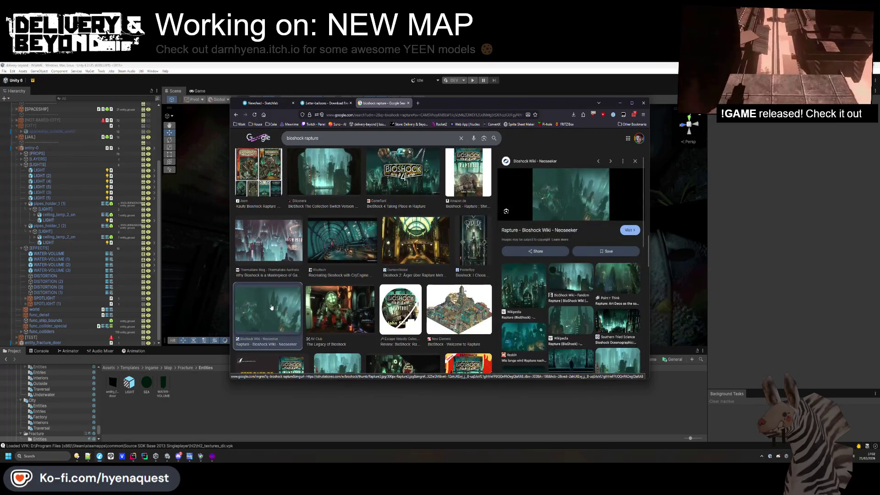
click(540, 287)
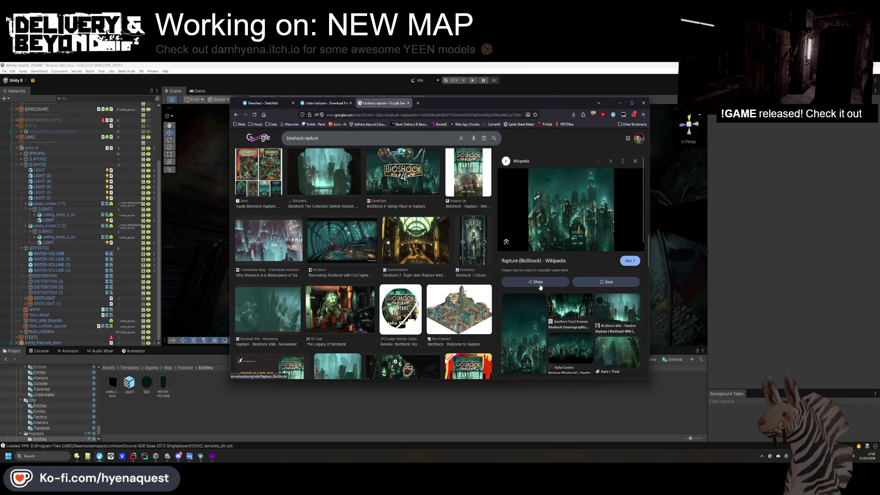
scroll(378, 257, down, 10)
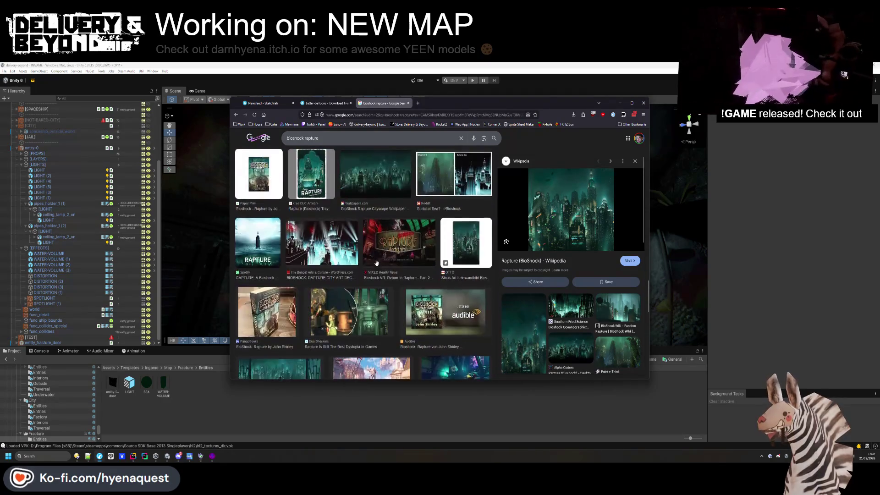
scroll(378, 257, down, 1)
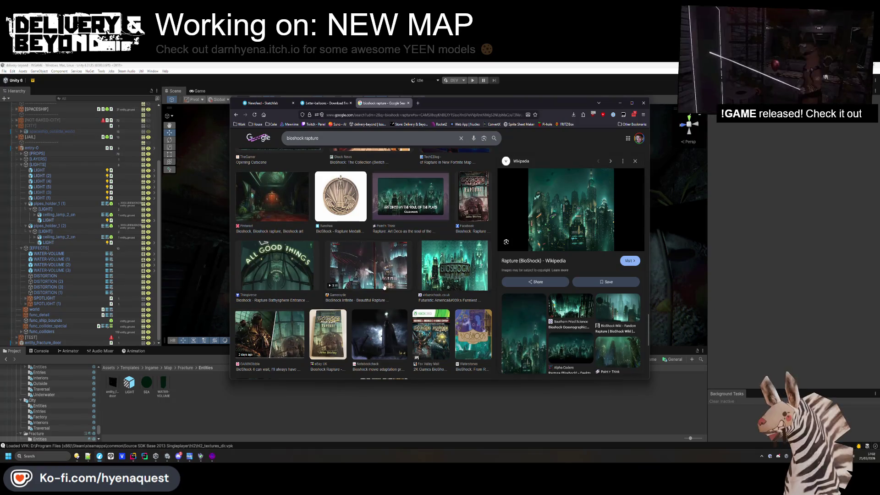
scroll(383, 330, up, 2)
scroll(321, 321, down, 1)
click(276, 312)
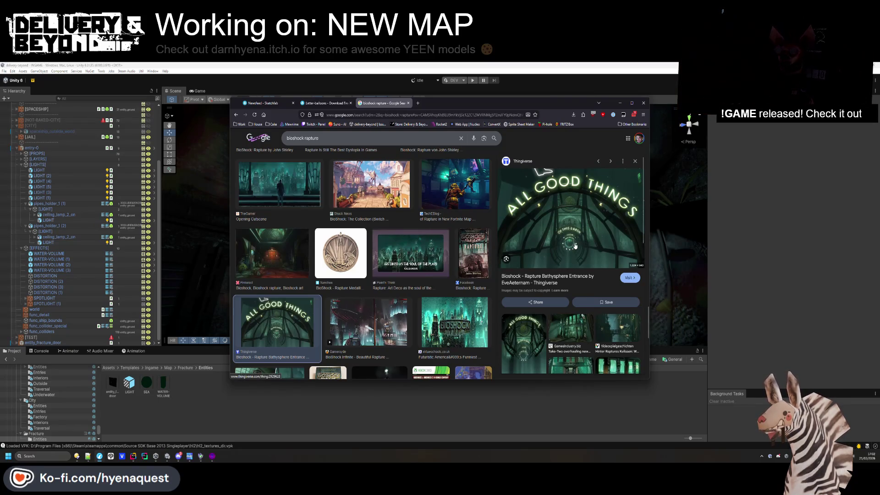
key(alt+Tab)
mouse_move(575, 246)
mouse_down()
mouse_move(434, 280)
mouse_move(445, 293)
mouse_up()
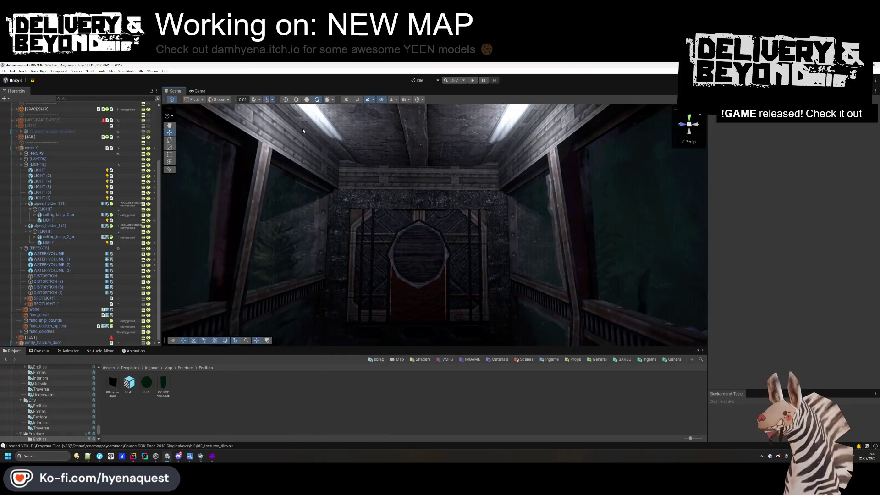
Fly through the level, select entry-0 in the Hierarchy, and Apply All its prefab overrides
mouse_move(368, 163)
mouse_down()
mouse_move(408, 192)
mouse_move(271, 224)
mouse_move(197, 221)
mouse_move(329, 242)
mouse_move(337, 209)
mouse_move(291, 197)
mouse_move(419, 170)
mouse_move(418, 179)
mouse_move(422, 122)
mouse_move(323, 298)
mouse_move(385, 266)
mouse_move(377, 285)
mouse_move(340, 275)
mouse_move(291, 65)
mouse_up()
click(307, 101)
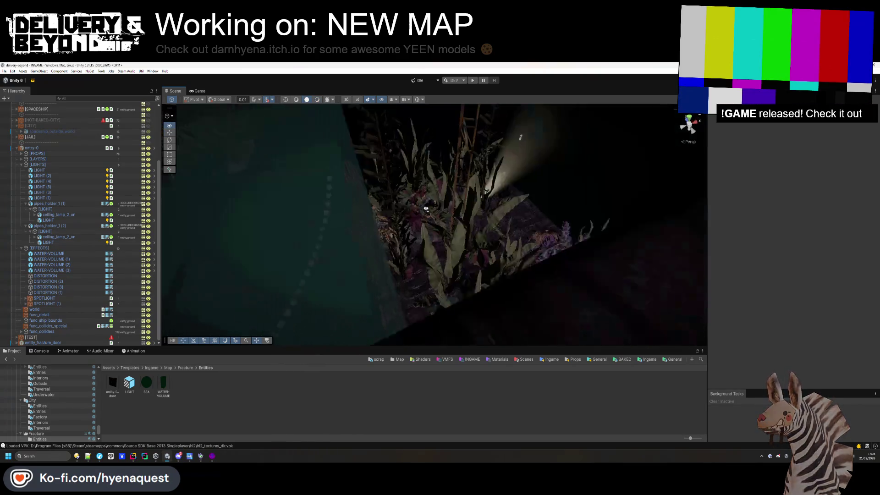
click(17, 148)
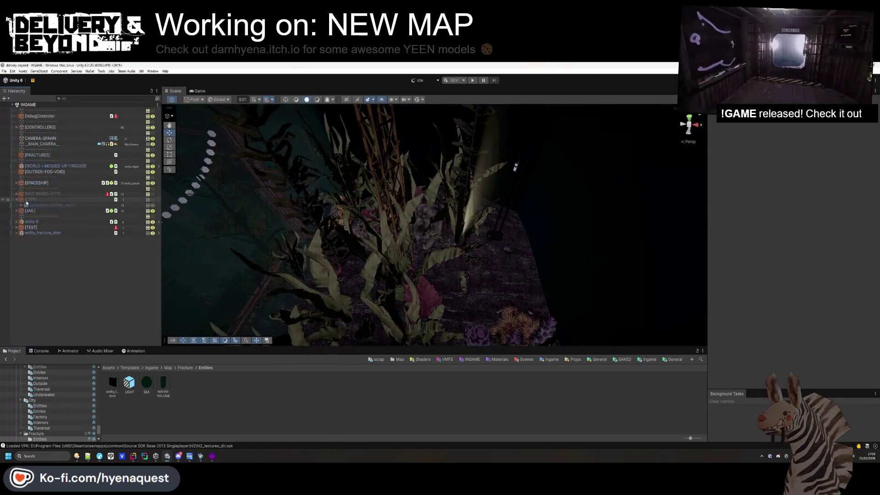
click(17, 222)
click(31, 222)
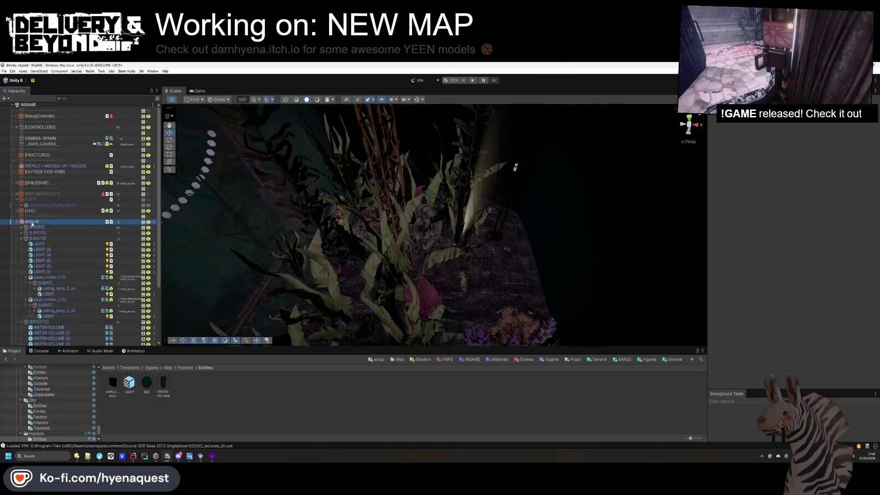
click(753, 129)
click(800, 228)
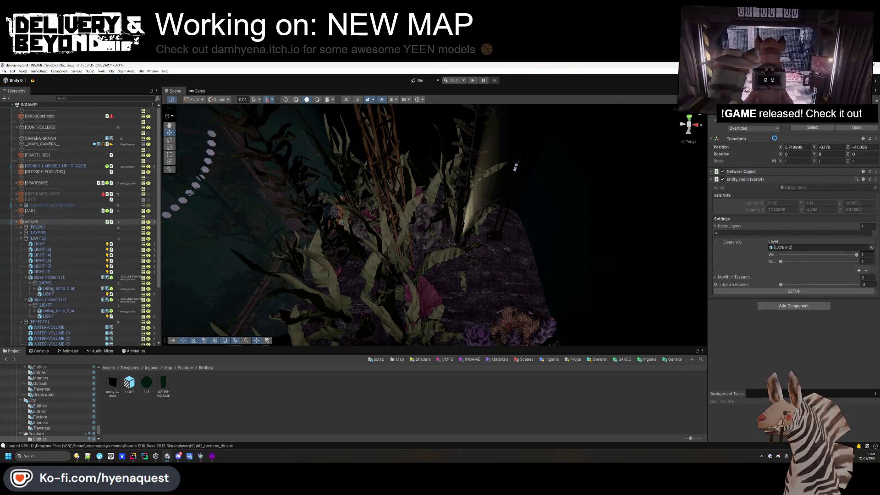
double_click(129, 384)
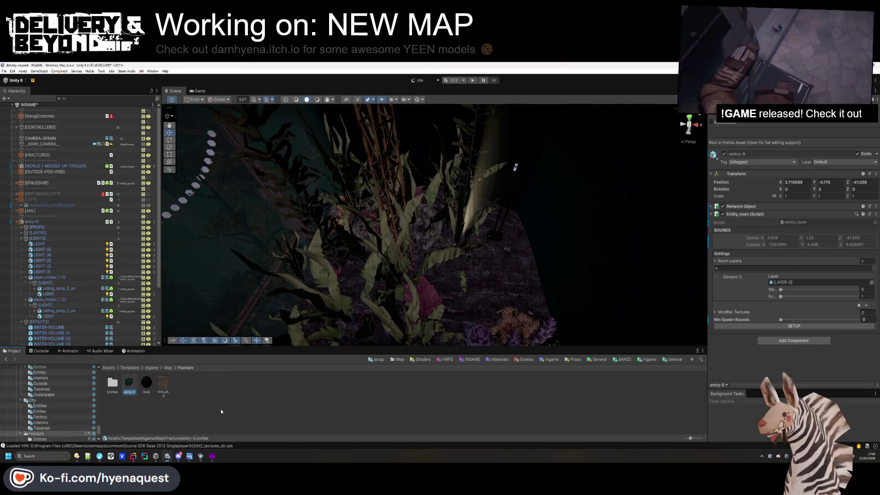
Drag a CyberCity dist building prefab into the entry-0 prefab as the lit-window tower dist building_3
drag(503, 201, 453, 288)
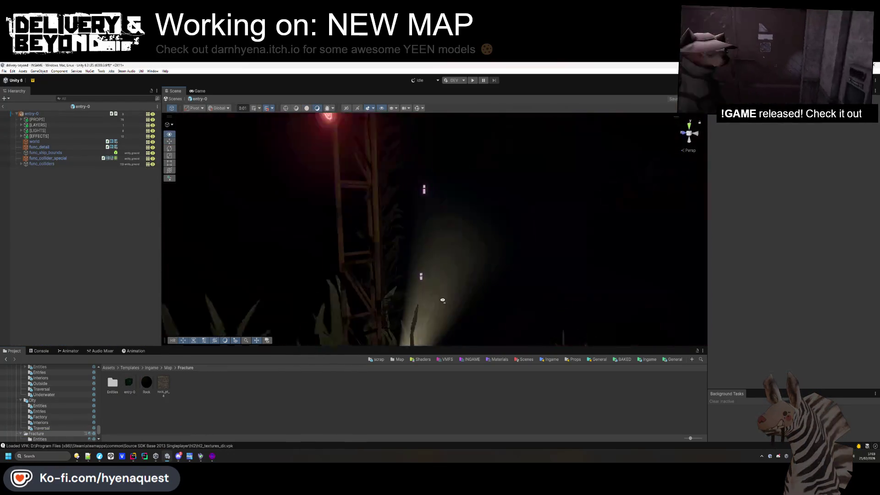
drag(345, 380, 324, 395)
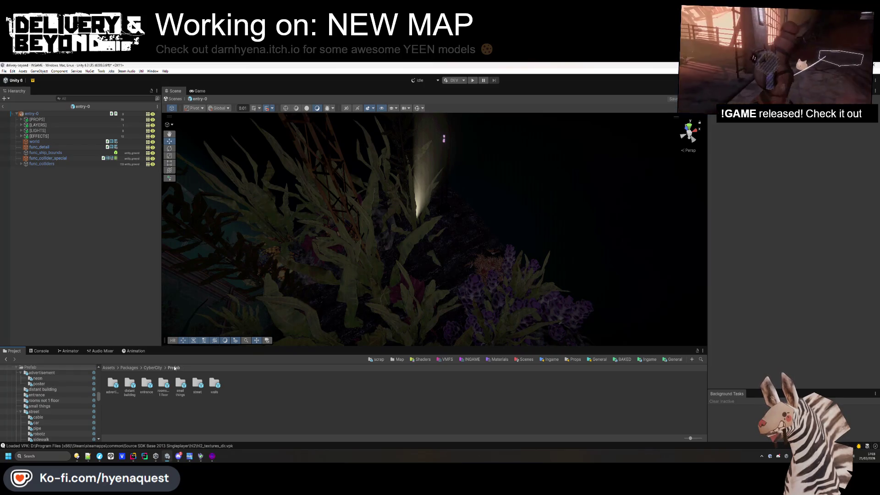
mouse_move(136, 388)
mouse_down()
mouse_move(468, 235)
mouse_move(414, 235)
mouse_move(427, 137)
mouse_move(475, 149)
mouse_move(465, 177)
mouse_move(473, 179)
mouse_up()
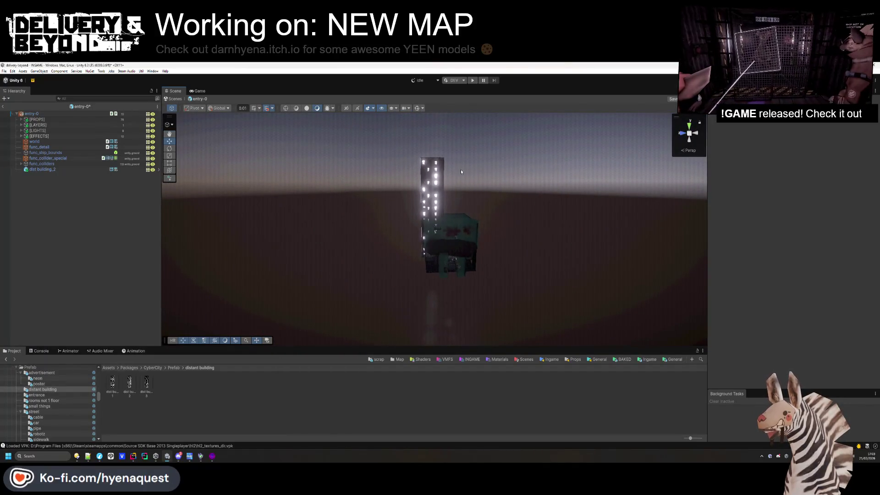
key(alt+Tab)
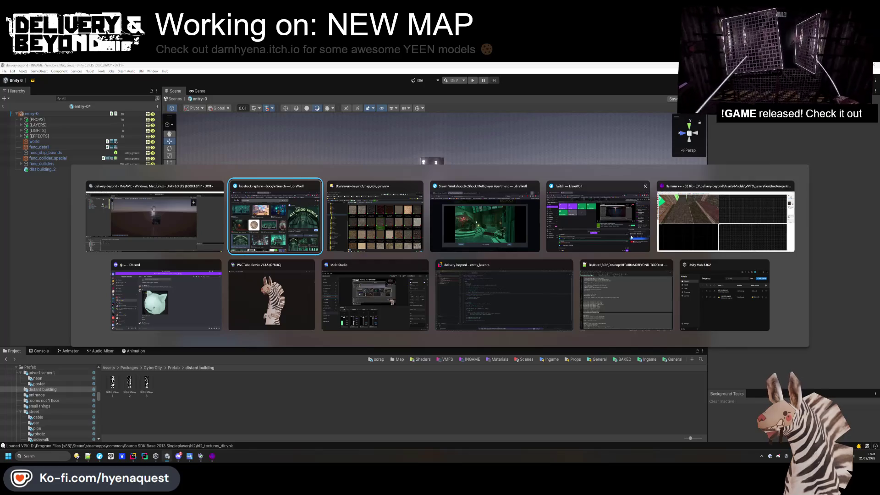
Bring Hammer++ to the front and fly the 3D camera above the skybox block
click(502, 234)
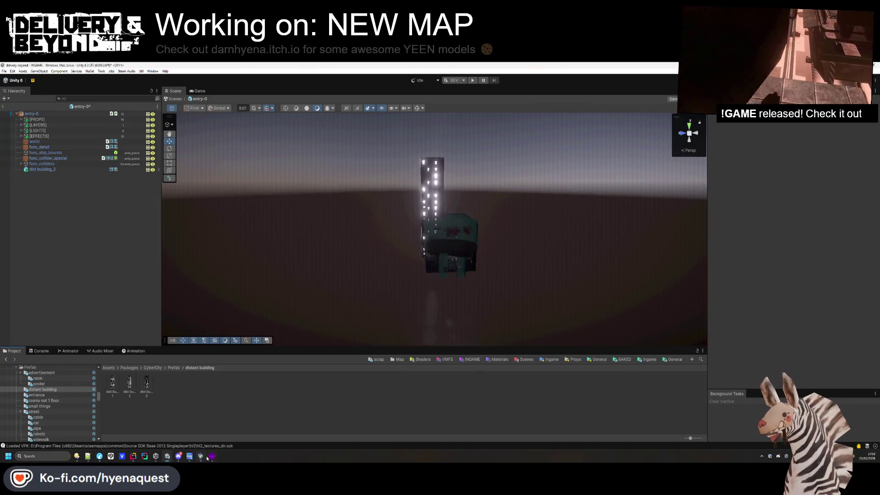
click(207, 458)
key(z)
key(s)
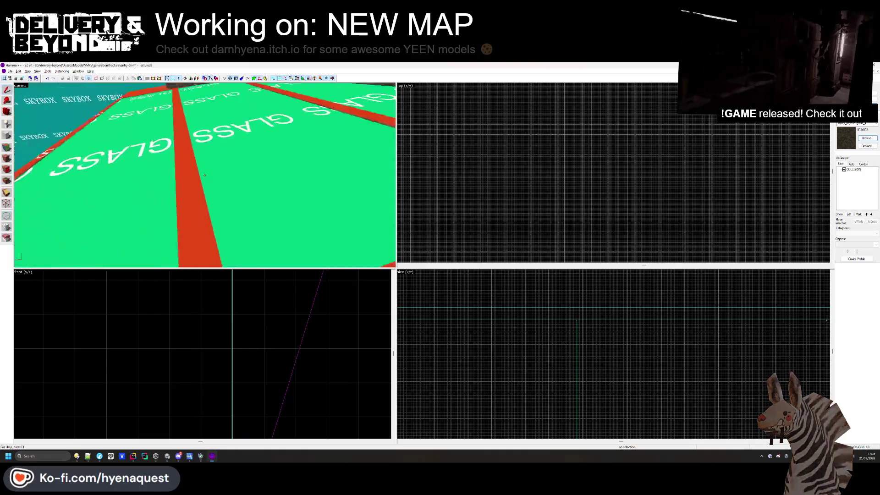
key(s)
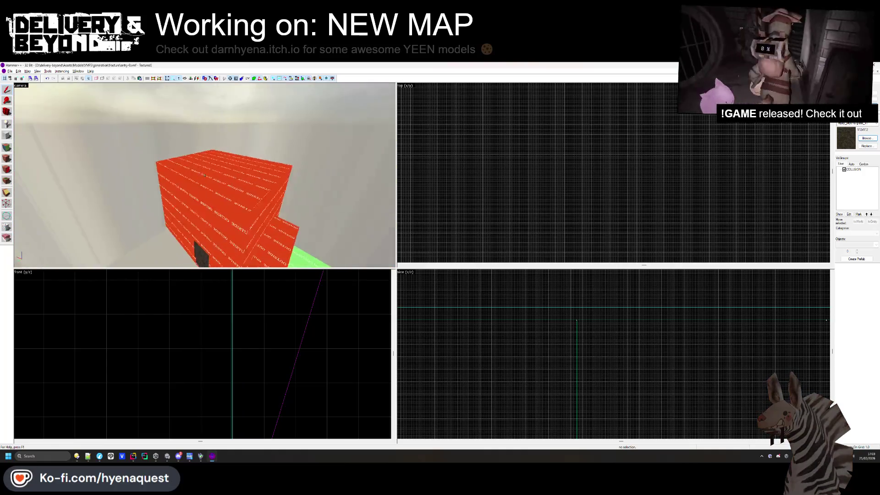
key(w)
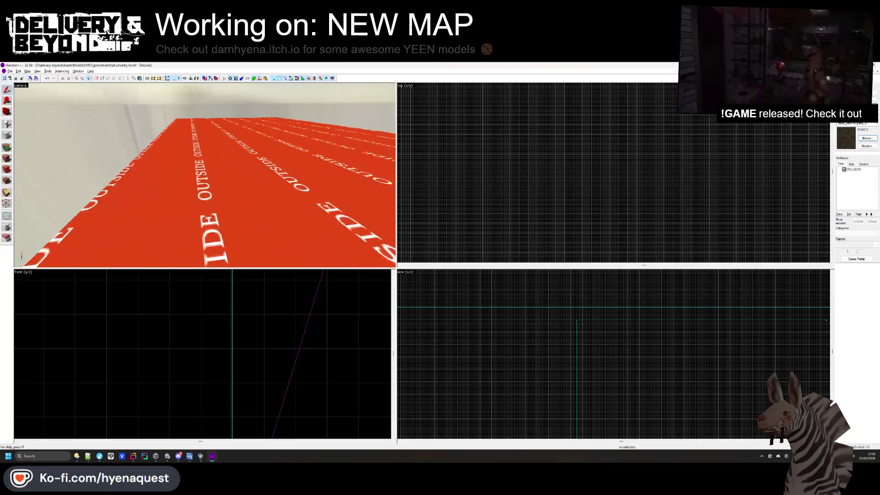
key(s)
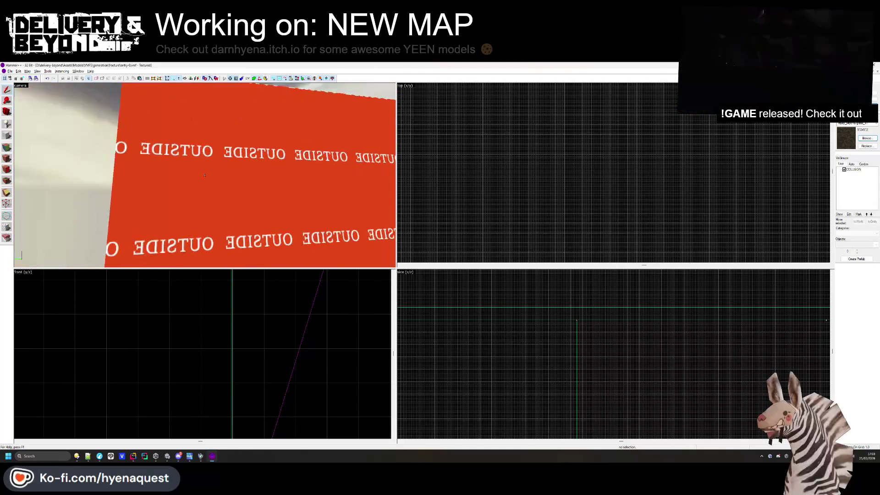
Select all the skybox wall brushes and raise their top vertices with the Vertex tool
click(204, 174)
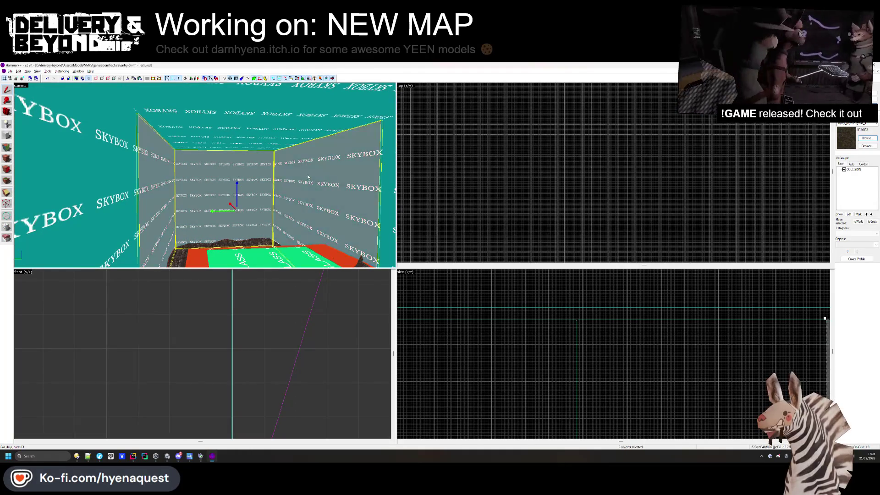
ctrl+click(262, 174)
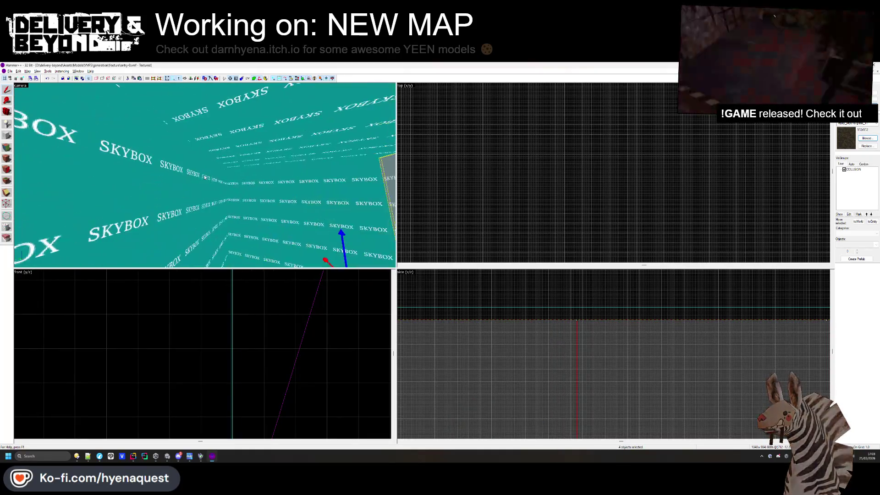
ctrl+click(204, 174)
key(s)
ctrl+click(122, 183)
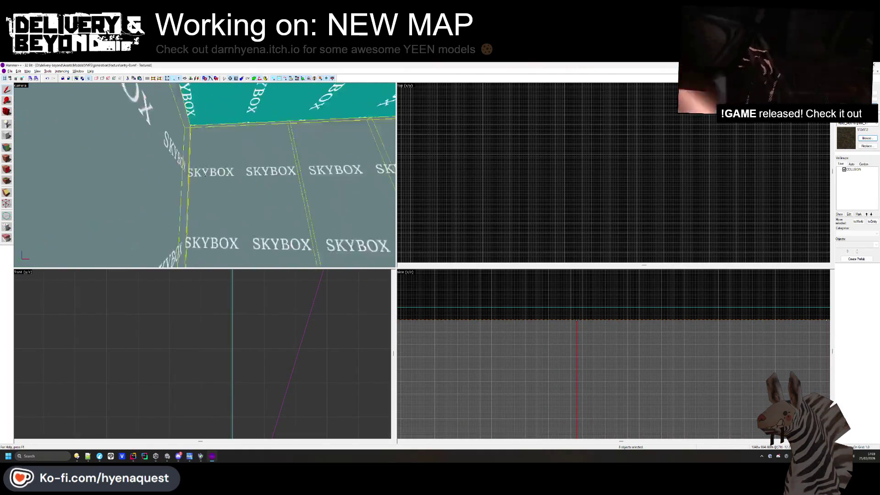
scroll(207, 364, down, 8)
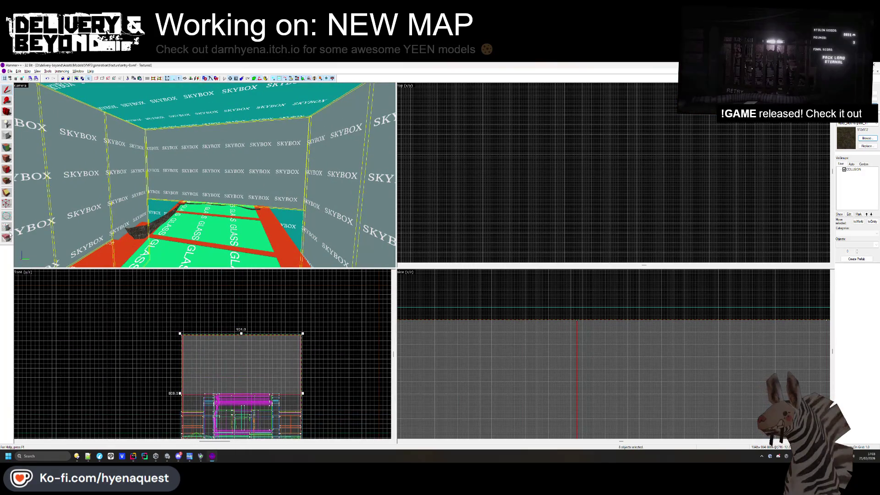
click(6, 228)
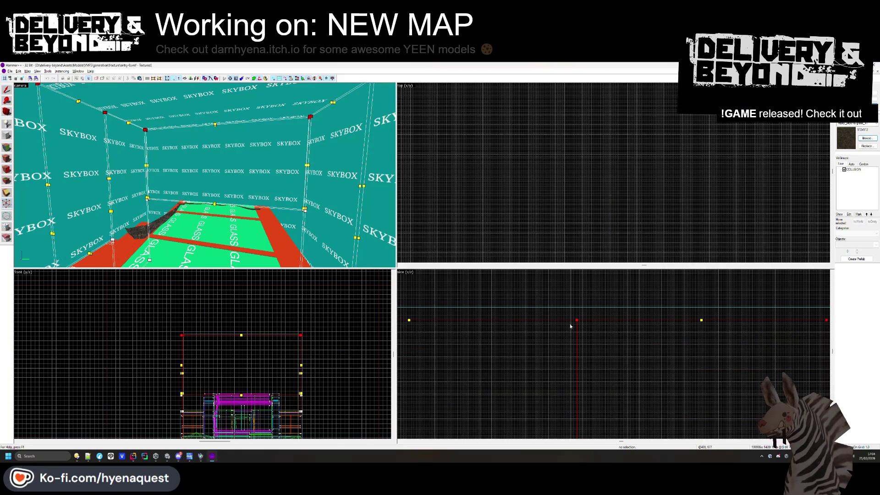
scroll(571, 322, down, 2)
scroll(490, 369, up, 2)
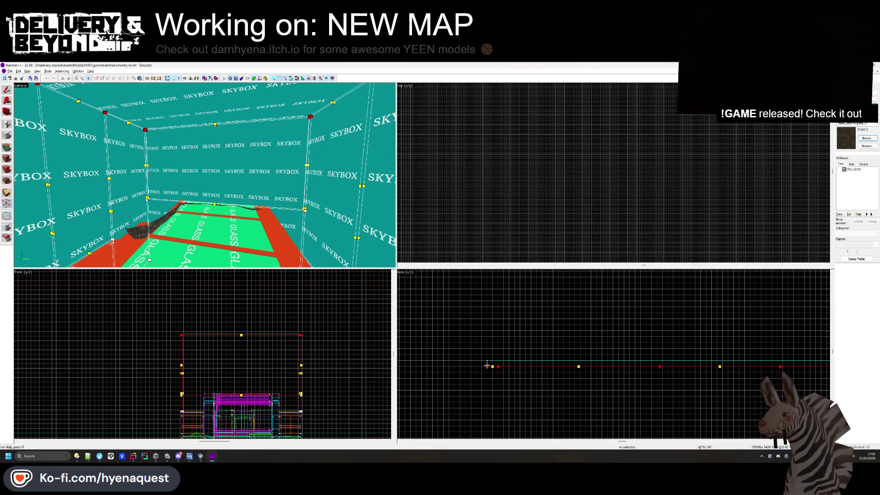
mouse_move(488, 356)
mouse_down()
mouse_move(488, 278)
mouse_move(488, 286)
mouse_up()
scroll(489, 286, down, 2)
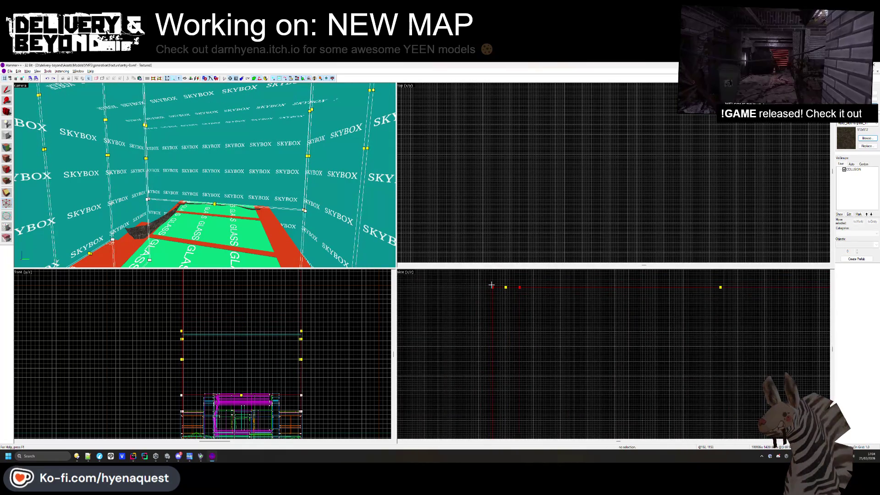
scroll(492, 287, up, 3)
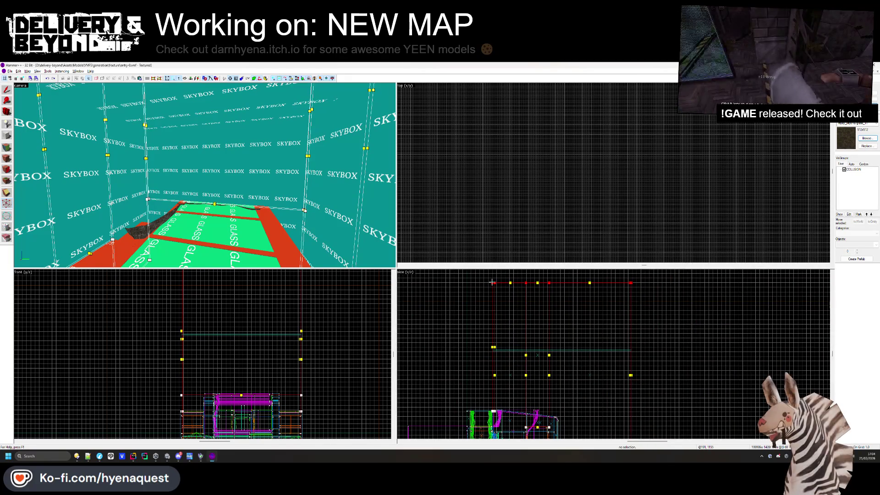
Resize the ceiling brush to 480 units tall to match the raised walls
click(48, 89)
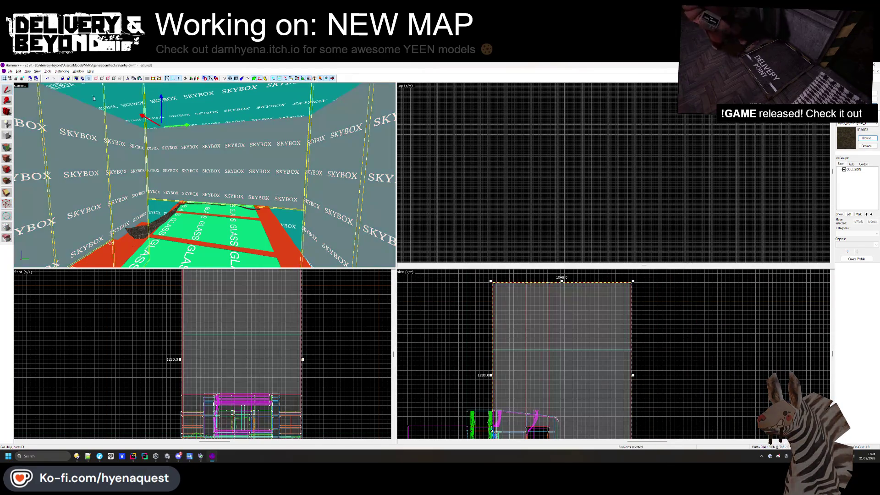
scroll(575, 356, down, 1)
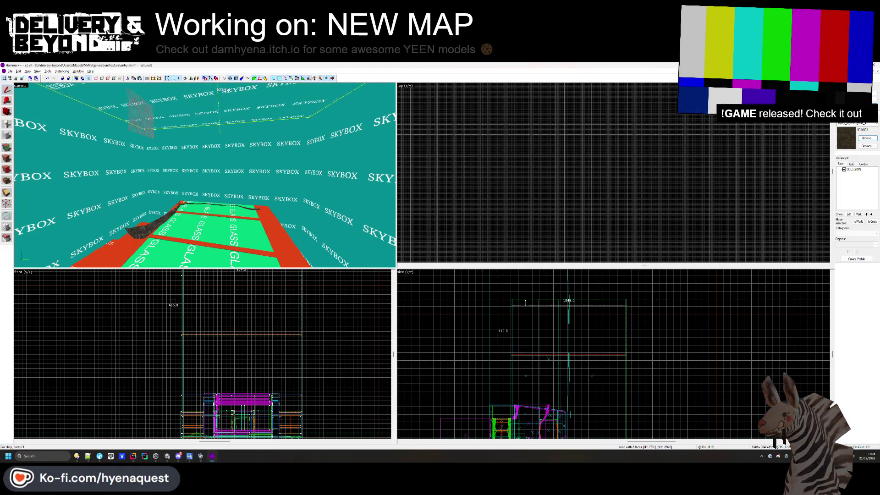
drag(526, 302, 509, 302)
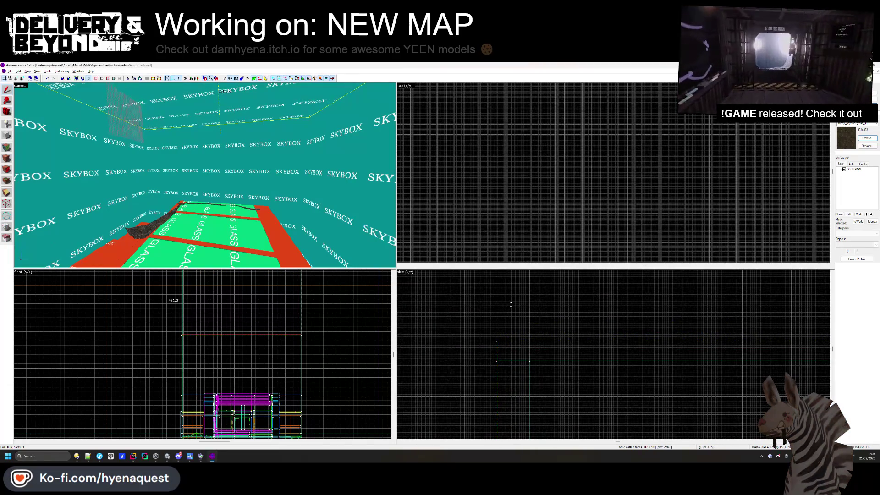
scroll(511, 304, up, 3)
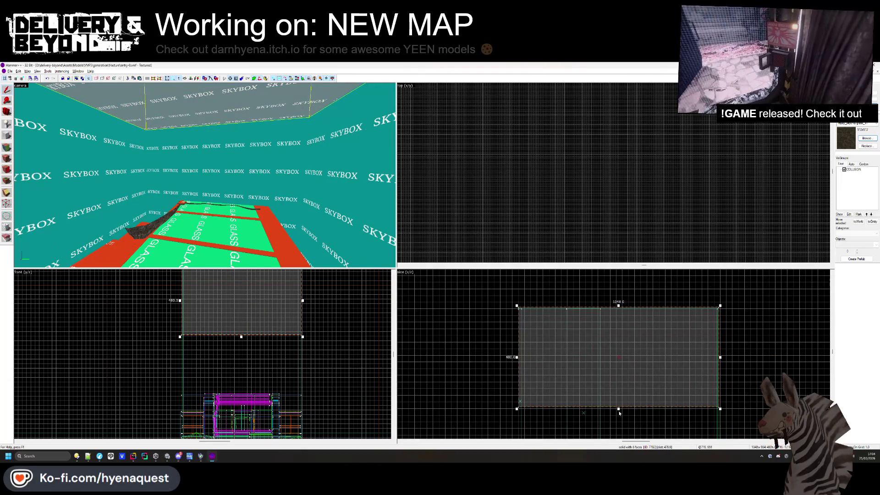
scroll(537, 315, up, 4)
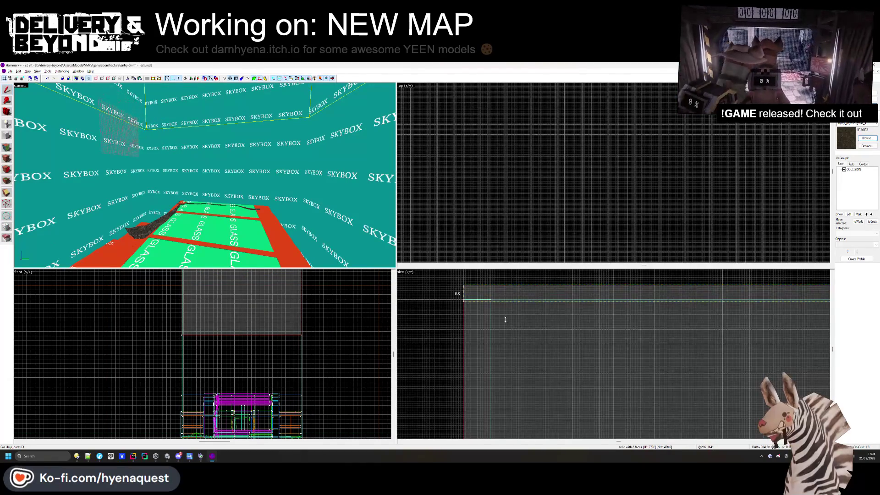
key(Escape)
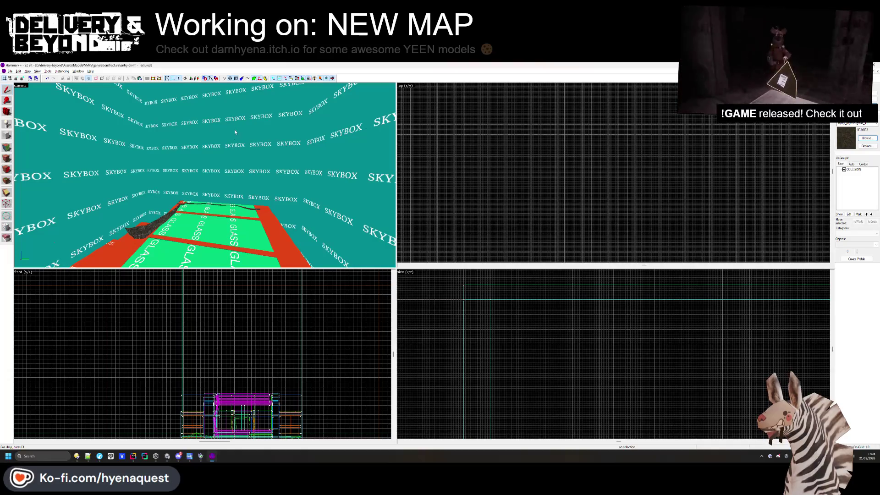
key(ctrl+z)
scroll(458, 336, down, 2)
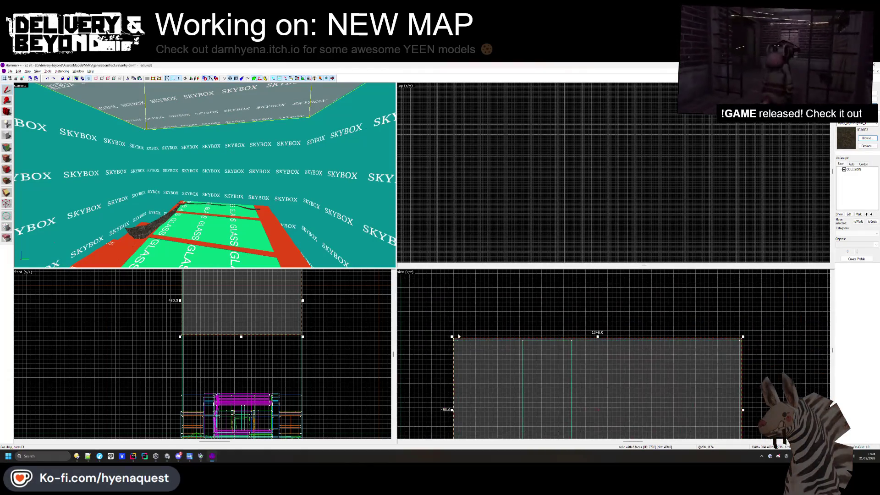
click(7, 213)
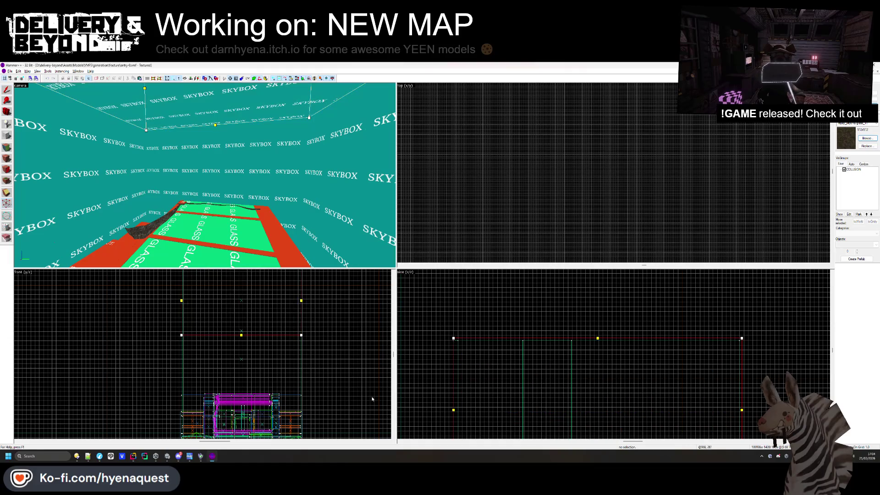
Leave vertex mode to inspect the OUTSIDE brush, then tilt Unity's view level on the tower
key(shift+s)
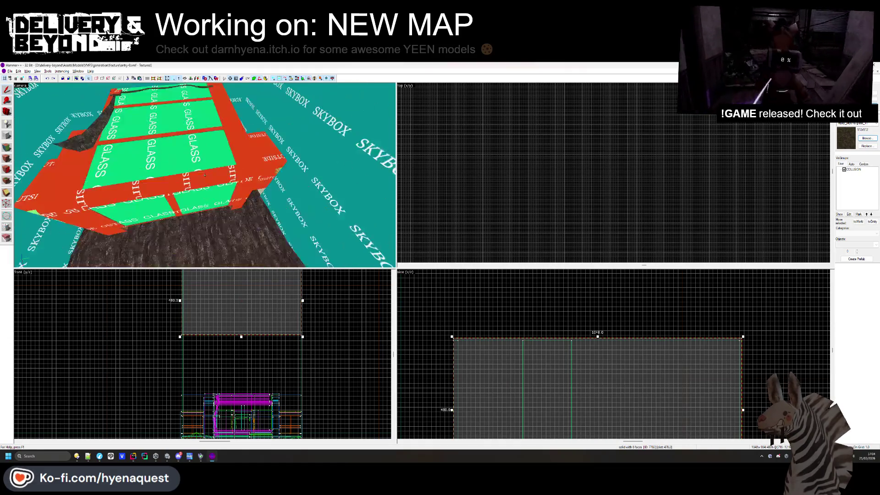
scroll(205, 174, down, 3)
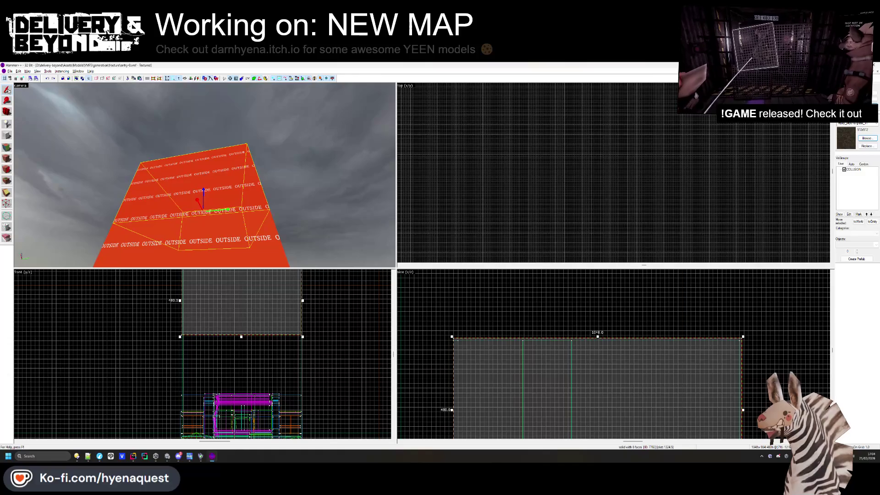
scroll(581, 353, down, 4)
scroll(581, 376, up, 1)
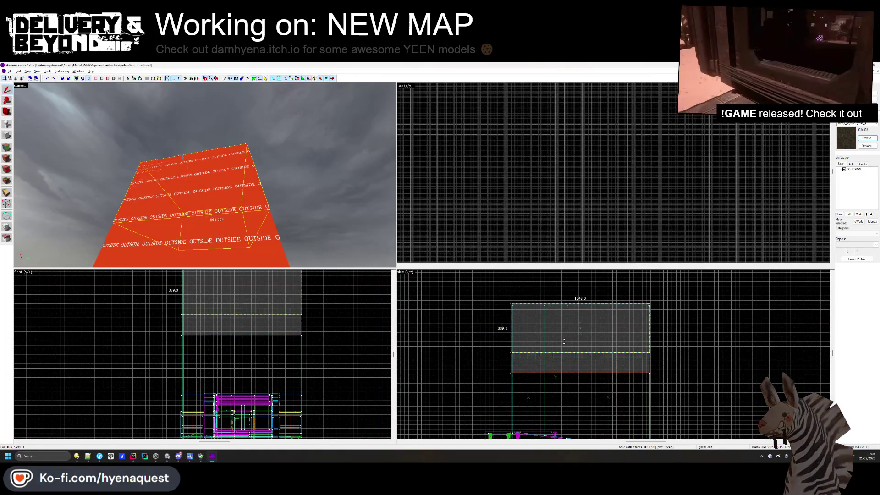
scroll(568, 348, up, 4)
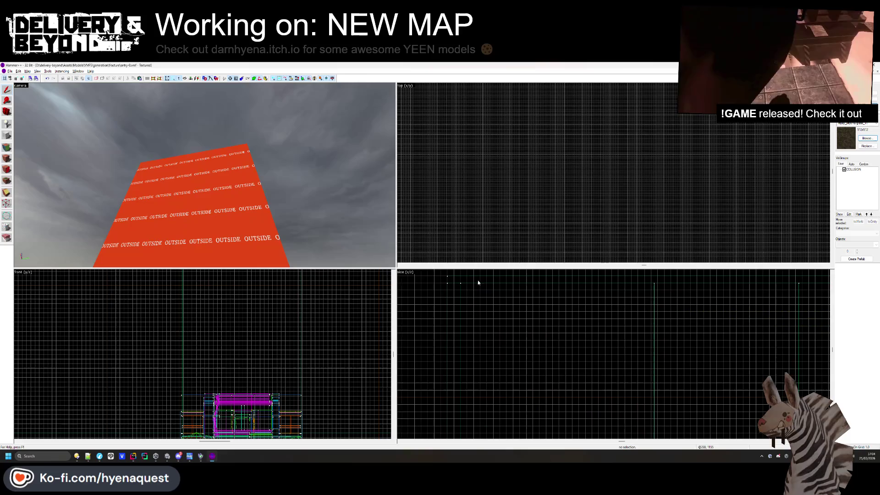
key(alt+Tab)
drag(422, 238, 456, 373)
Frame the distant tower in Unity and compare it against Hammer's view of the OUTSIDE wall
key(f)
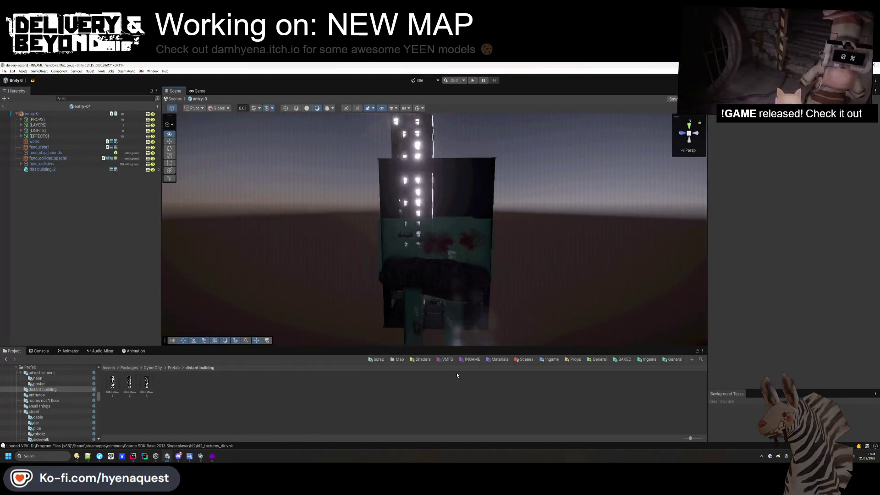
key(alt+Tab)
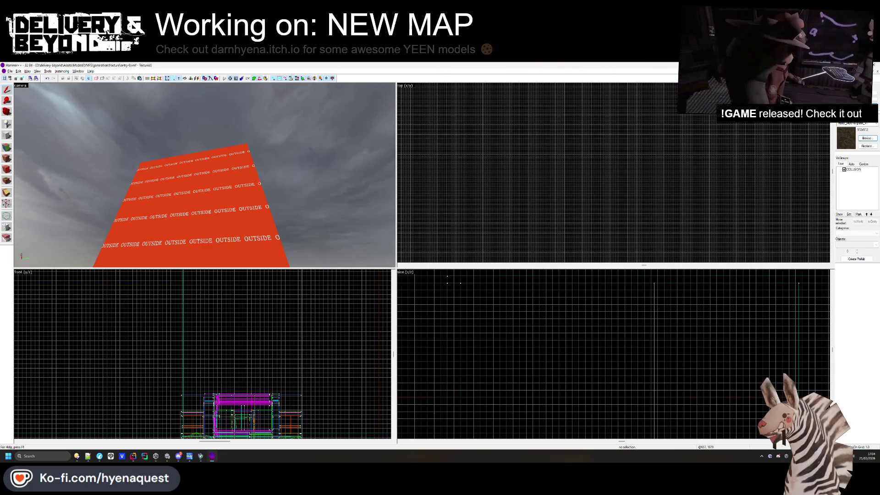
key(z)
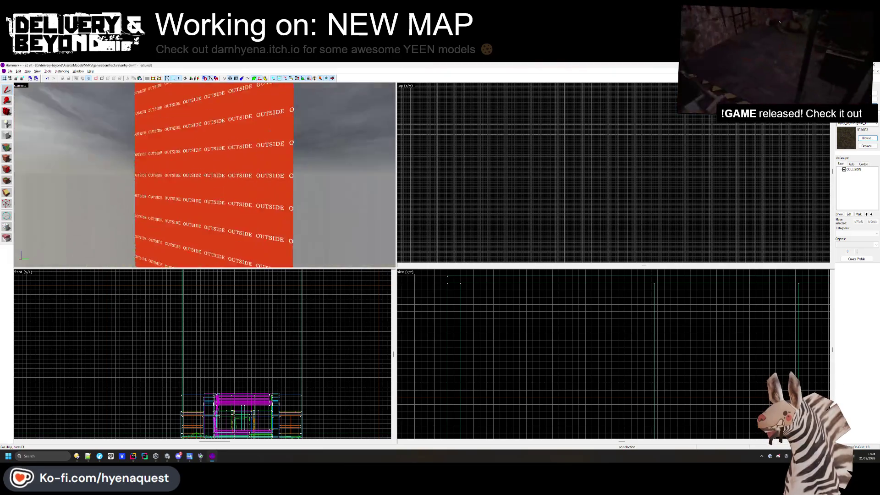
key(alt+Tab)
scroll(347, 232, up, 5)
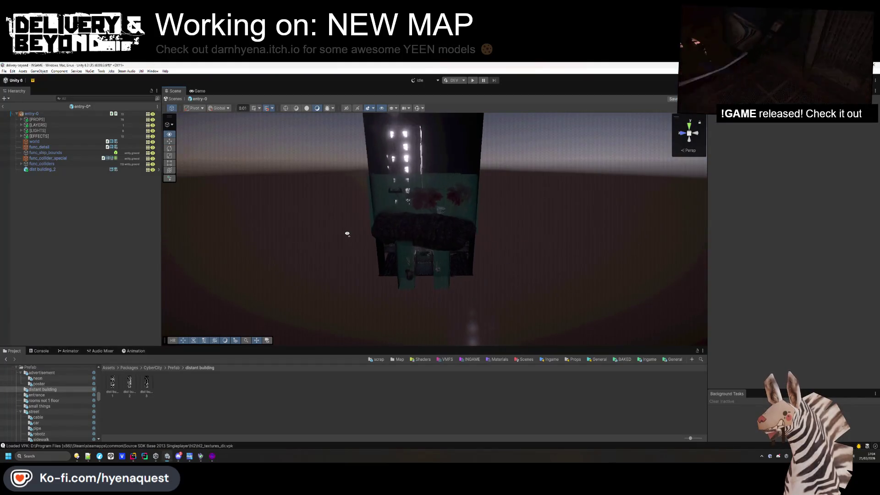
mouse_move(343, 252)
mouse_down()
mouse_move(318, 146)
mouse_move(389, 316)
mouse_move(483, 298)
mouse_move(578, 331)
mouse_move(552, 256)
mouse_up()
key(alt+Tab)
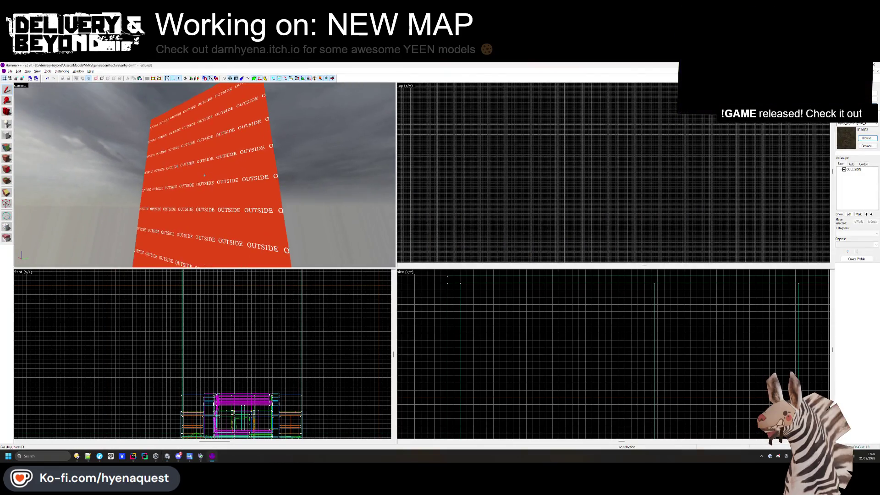
Select all four skybox wall brushes in Hammer
mouse_move(274, 186)
mouse_down()
mouse_move(196, 165)
mouse_move(261, 180)
mouse_move(267, 169)
mouse_up()
click(196, 165)
ctrl+click(197, 172)
ctrl+click(215, 175)
ctrl+click(267, 168)
In Vertex edit mode, drag the skybox box's top vertices up in the Front view, then exit vertex editing
click(8, 205)
scroll(149, 321, up, 3)
key(Return)
scroll(186, 391, up, 5)
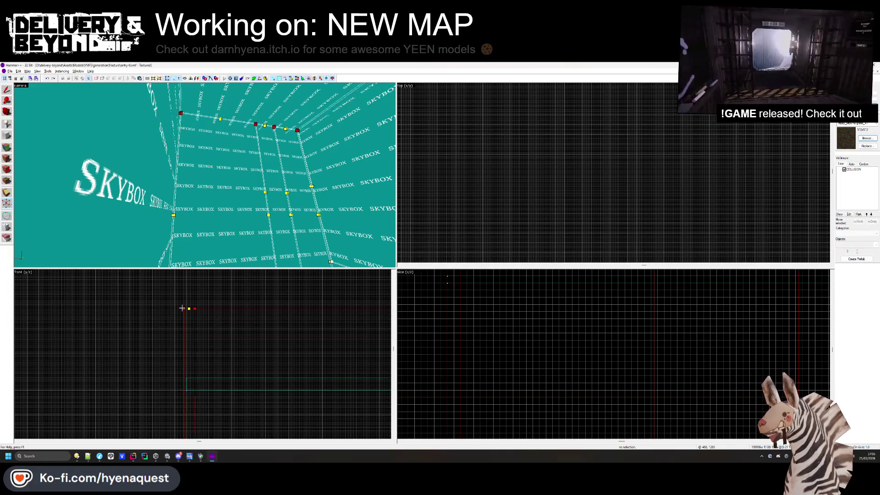
drag(182, 308, 188, 418)
drag(186, 306, 186, 273)
scroll(186, 272, down, 3)
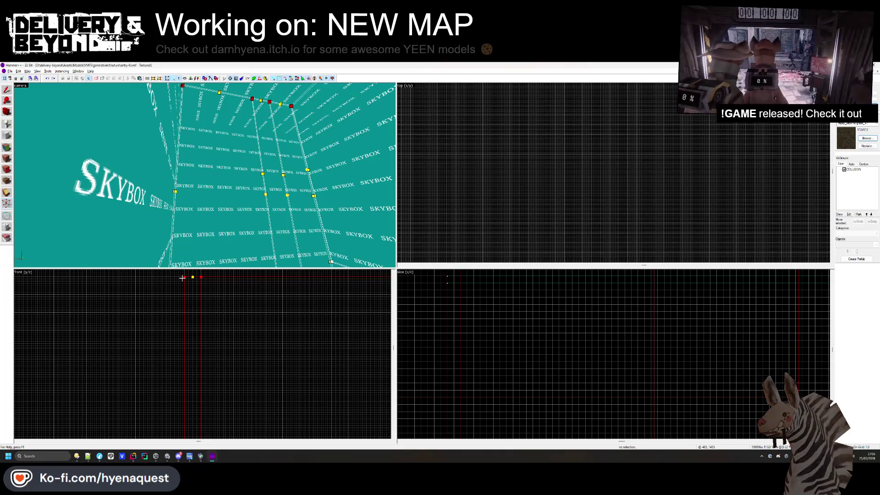
key(shift+v)
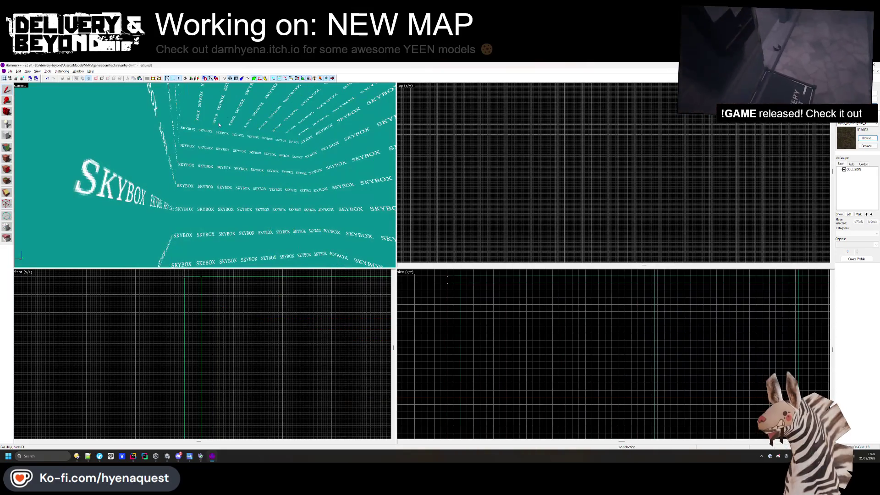
Switch back to Unity and orbit the scene to face the lit distant building
scroll(232, 382, up, 3)
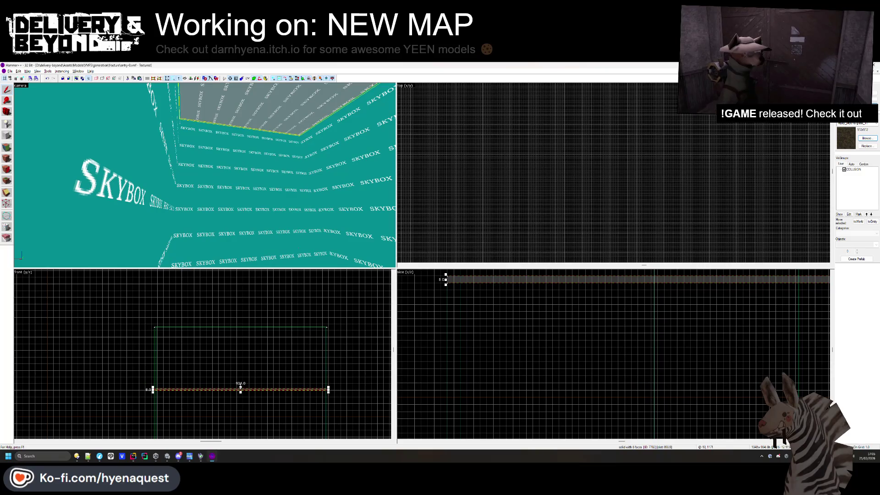
scroll(155, 326, down, 3)
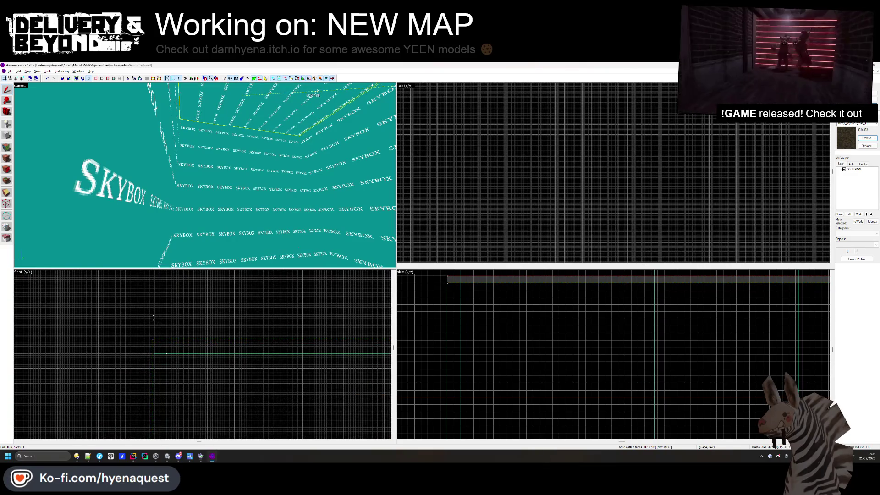
scroll(158, 334, up, 3)
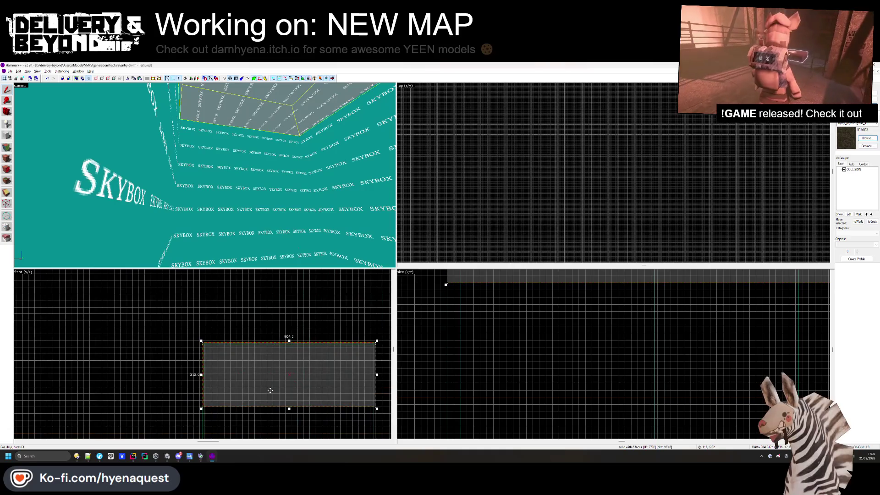
scroll(216, 348, up, 5)
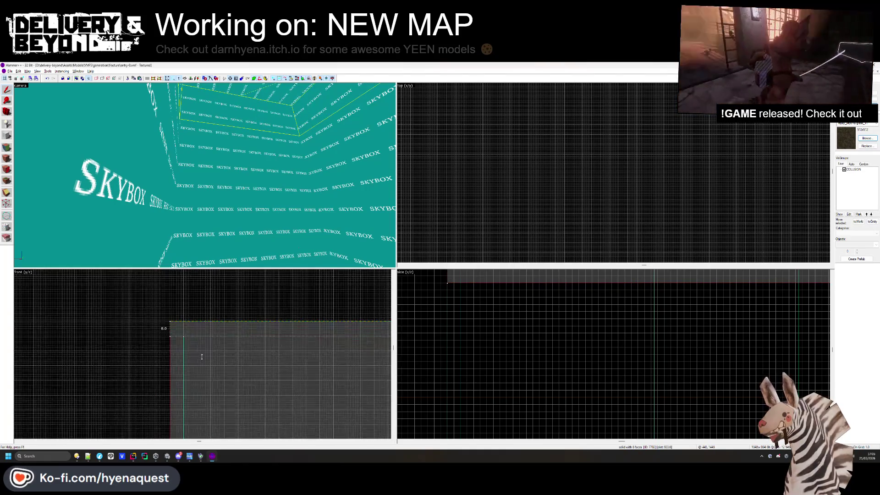
click(703, 136)
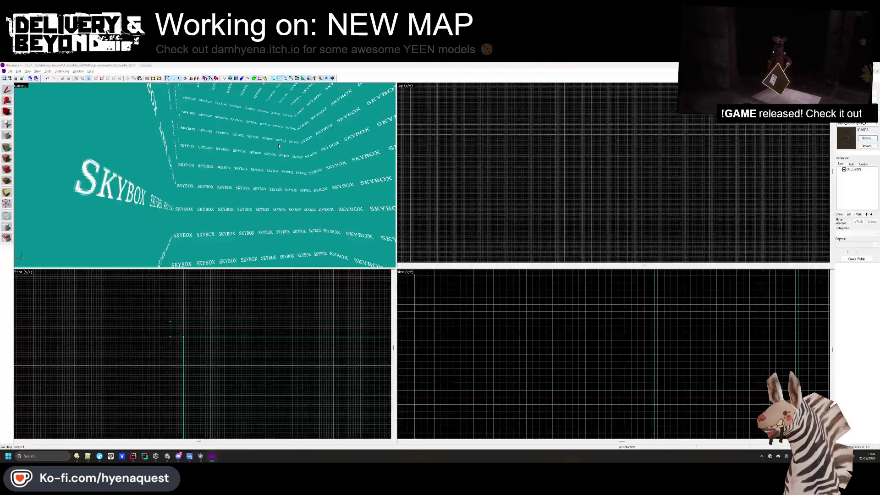
key(alt+Tab)
mouse_move(439, 205)
mouse_down()
mouse_move(496, 198)
mouse_move(458, 193)
mouse_move(438, 206)
mouse_move(413, 315)
mouse_move(399, 295)
mouse_move(442, 141)
mouse_move(440, 283)
mouse_move(572, 248)
mouse_up()
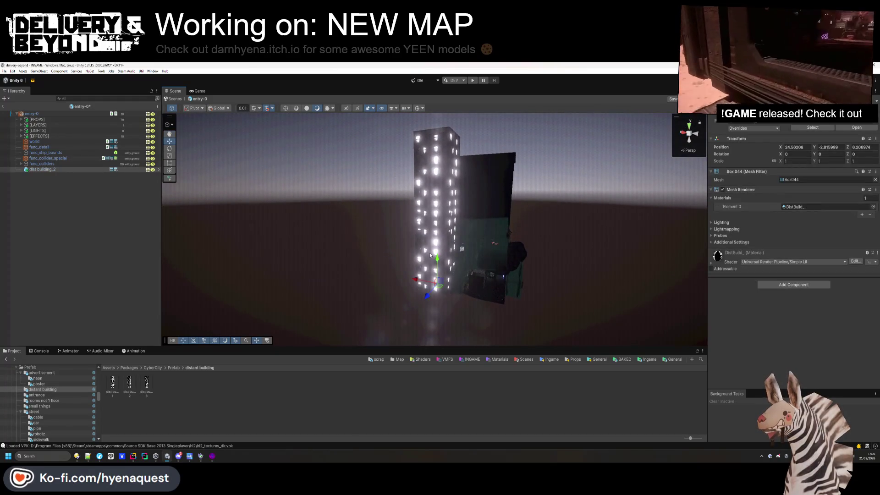
Select and frame dist building_2, then scale it to 0.5 on X and 0.47 on Z
mouse_move(464, 323)
mouse_down()
mouse_move(439, 328)
mouse_move(381, 288)
mouse_move(357, 252)
mouse_move(359, 187)
mouse_move(360, 204)
mouse_up()
click(361, 204)
key(f)
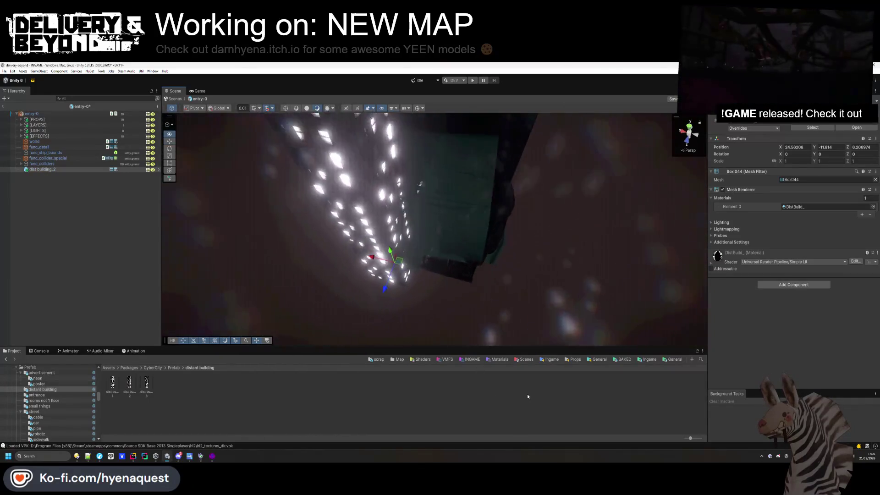
drag(780, 161, 779, 161)
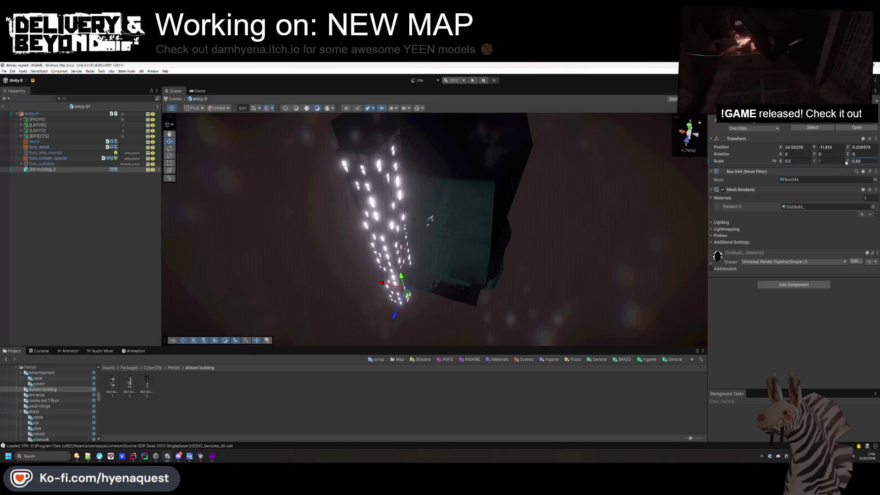
Fly the camera through the building toward the nearby plants, then return to Hammer
click(503, 314)
mouse_move(504, 314)
mouse_down()
mouse_move(477, 321)
mouse_move(473, 334)
mouse_move(258, 248)
mouse_move(301, 192)
mouse_move(294, 141)
mouse_up()
drag(463, 251, 341, 428)
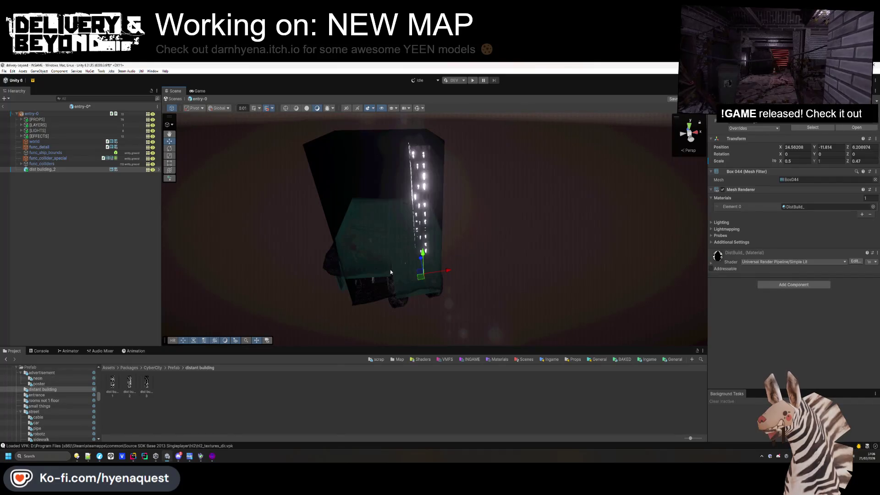
key(alt+Tab)
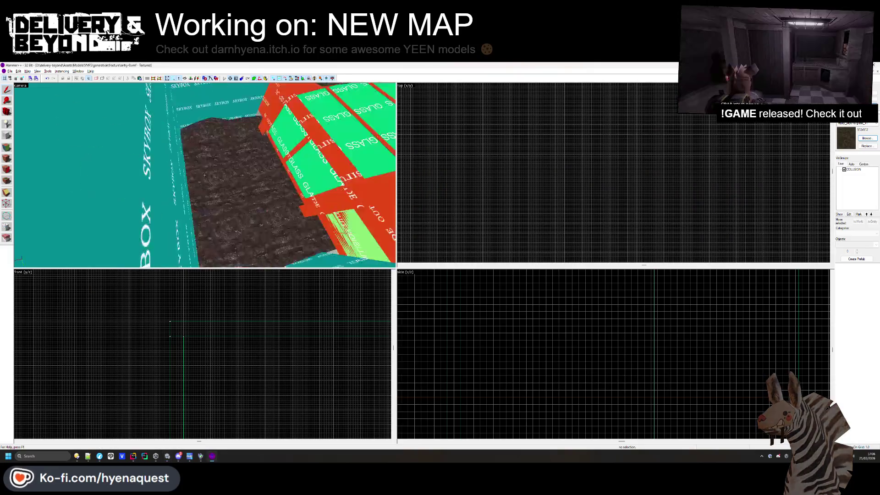
Pick out the thin skybox wall brush from among the floor and wall brushes
click(205, 176)
scroll(554, 185, down, 3)
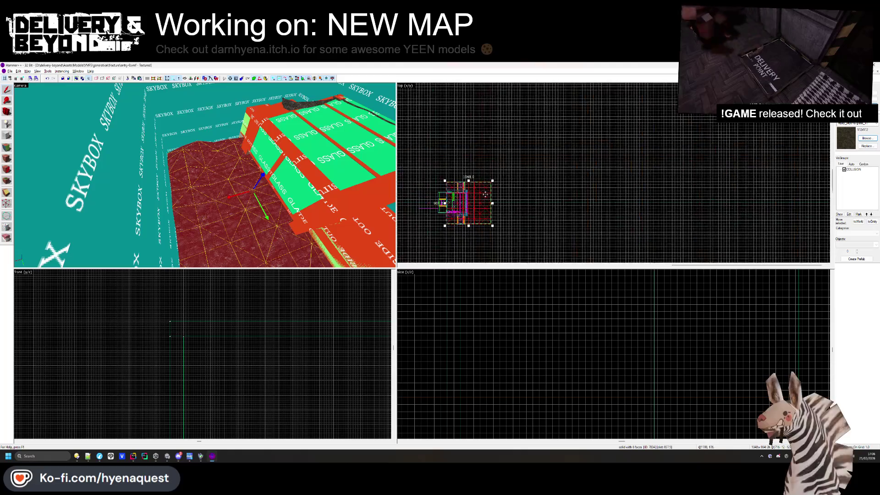
scroll(521, 183, up, 5)
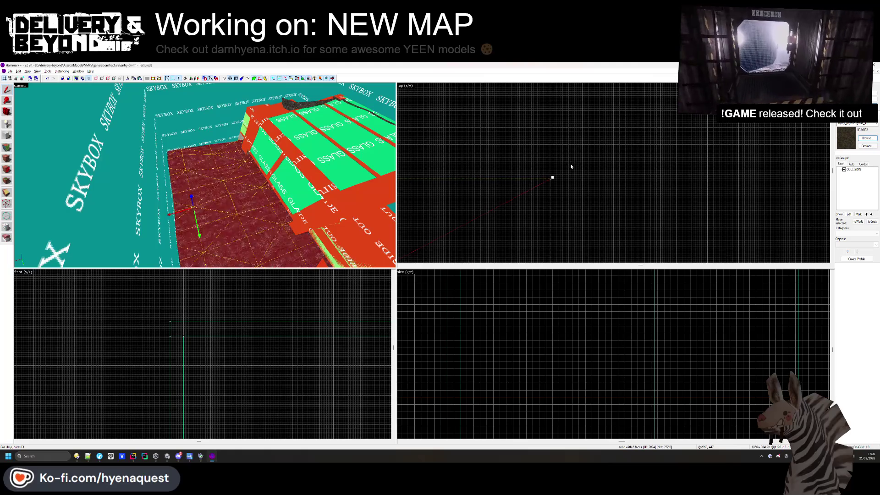
click(553, 178)
scroll(527, 170, down, 4)
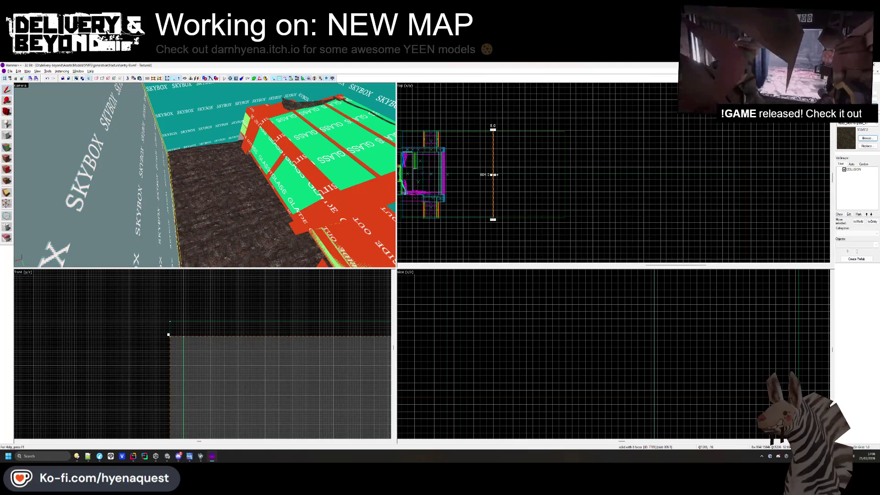
scroll(561, 134, up, 5)
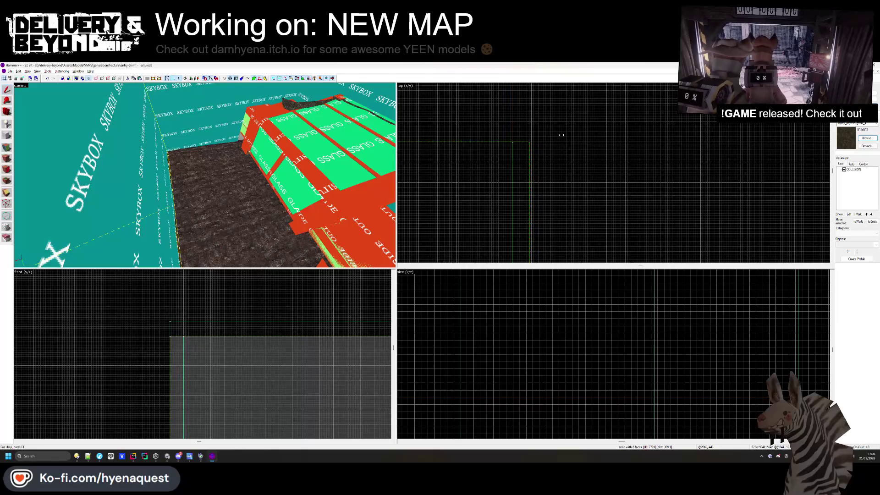
scroll(566, 125, down, 5)
click(456, 179)
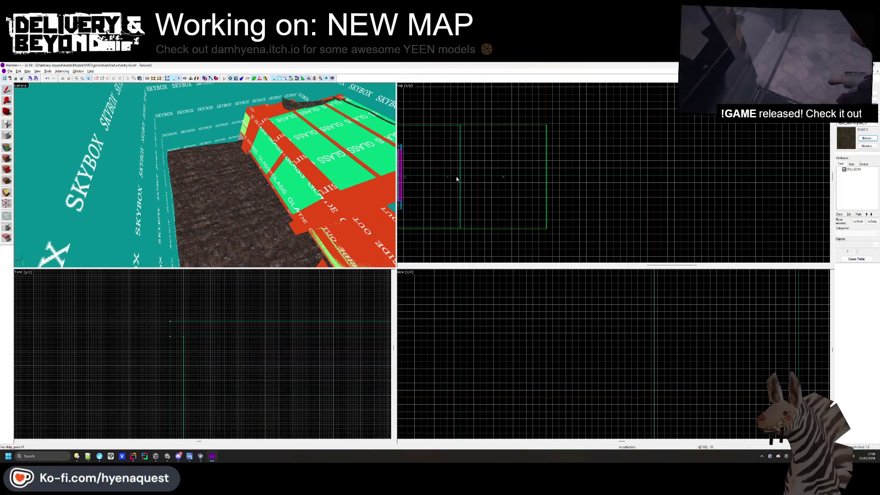
click(457, 179)
scroll(560, 123, up, 4)
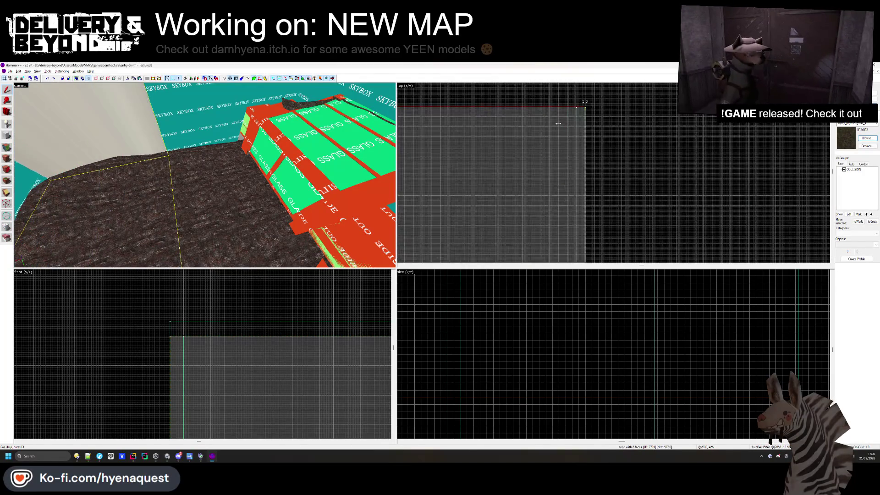
click(551, 119)
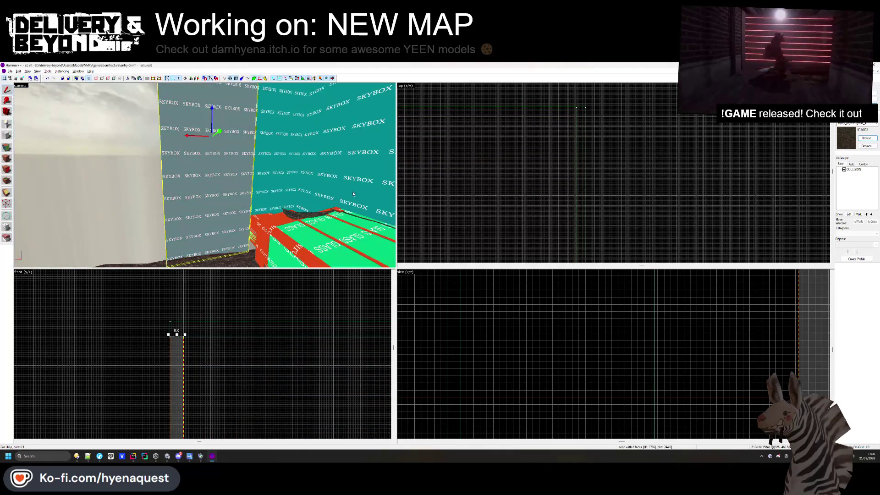
Stretch the thin skybox wall from 612 to 1385 units long in the Top view
scroll(626, 127, down, 3)
scroll(532, 245, up, 10)
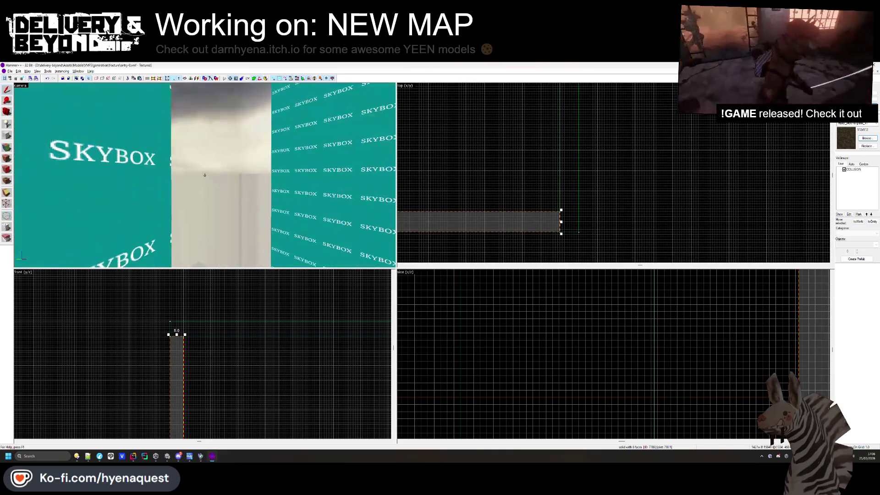
scroll(545, 222, down, 8)
scroll(505, 192, up, 3)
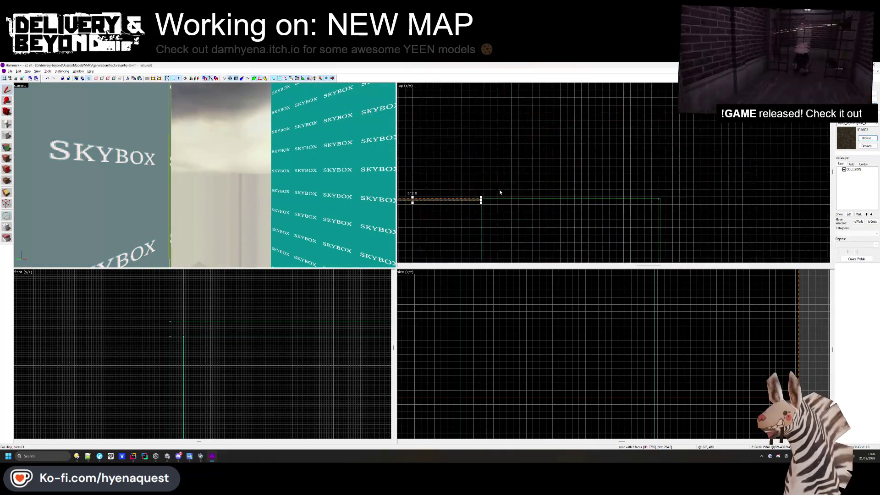
drag(482, 197, 776, 198)
scroll(776, 198, up, 2)
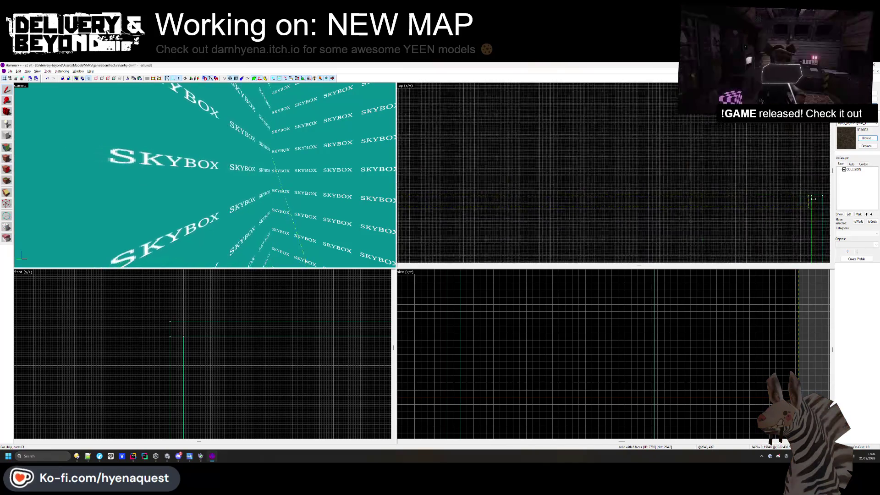
Inspect the stretched wall in the 3D view, then switch back to Unity
key(z)
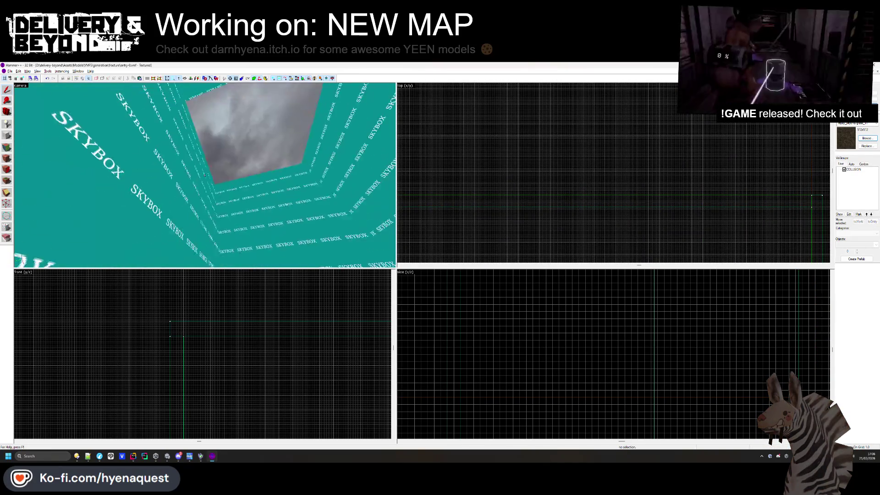
key(z)
scroll(553, 154, down, 2)
scroll(510, 194, down, 1)
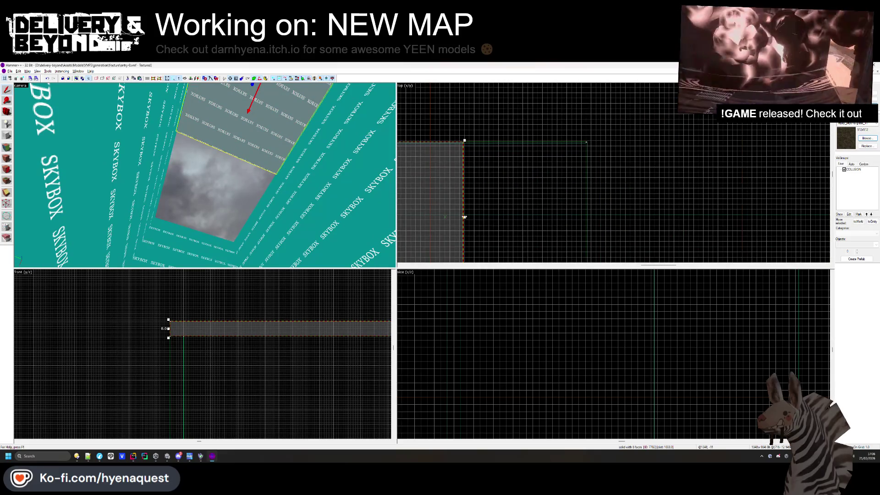
click(553, 156)
scroll(552, 156, down, 2)
key(z)
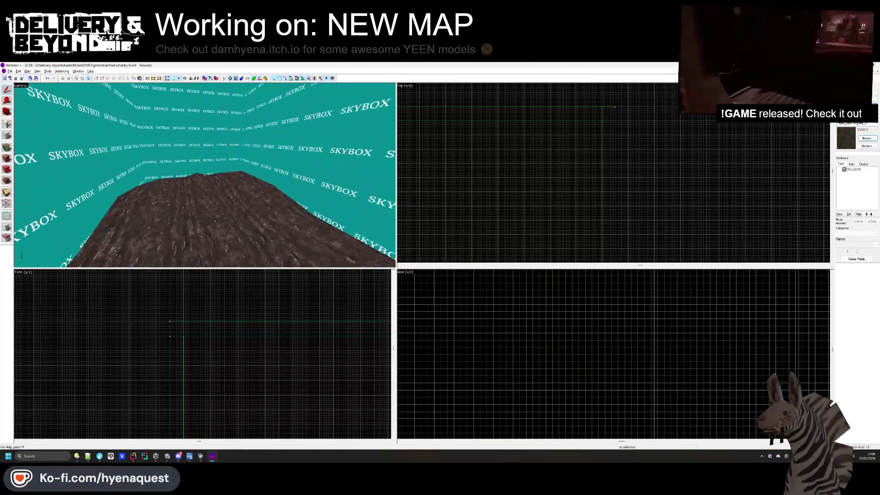
key(alt+Tab)
key(alt+Tab)
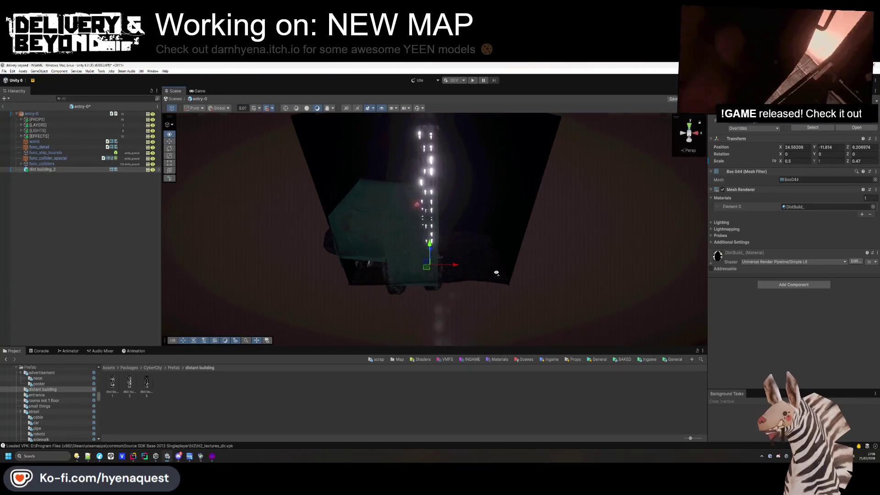
Select the distant tower's mesh and move it along X to 42.28
click(420, 191)
click(420, 191)
drag(421, 191, 444, 235)
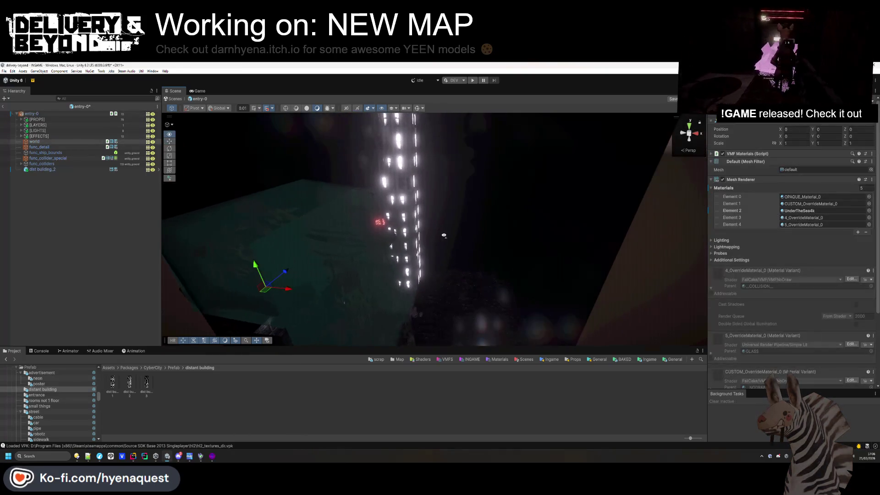
mouse_move(429, 277)
mouse_down()
mouse_move(485, 275)
mouse_move(428, 311)
mouse_move(433, 321)
mouse_up()
Duplicate the distant building to dist building_2 (1), then pick a WATER-VOLUME fog box
key(ctrl+d)
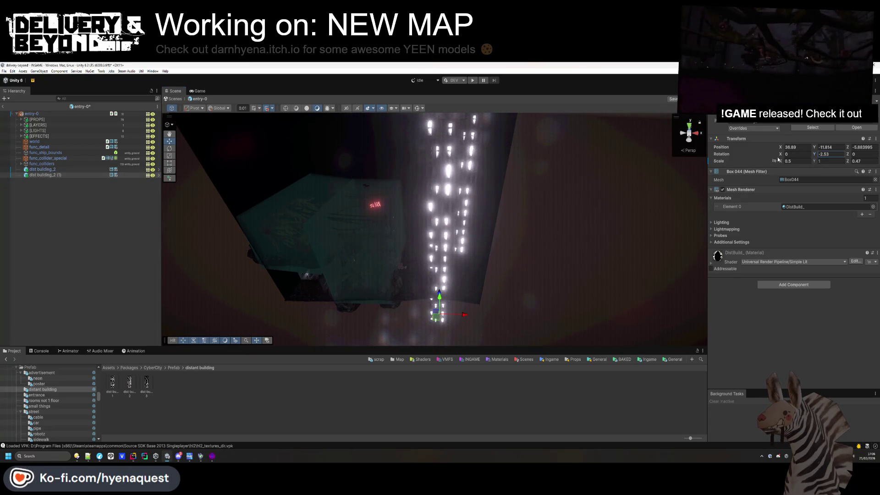
click(404, 275)
drag(404, 275, 420, 295)
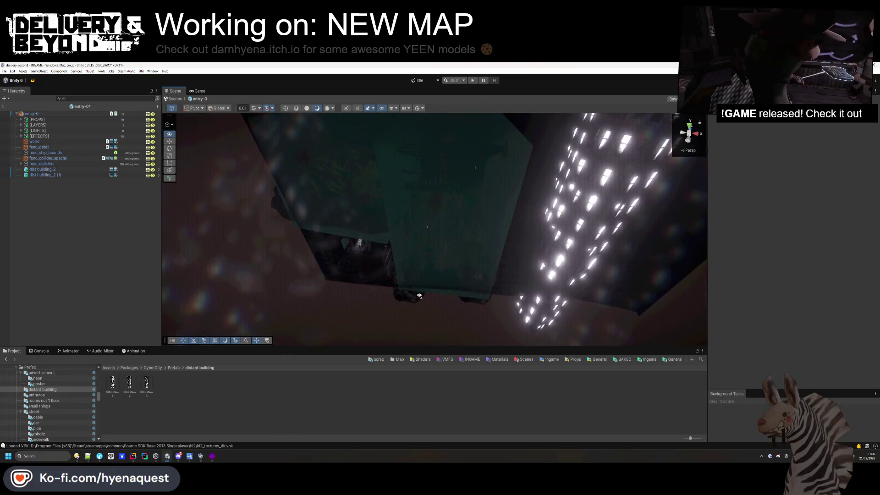
click(445, 151)
Widen the WATER-VOLUME over the distant building with the Rect tool, to about 29.98 × 34.78 × 20.64
key(f)
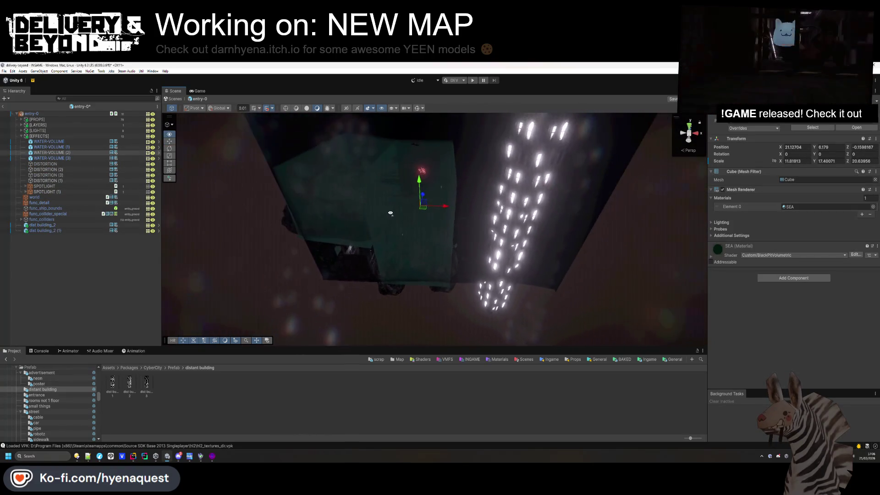
click(170, 162)
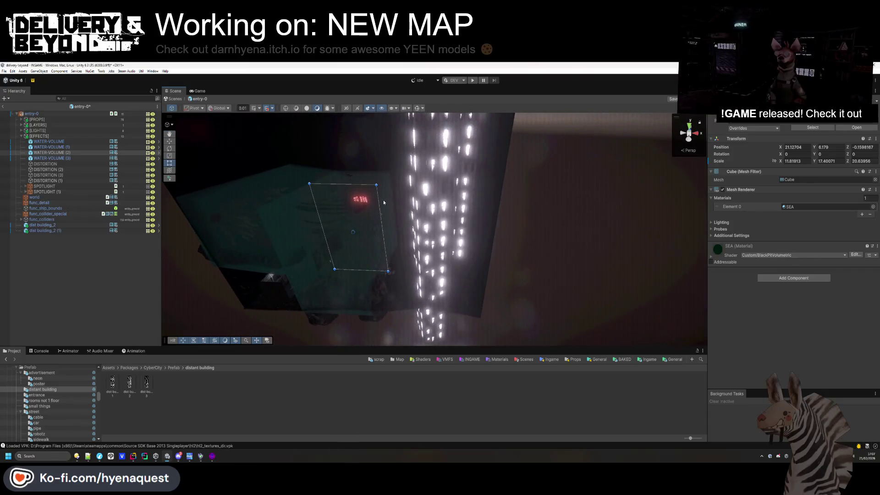
mouse_move(420, 187)
mouse_down()
mouse_move(480, 188)
mouse_move(466, 265)
mouse_move(458, 193)
mouse_up()
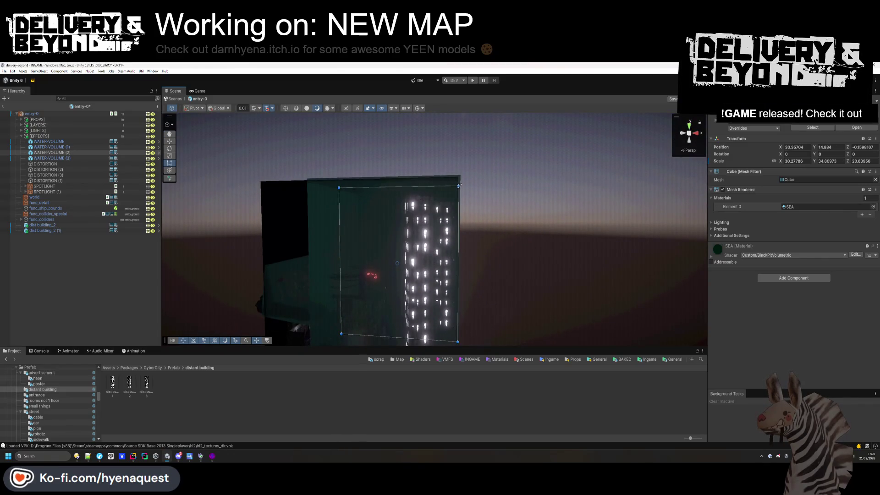
key(f)
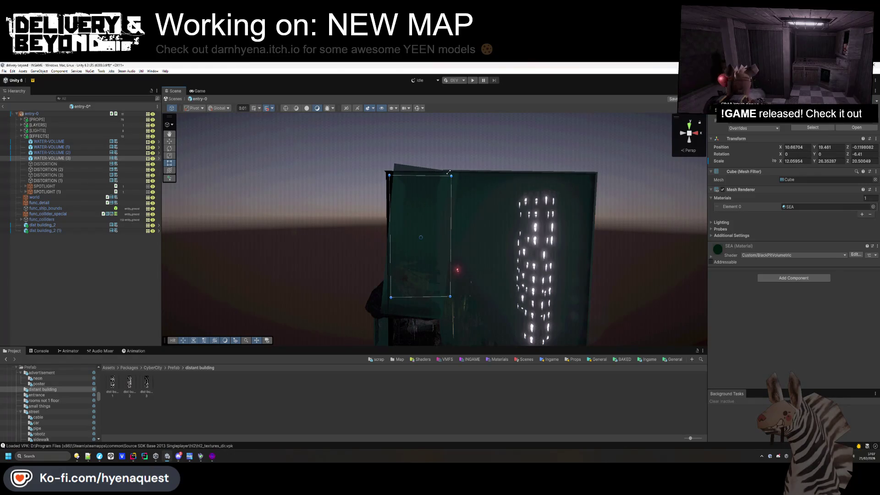
Check WATER-VOLUME (3) and dist building_2, reselect the SEA water-volume cube, and return to the Move tool
mouse_move(440, 187)
mouse_down()
mouse_move(367, 294)
mouse_move(334, 307)
mouse_move(426, 277)
mouse_move(505, 198)
mouse_move(459, 257)
mouse_move(433, 220)
mouse_move(438, 182)
mouse_move(432, 193)
mouse_move(426, 161)
mouse_move(422, 251)
mouse_move(500, 243)
mouse_move(444, 255)
mouse_move(531, 315)
mouse_move(396, 218)
mouse_move(307, 283)
mouse_move(417, 252)
mouse_move(467, 254)
mouse_move(438, 227)
mouse_move(515, 230)
mouse_move(322, 210)
mouse_move(500, 112)
mouse_move(410, 261)
mouse_move(421, 375)
mouse_move(467, 365)
mouse_move(259, 191)
mouse_move(405, 247)
mouse_move(417, 234)
mouse_up()
click(458, 257)
click(443, 256)
click(450, 228)
click(554, 215)
click(411, 261)
click(169, 141)
scroll(417, 234, up, 3)
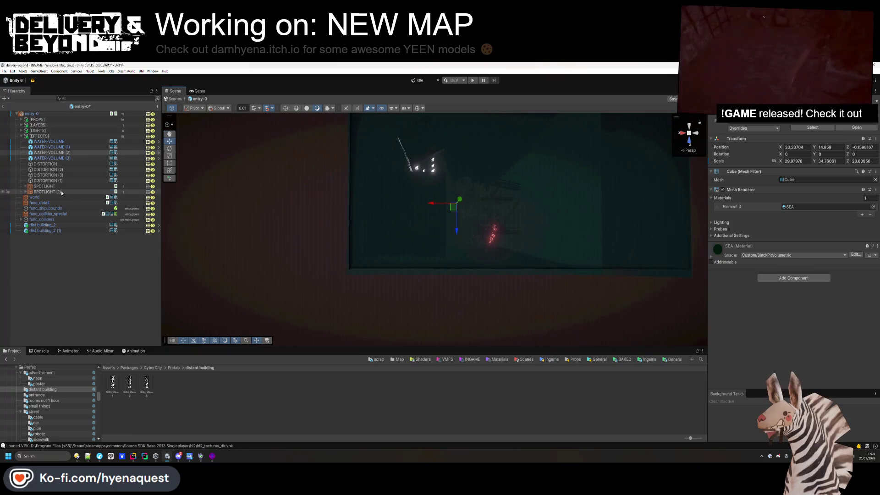
Delete the existing building copy dist building_2 (1)
click(62, 190)
click(63, 181)
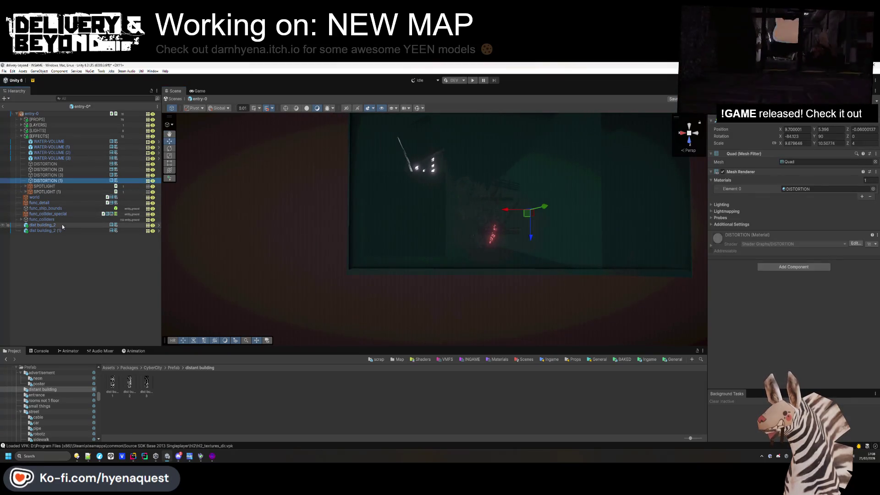
click(63, 230)
key(ctrl+z)
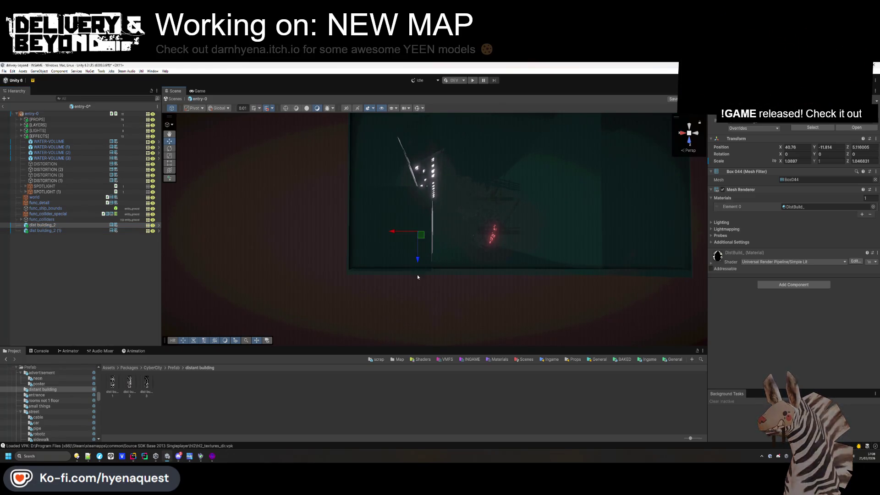
click(427, 284)
mouse_move(427, 284)
mouse_down()
mouse_move(539, 265)
mouse_move(495, 246)
mouse_move(399, 143)
mouse_up()
click(61, 230)
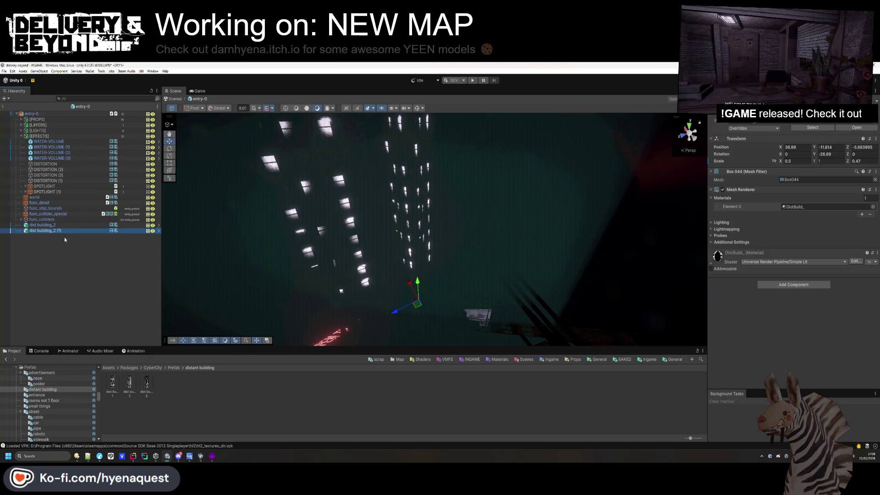
key(Delete)
Duplicate dist building_2, rotate the copy to Y 21.7 and move it across the ground
drag(257, 215, 297, 203)
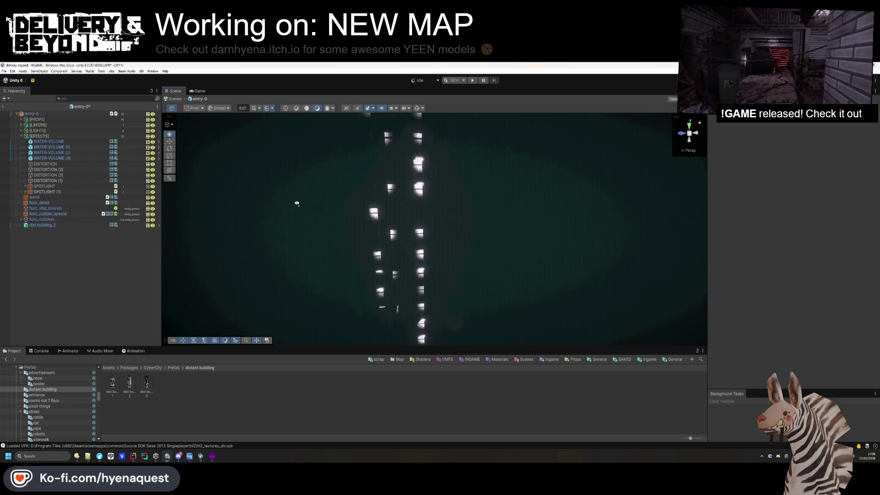
double_click(65, 225)
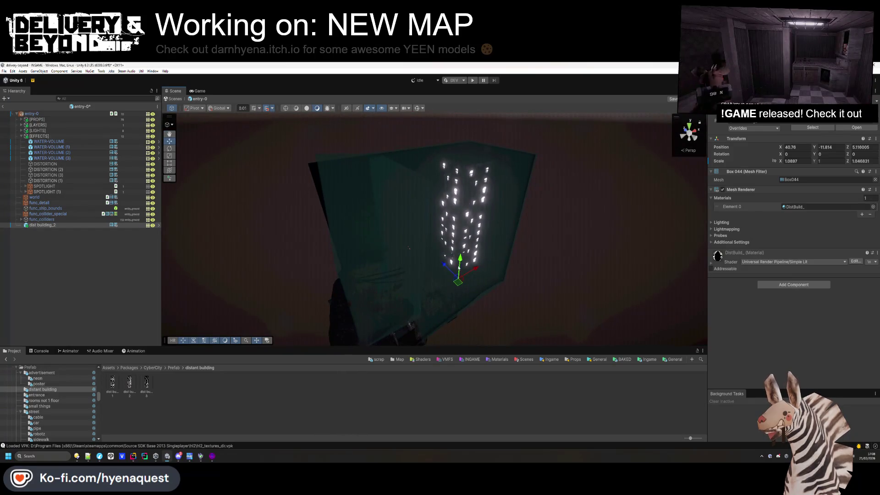
key(ctrl+d)
drag(419, 312, 424, 308)
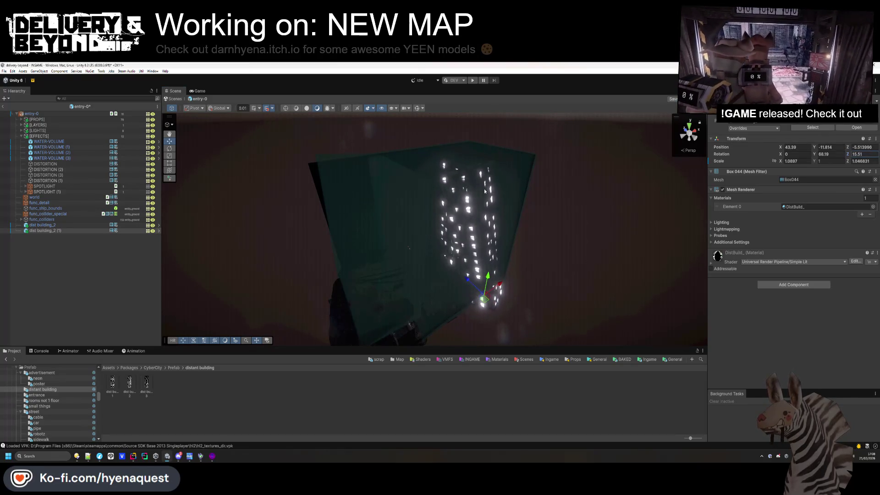
text(21.7)
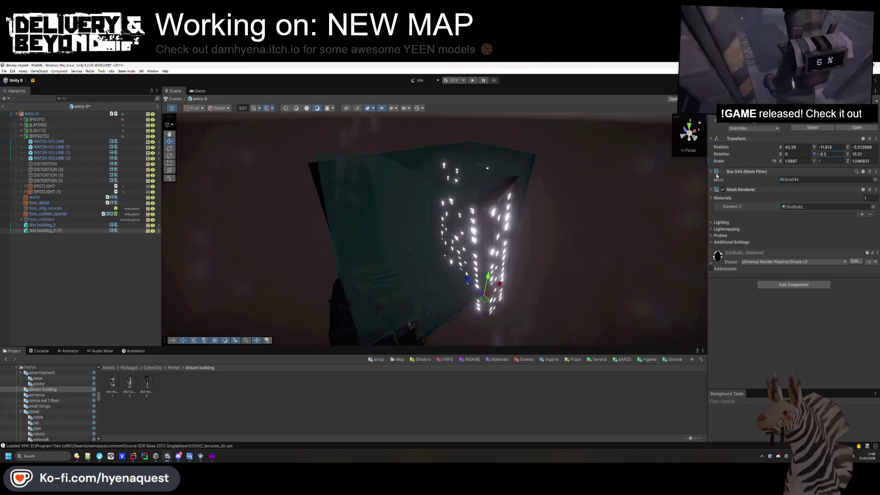
mouse_move(485, 301)
mouse_down()
mouse_move(460, 308)
mouse_move(430, 349)
mouse_move(529, 346)
mouse_move(575, 190)
mouse_up()
Delete the original distant building, keeping the rotated copy dist building_2 (1)
click(494, 324)
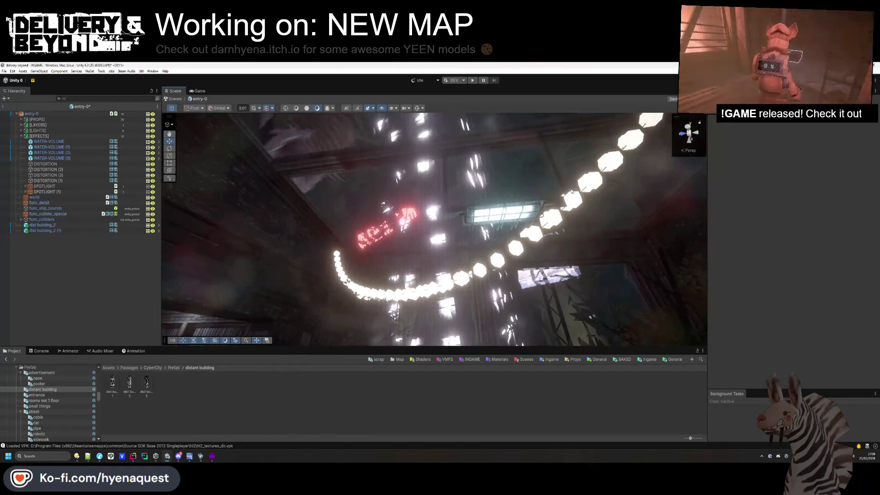
click(423, 260)
key(f)
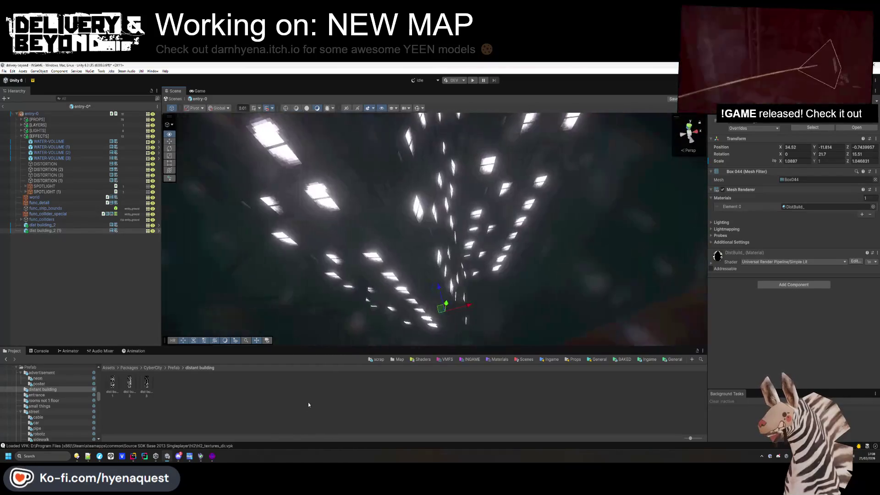
click(441, 246)
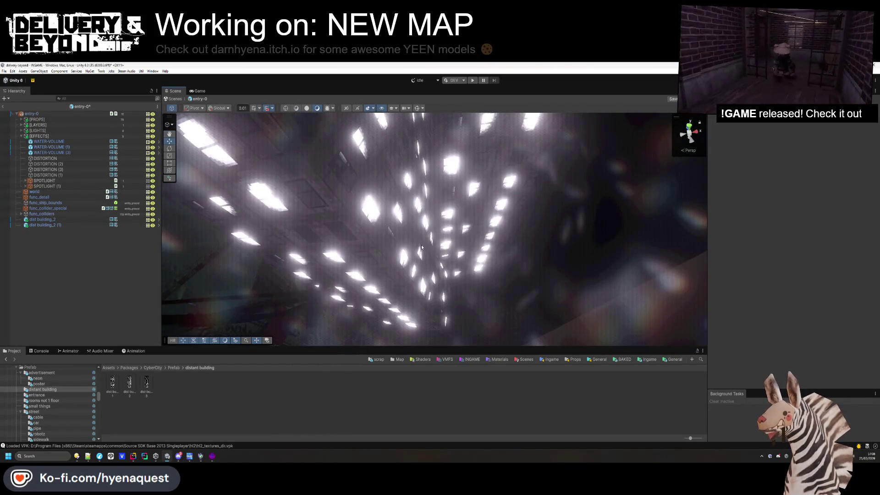
click(413, 261)
key(Delete)
Push the remaining copy farther out along X, raise it, and edit its Y scale
click(408, 268)
click(374, 215)
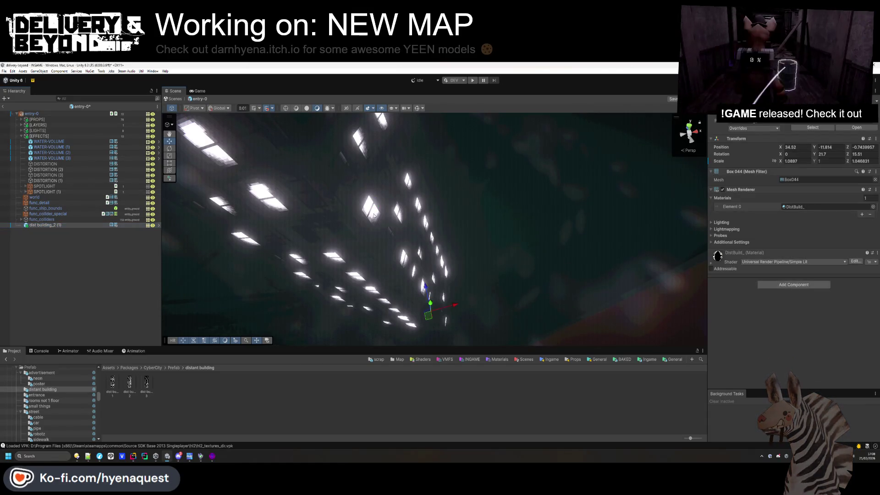
key(f)
mouse_move(449, 272)
mouse_down()
mouse_move(475, 275)
mouse_move(469, 350)
mouse_up()
key(f)
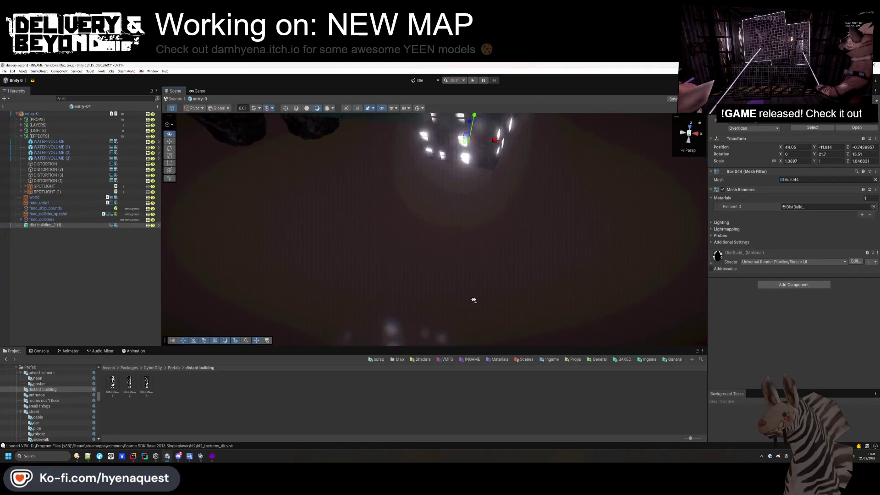
mouse_move(460, 257)
mouse_down()
mouse_move(442, 166)
mouse_move(456, 157)
mouse_move(499, 190)
mouse_move(553, 262)
mouse_up()
click(553, 261)
key(Tab)
text(0.4)
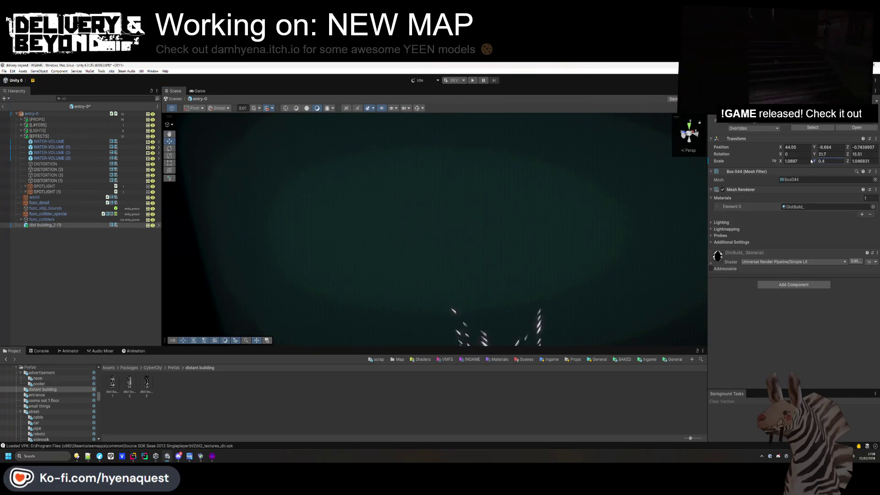
text(0.2)
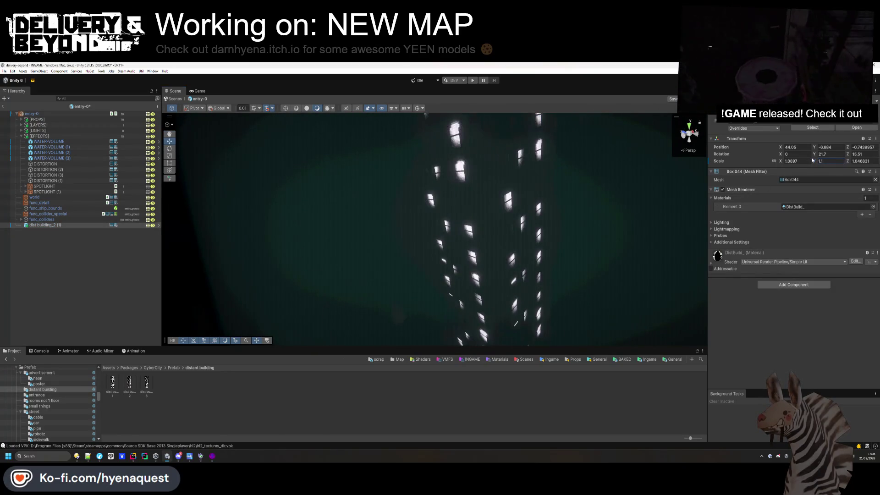
Look around toward the foliage and lights, then bring up Hammer++ from the taskbar
click(291, 324)
mouse_move(291, 323)
mouse_down()
mouse_move(371, 341)
mouse_move(394, 244)
mouse_move(490, 185)
mouse_move(534, 139)
mouse_move(515, 140)
mouse_up()
scroll(515, 138, down, 2)
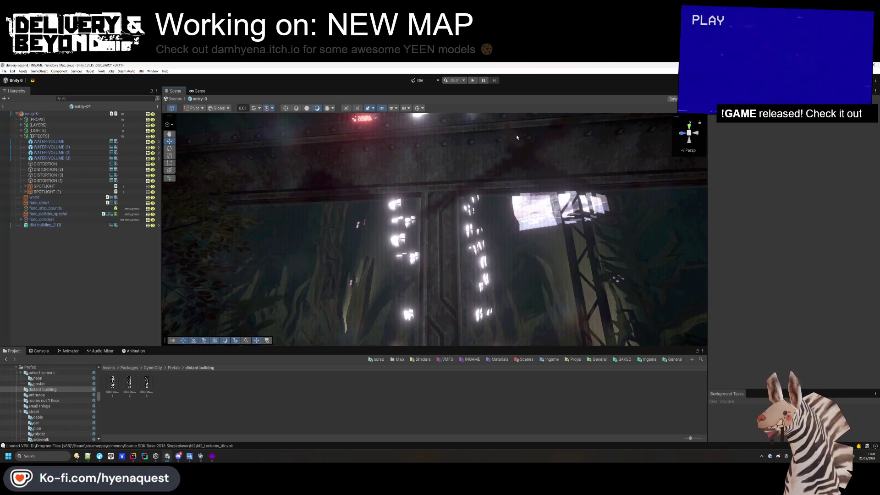
click(212, 457)
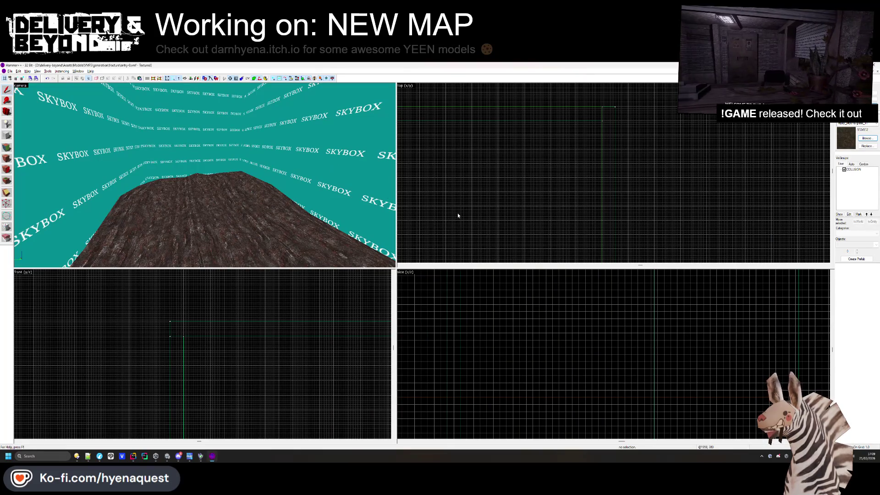
Back in Unity, shift dist building_2 (1) back along Z to about X 44.05, Y -5.55, Z -3.16
key(alt+Tab)
mouse_move(475, 318)
mouse_down()
mouse_move(443, 158)
mouse_move(359, 321)
mouse_move(315, 328)
mouse_move(336, 328)
mouse_up()
click(445, 160)
drag(431, 259, 432, 262)
drag(479, 276, 503, 272)
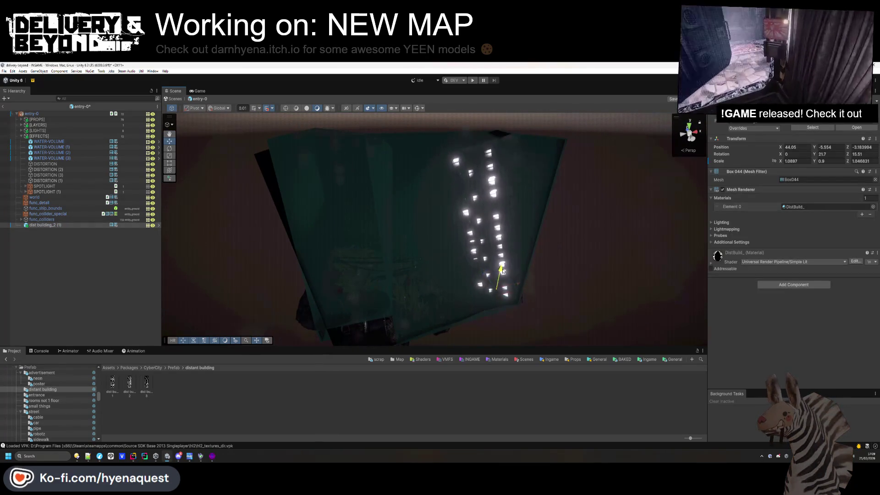
Select WATER-VOLUME (3) and raise the SEA material's Fog Density from about 0.53 to 1.39
click(492, 329)
mouse_move(492, 329)
mouse_down()
mouse_move(432, 315)
mouse_move(471, 350)
mouse_up()
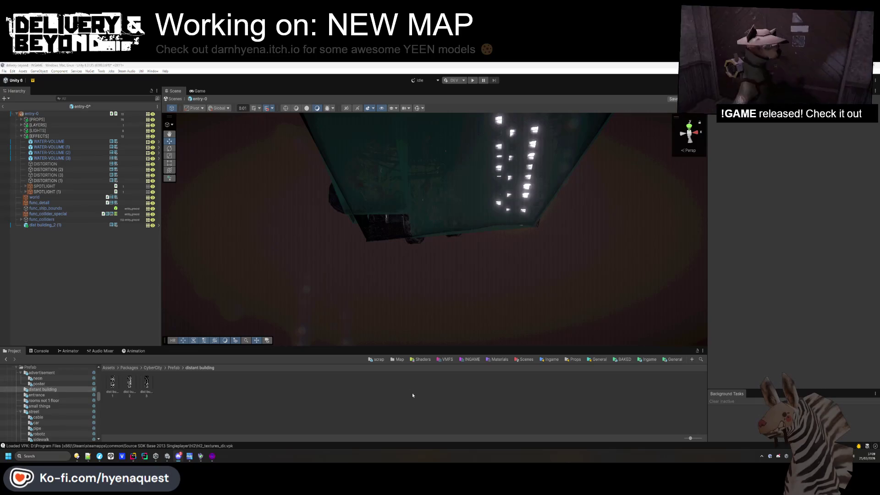
mouse_move(410, 317)
mouse_down()
mouse_move(406, 269)
mouse_move(454, 275)
mouse_move(411, 277)
mouse_move(630, 128)
mouse_move(367, 229)
mouse_move(261, 377)
mouse_up()
click(47, 158)
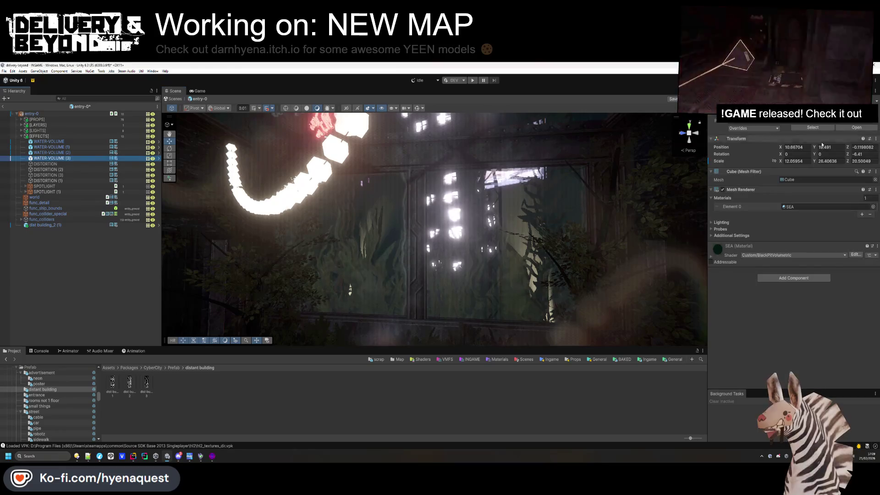
drag(806, 283, 836, 287)
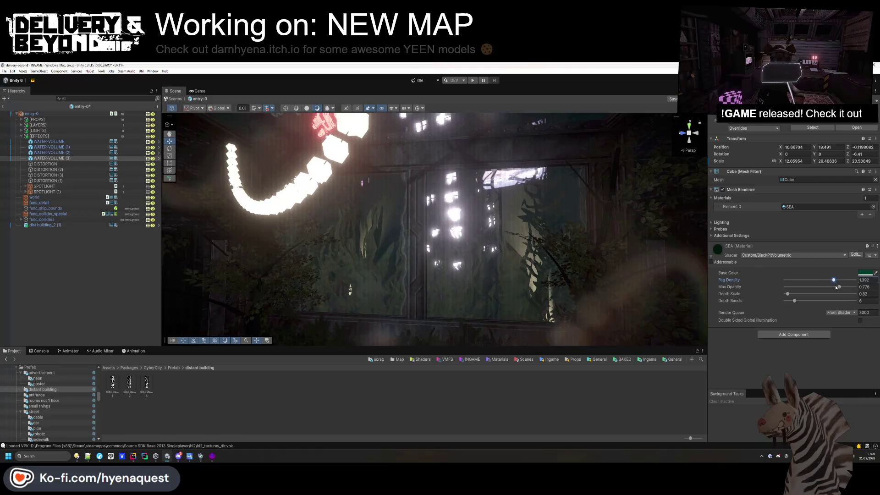
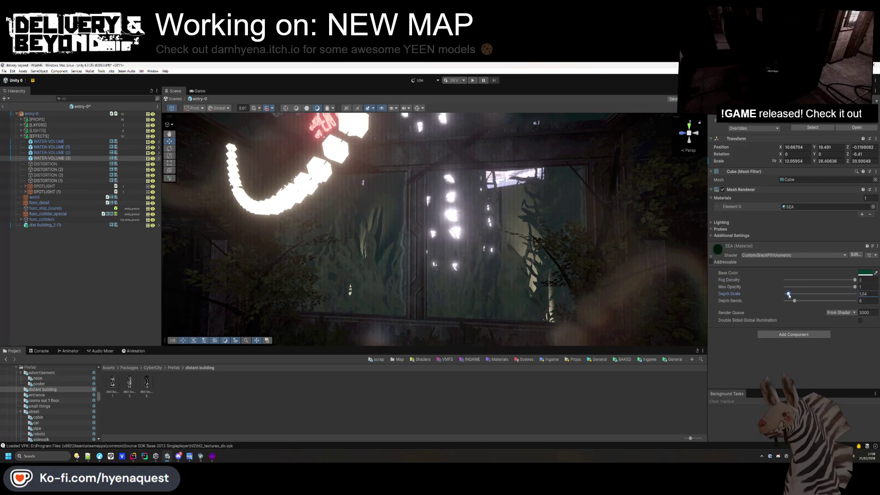
Scrub the water volume's SEA material Depth Scale up to 0.82 and fly around the room
drag(717, 296, 789, 305)
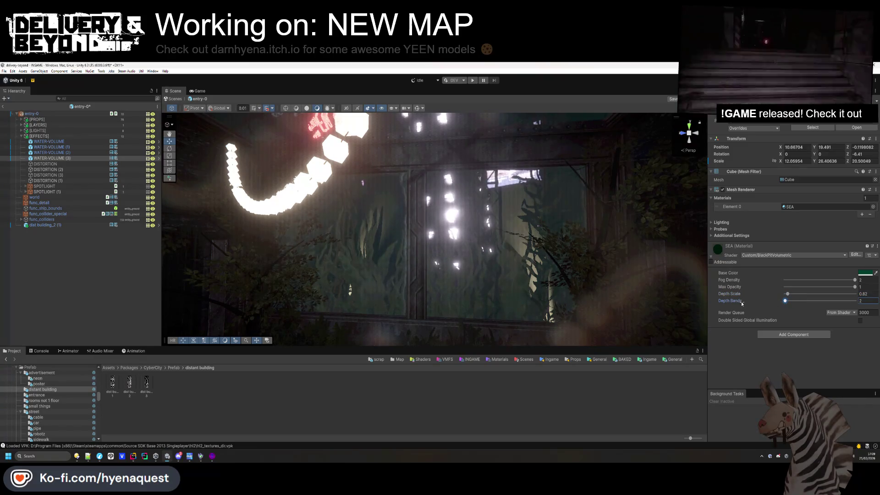
mouse_move(554, 323)
mouse_down()
mouse_move(285, 257)
mouse_move(407, 364)
mouse_move(439, 222)
mouse_move(422, 323)
mouse_move(459, 211)
mouse_up()
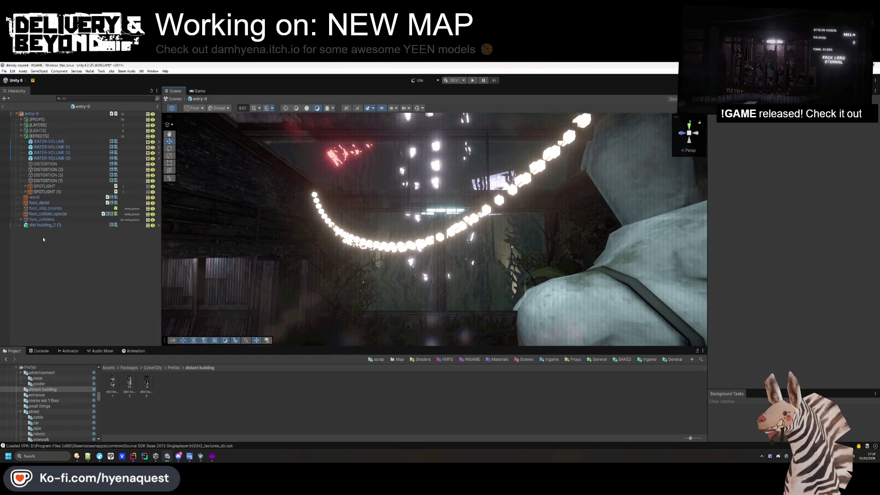
Browse the Project window to BAKED > SHIP and return from entry-0 prefab editing to INGAME
key(alt+Left)
key(alt+Left)
key(alt+Left)
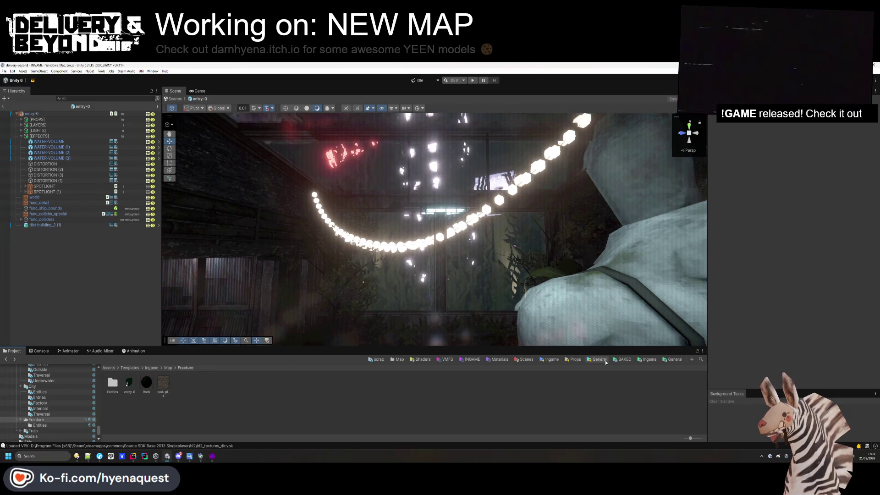
key(alt+Left)
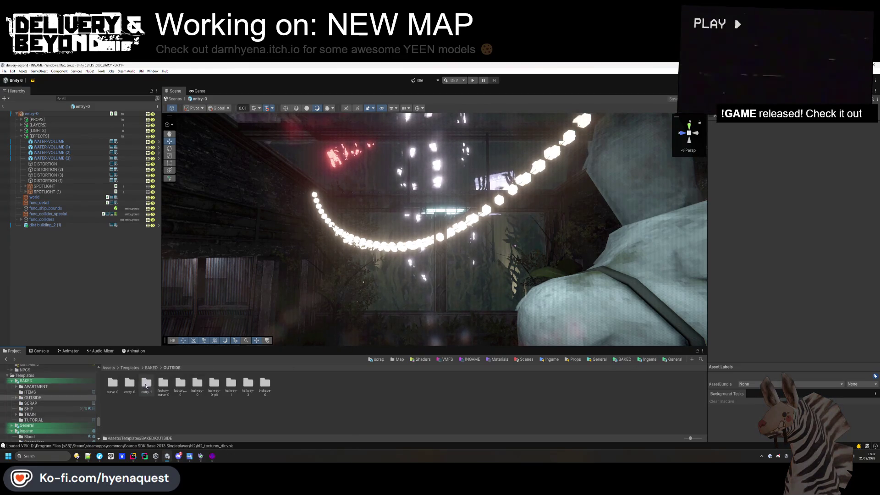
double_click(181, 385)
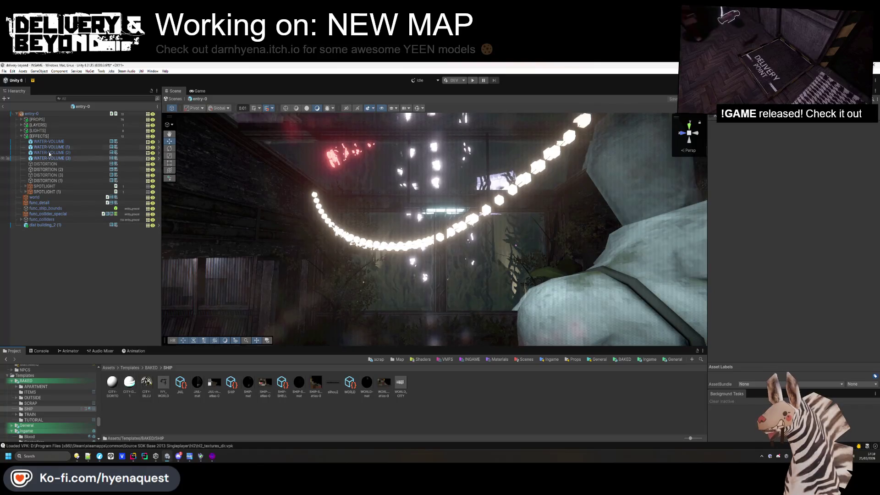
click(3, 106)
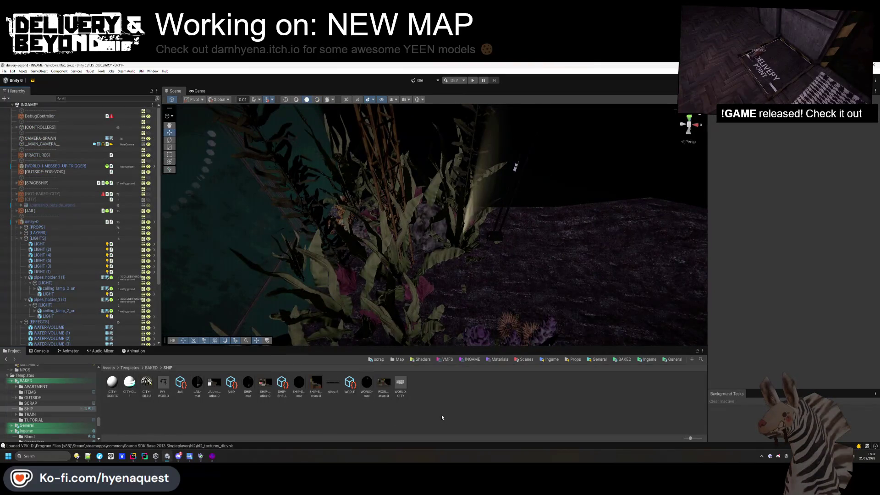
Move the spaceship_outside_world CITY mesh under entity_fracture_door in the Hierarchy
click(17, 222)
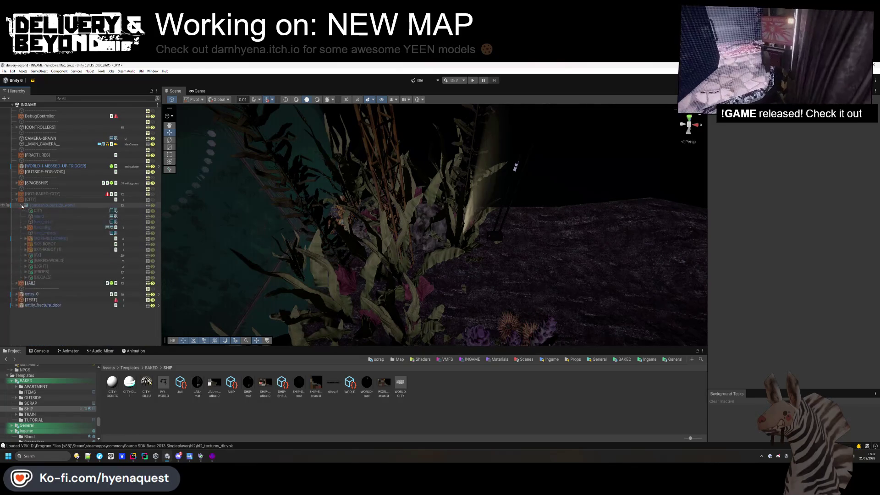
click(24, 205)
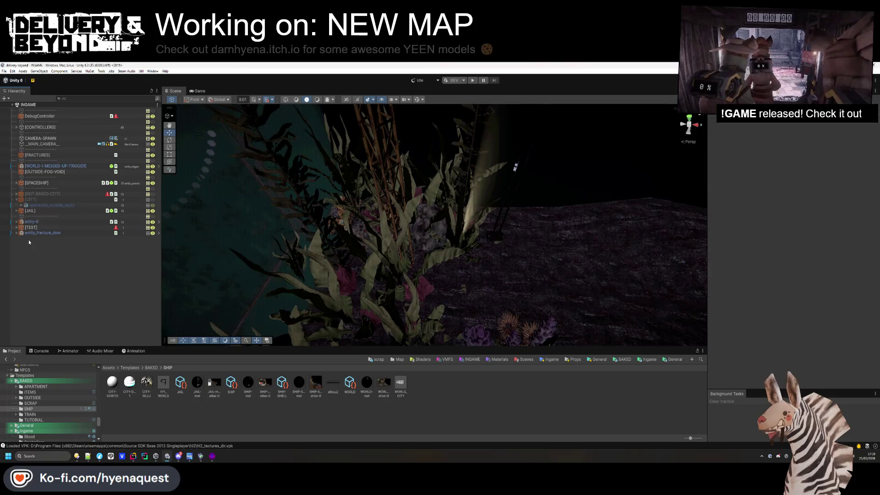
mouse_move(42, 206)
mouse_down()
mouse_move(18, 236)
mouse_move(29, 230)
mouse_up()
click(17, 239)
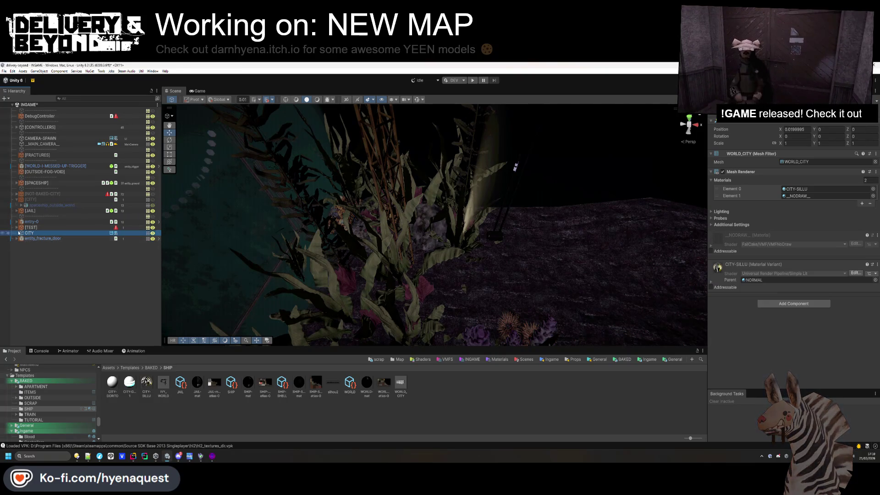
Move CITY into entry-0, placing it just after func_colliders
click(15, 222)
click(17, 222)
scroll(37, 316, down, 4)
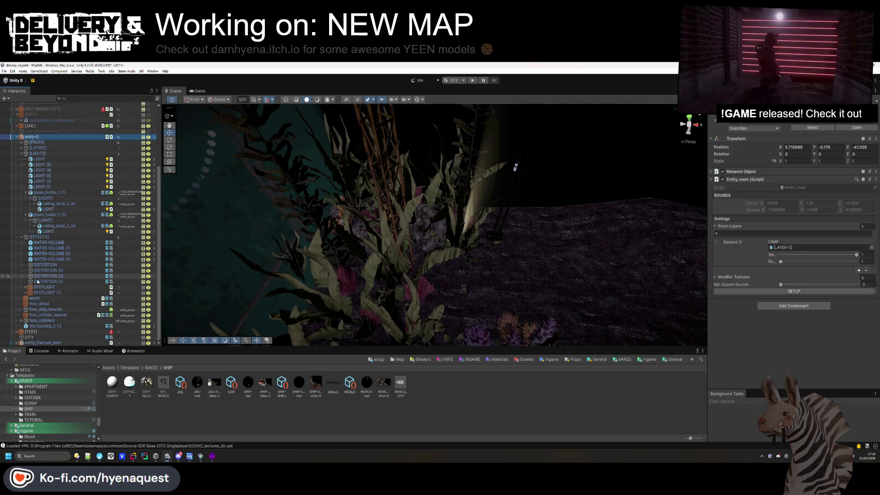
drag(29, 337, 35, 324)
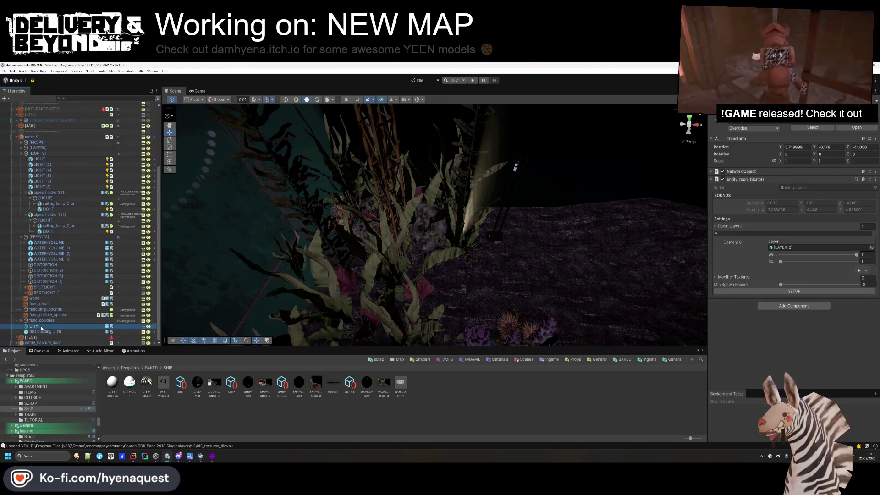
Rotate CITY 180 degrees on Y and shift it along X and to Z -32.32
mouse_move(220, 250)
mouse_down()
mouse_move(260, 245)
mouse_move(232, 248)
mouse_up()
drag(435, 143, 547, 175)
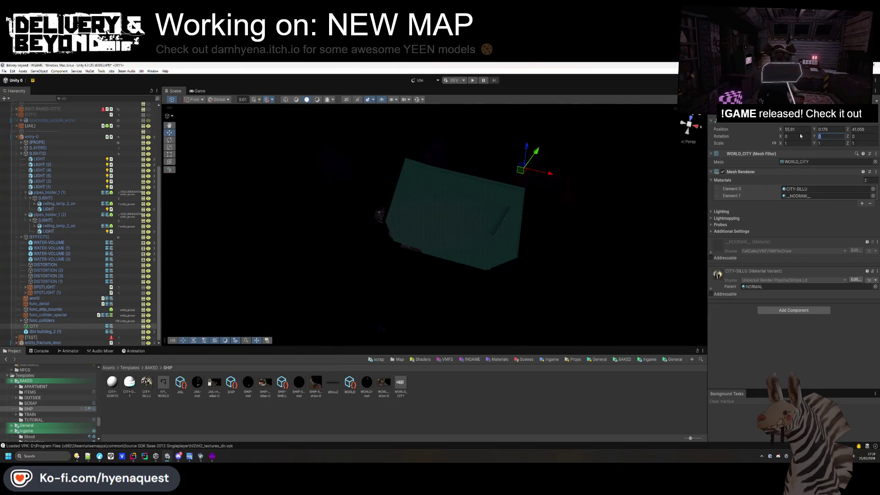
text(180)
key(Return)
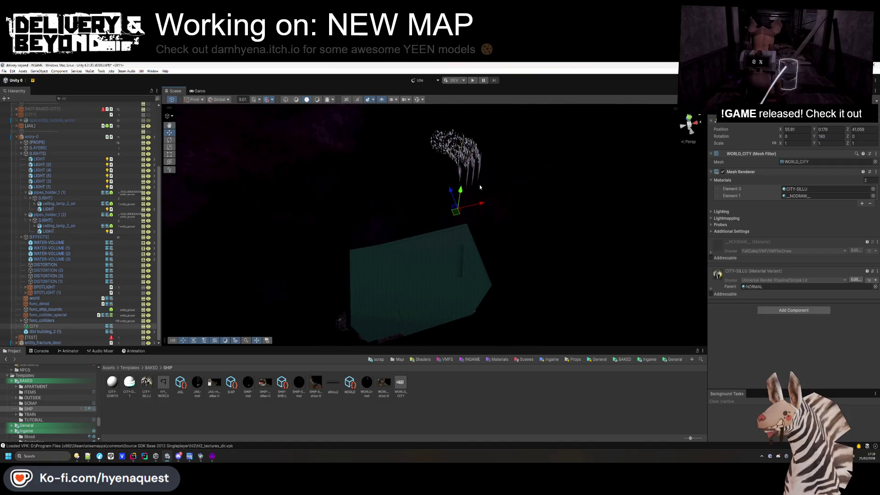
mouse_move(472, 251)
mouse_down()
mouse_move(504, 312)
mouse_move(508, 290)
mouse_move(435, 293)
mouse_move(423, 256)
mouse_move(491, 165)
mouse_move(463, 117)
mouse_move(426, 257)
mouse_move(421, 268)
mouse_move(403, 259)
mouse_move(548, 218)
mouse_move(438, 229)
mouse_up()
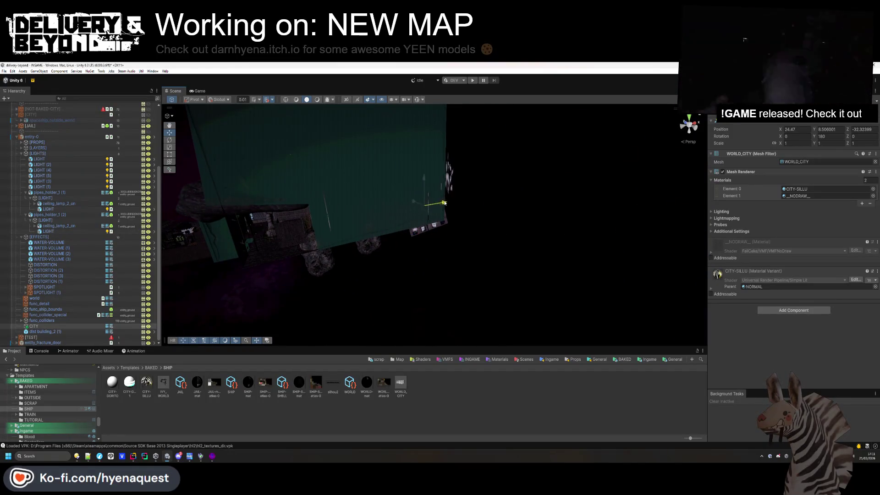
Lower the CITY mesh slightly and inspect the lit building and tower from several angles
mouse_move(441, 229)
mouse_down()
mouse_move(534, 222)
mouse_move(550, 207)
mouse_move(545, 181)
mouse_move(548, 230)
mouse_up()
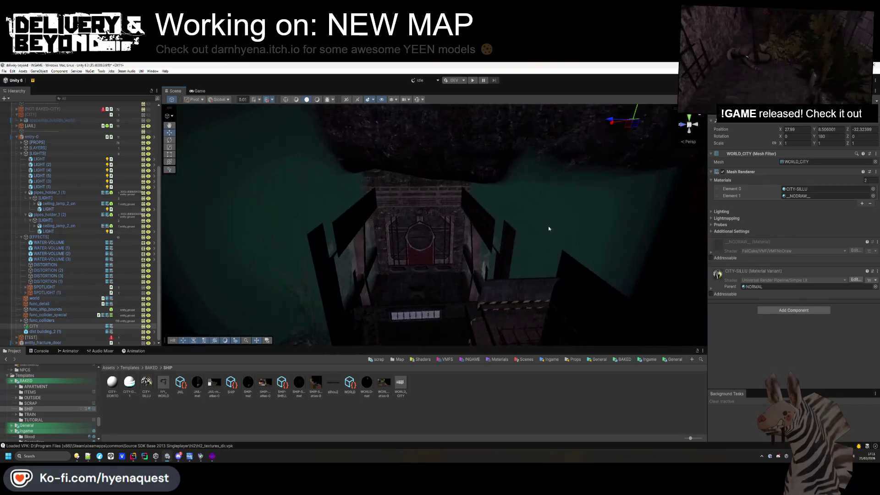
mouse_move(330, 110)
mouse_down()
mouse_move(432, 222)
mouse_move(420, 157)
mouse_move(458, 180)
mouse_up()
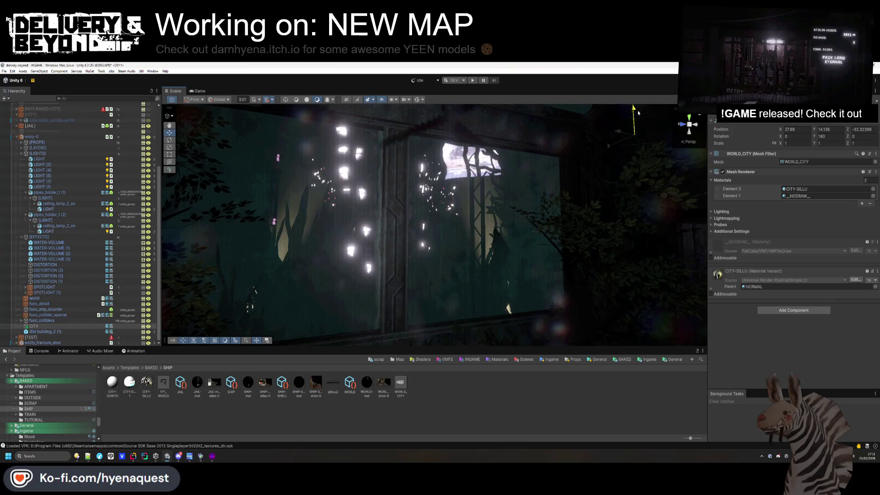
mouse_move(628, 157)
mouse_down()
mouse_move(624, 196)
mouse_move(593, 171)
mouse_up()
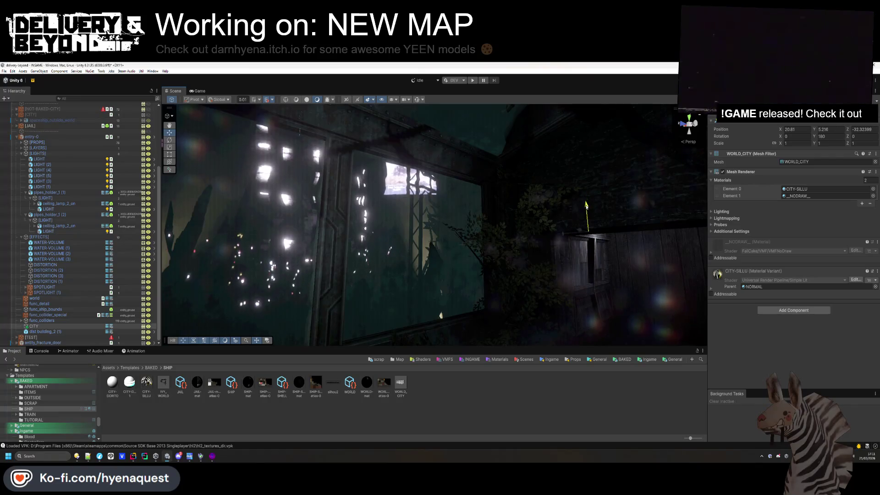
click(510, 312)
mouse_move(509, 312)
mouse_down()
mouse_move(326, 268)
mouse_move(346, 242)
mouse_move(367, 271)
mouse_move(353, 385)
mouse_up()
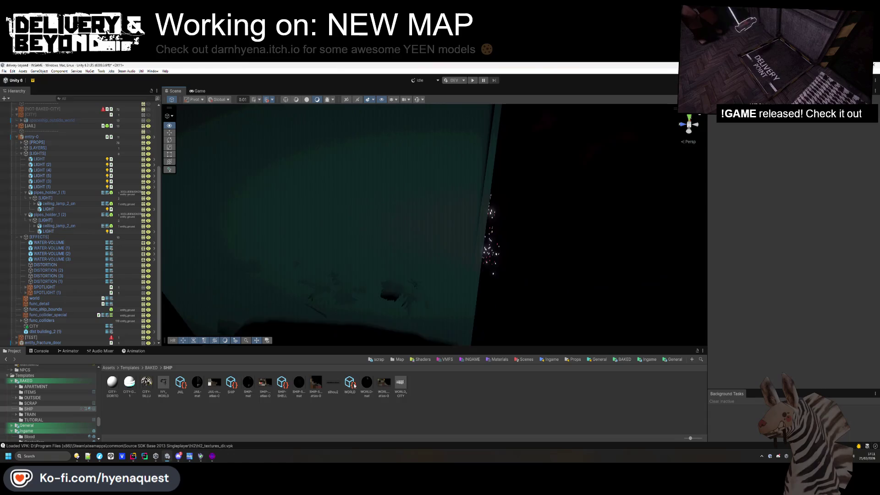
click(275, 275)
mouse_move(276, 275)
mouse_down()
mouse_move(290, 244)
mouse_move(297, 289)
mouse_move(771, 129)
mouse_up()
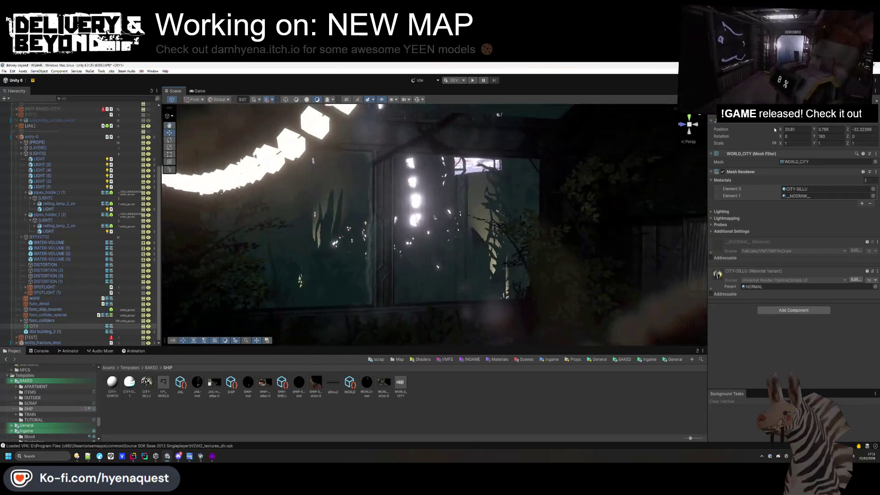
mouse_move(441, 258)
mouse_down()
mouse_move(441, 325)
mouse_move(417, 304)
mouse_up()
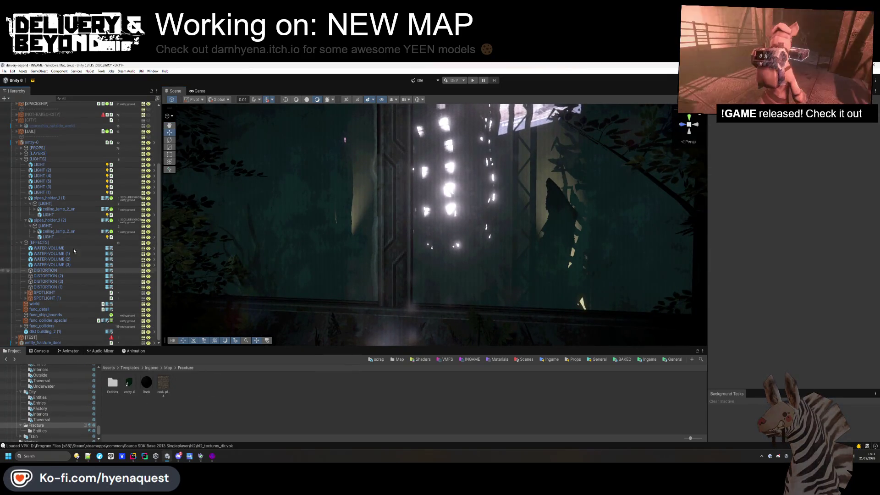
Give the first WATER-VOLUME's SEA material Fog Density 2 and Max Opacity 0.888
click(49, 248)
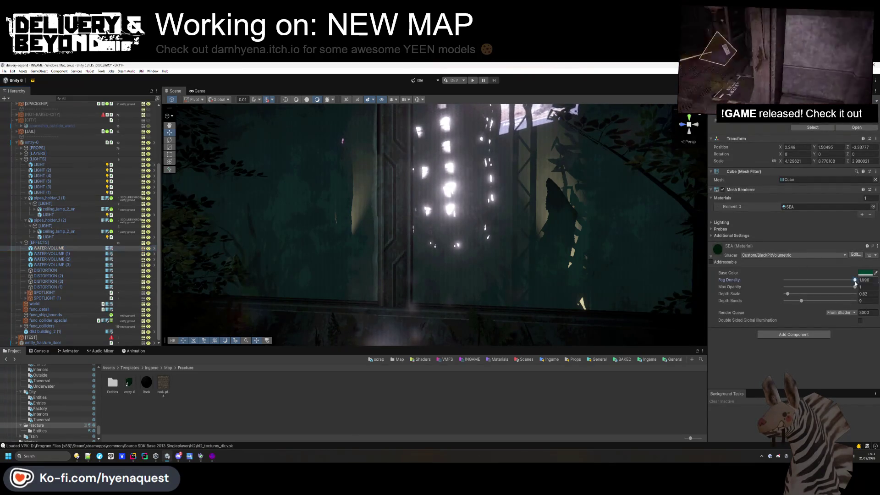
drag(824, 281, 788, 288)
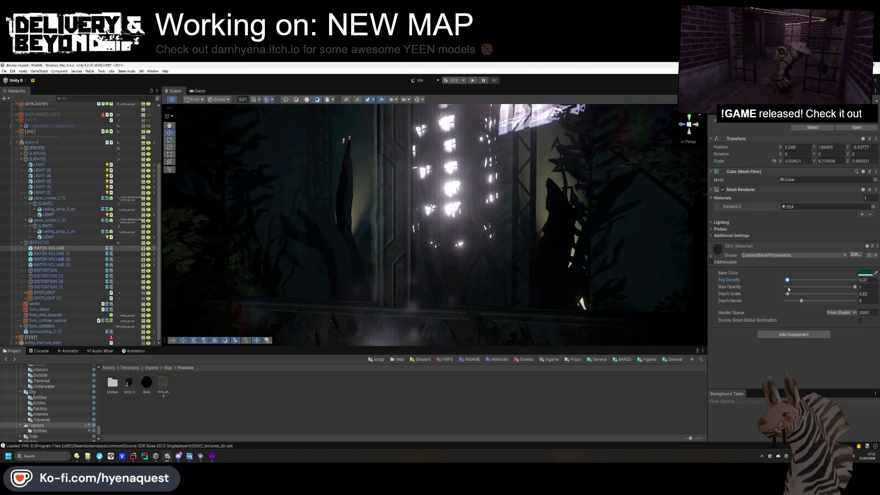
drag(788, 287, 855, 282)
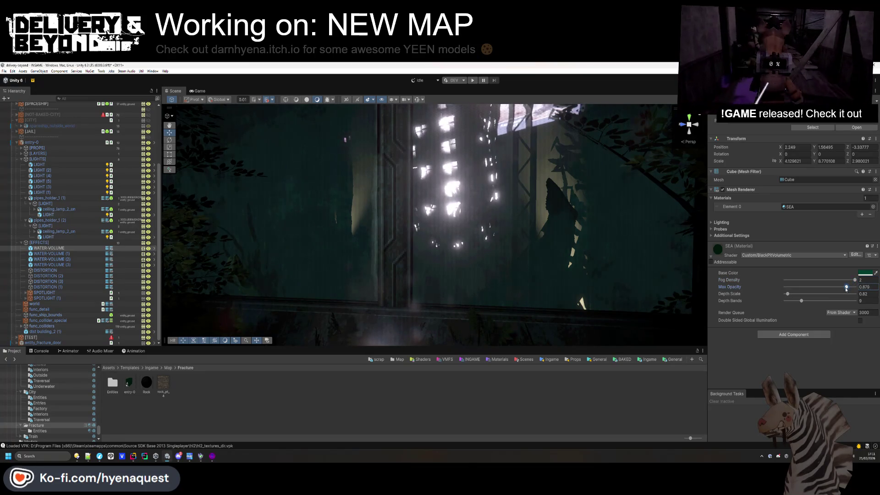
drag(843, 288, 846, 287)
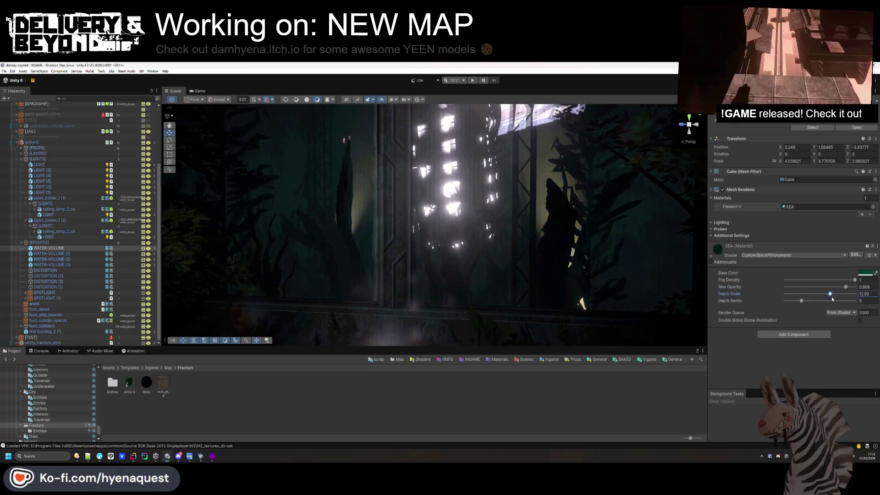
click(414, 277)
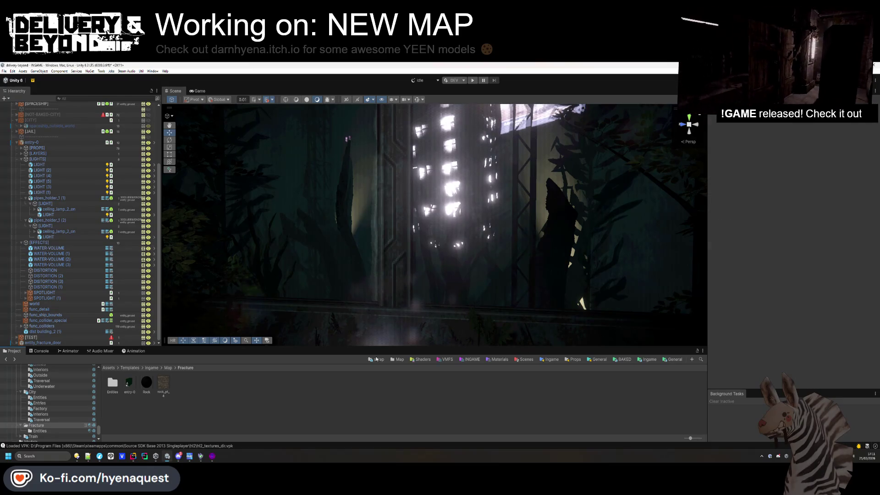
mouse_move(414, 277)
mouse_down()
mouse_move(303, 243)
mouse_move(382, 299)
mouse_move(617, 248)
mouse_up()
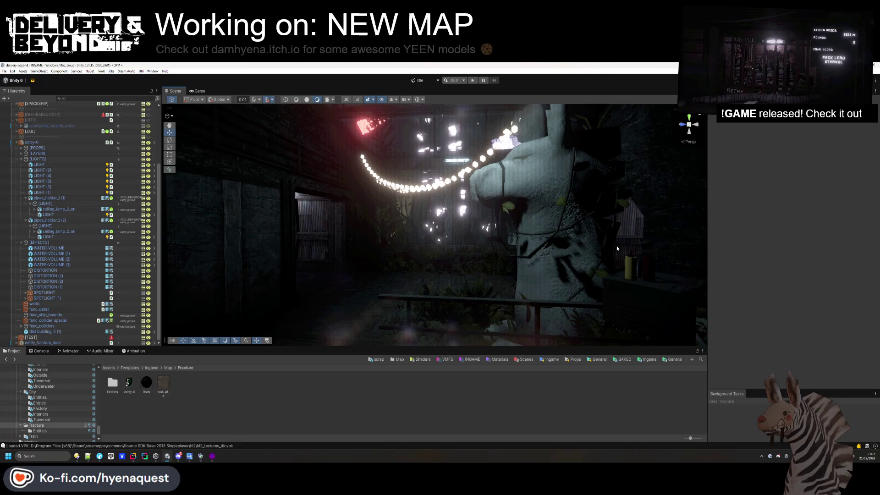
mouse_move(617, 246)
mouse_down()
mouse_move(536, 219)
mouse_move(544, 189)
mouse_move(553, 250)
mouse_move(527, 241)
mouse_up()
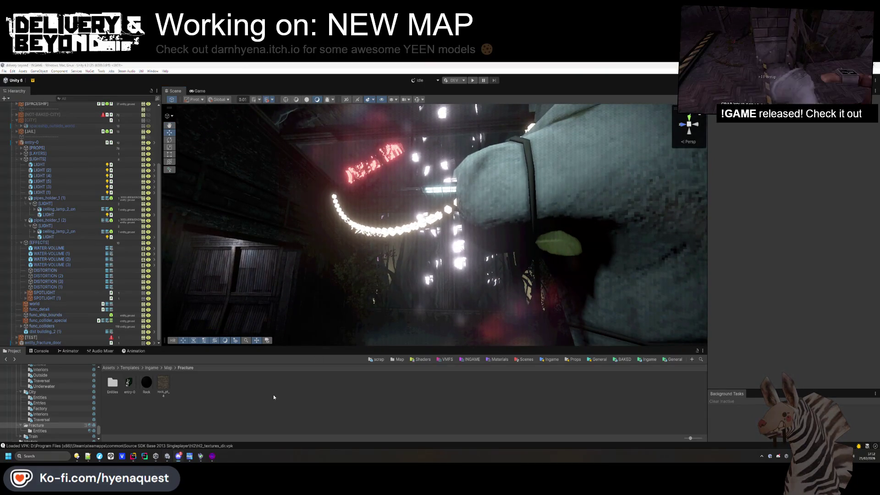
mouse_move(333, 261)
mouse_down()
mouse_move(337, 232)
mouse_move(340, 243)
mouse_up()
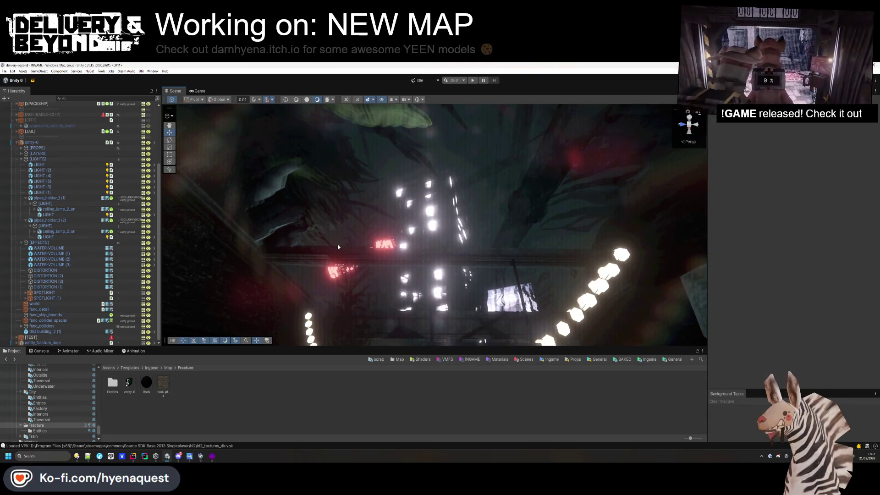
click(22, 158)
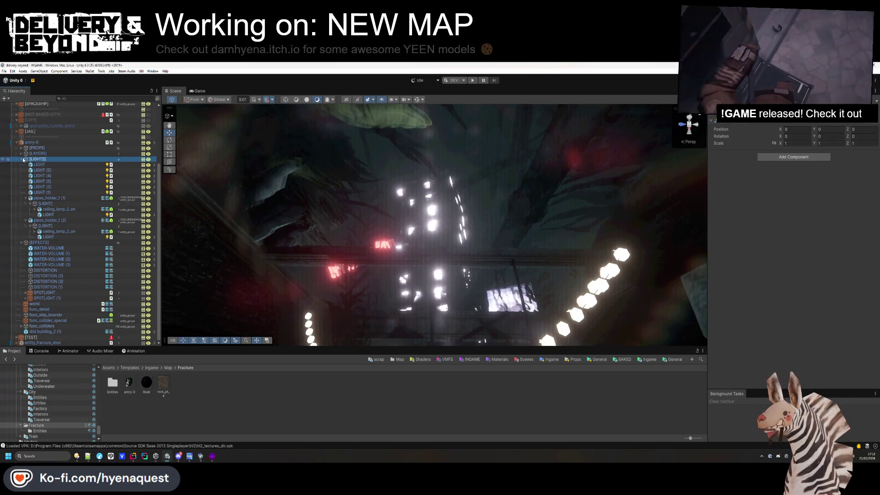
Collapse the [LIGHTS] and [EFFECTS] groups and create an empty object named SPOT
click(21, 158)
scroll(21, 241, up, 3)
click(21, 244)
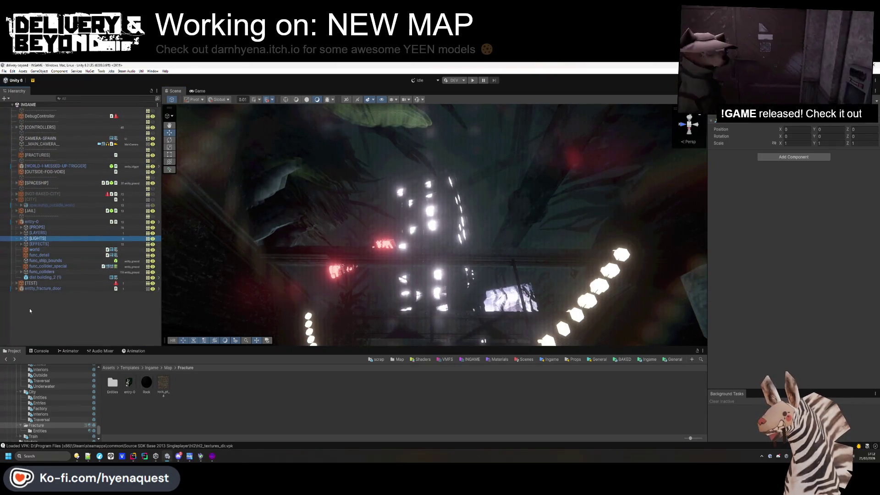
click(29, 309)
right_click(42, 303)
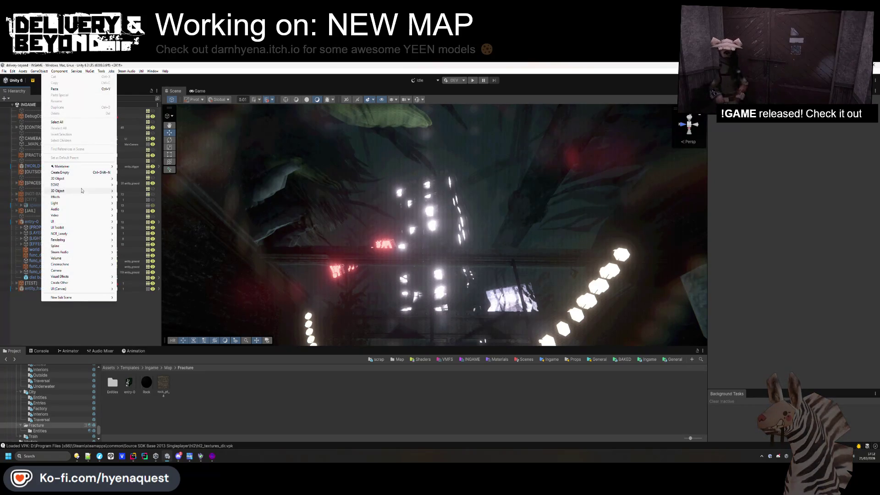
mouse_move(75, 183)
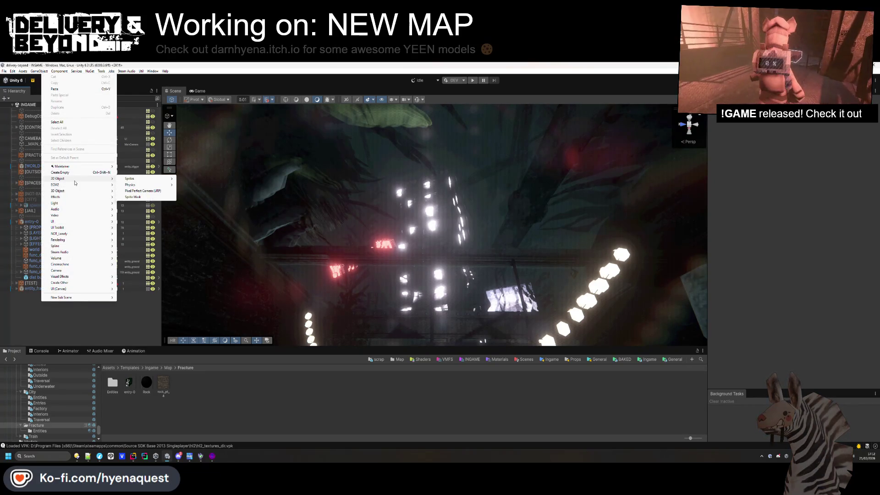
mouse_move(67, 204)
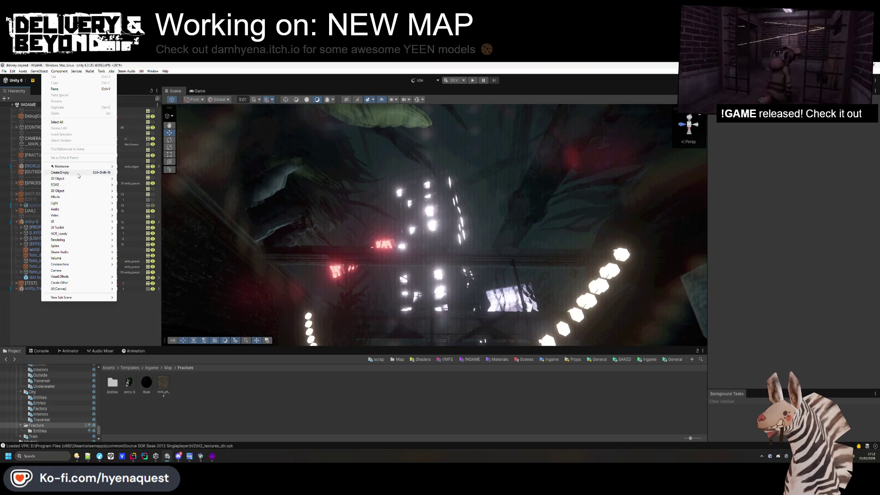
click(64, 172)
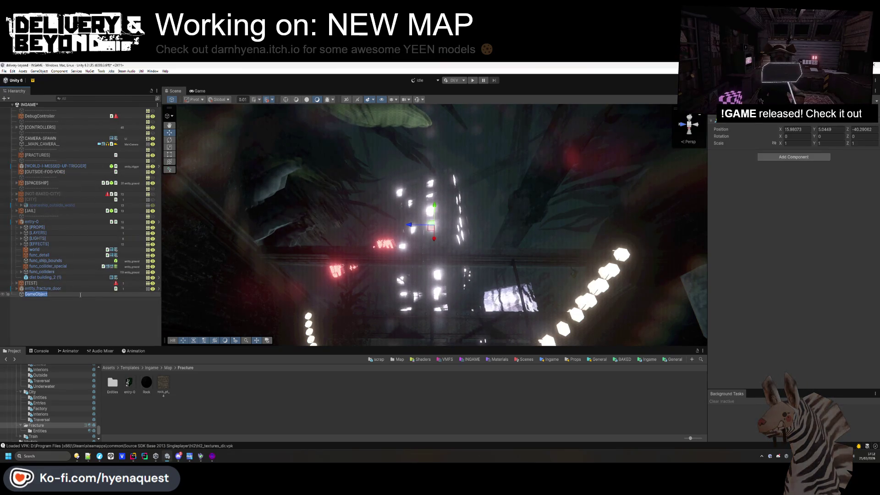
text(SPOT)
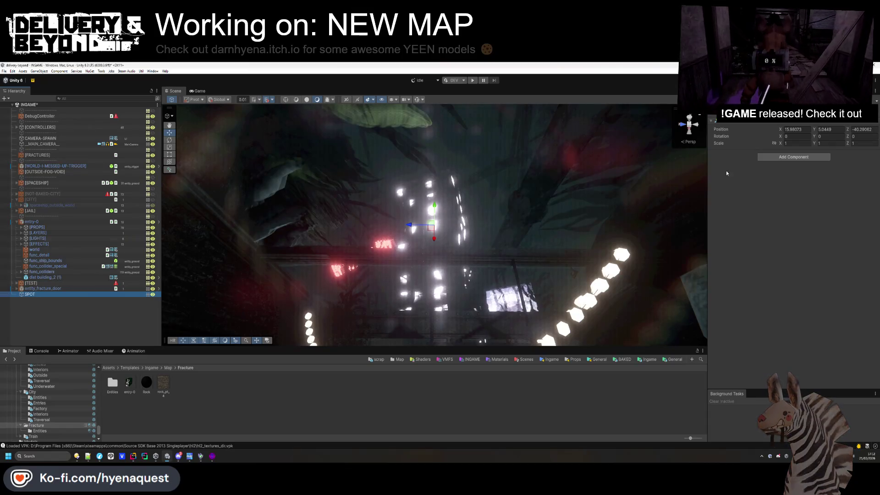
Add a Light component and a Volumetric Light component to SPOT
click(791, 157)
text(box)
text(light)
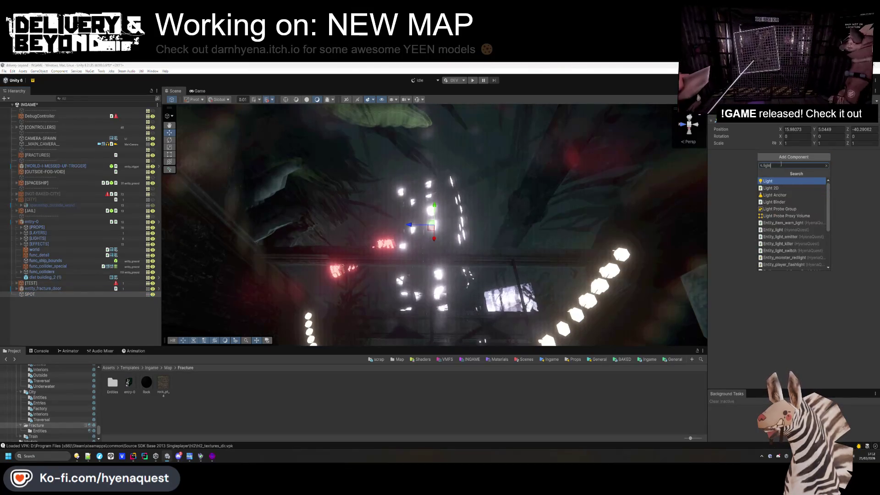
scroll(797, 207, down, 3)
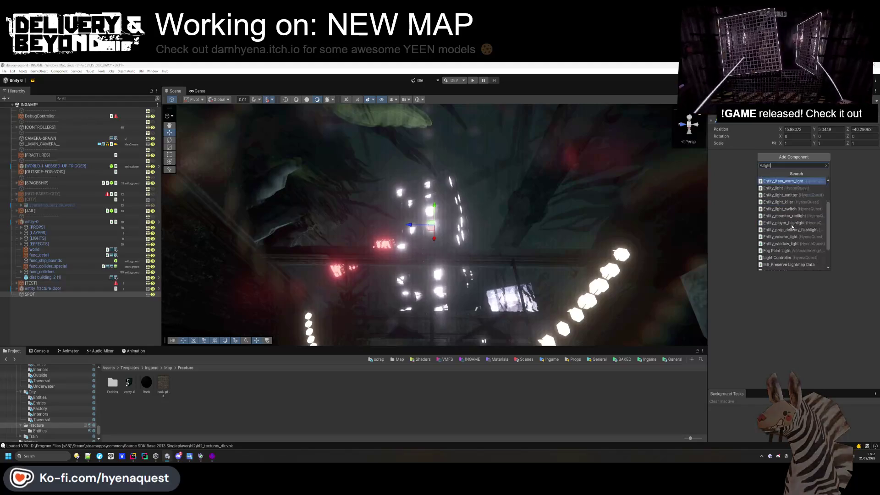
text(volume)
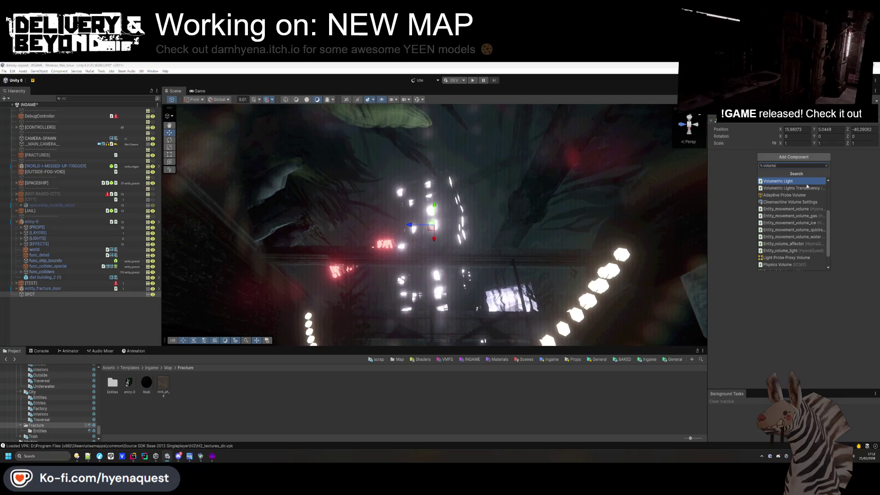
click(780, 181)
drag(430, 241, 709, 227)
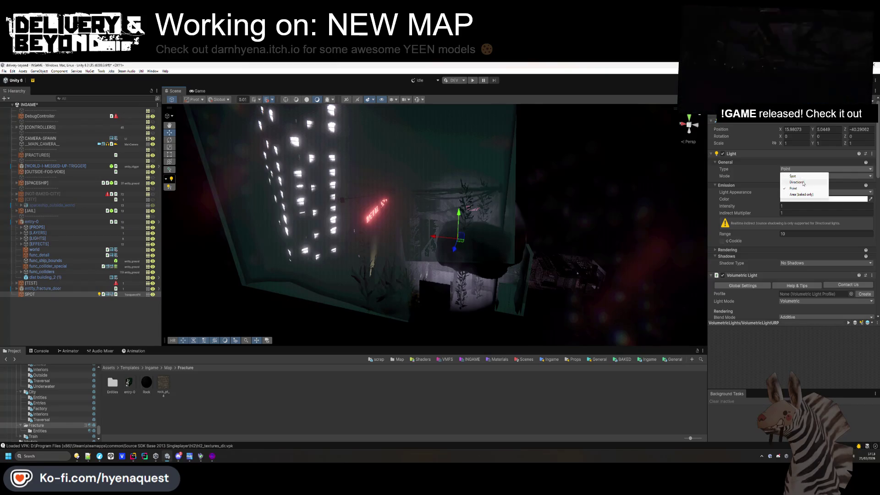
Make SPOT a Spot light inside the [LIGHTS] group, raised higher above the scene
click(793, 177)
mouse_move(459, 257)
mouse_down()
mouse_move(478, 307)
mouse_move(371, 131)
mouse_up()
click(855, 129)
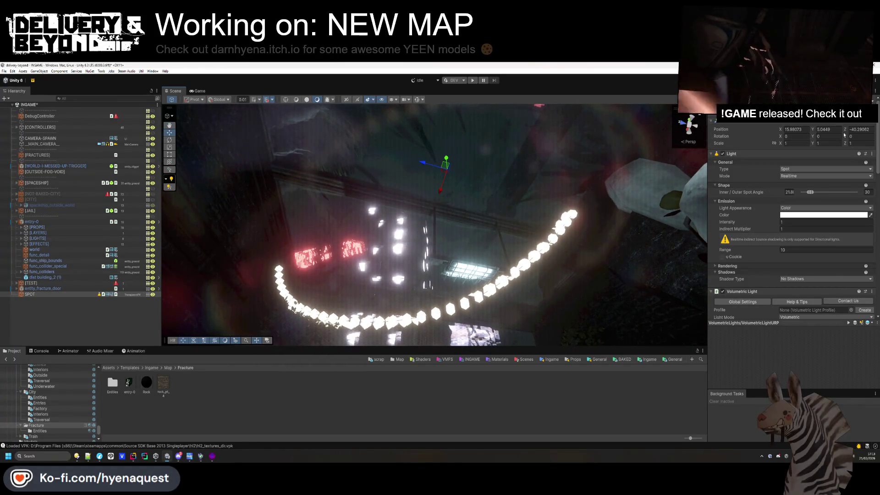
click(21, 239)
scroll(27, 298, down, 2)
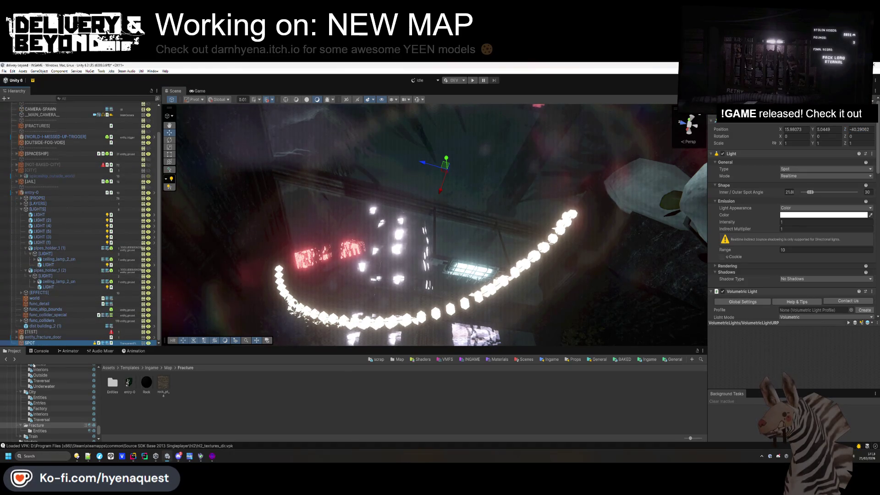
drag(52, 215, 52, 218)
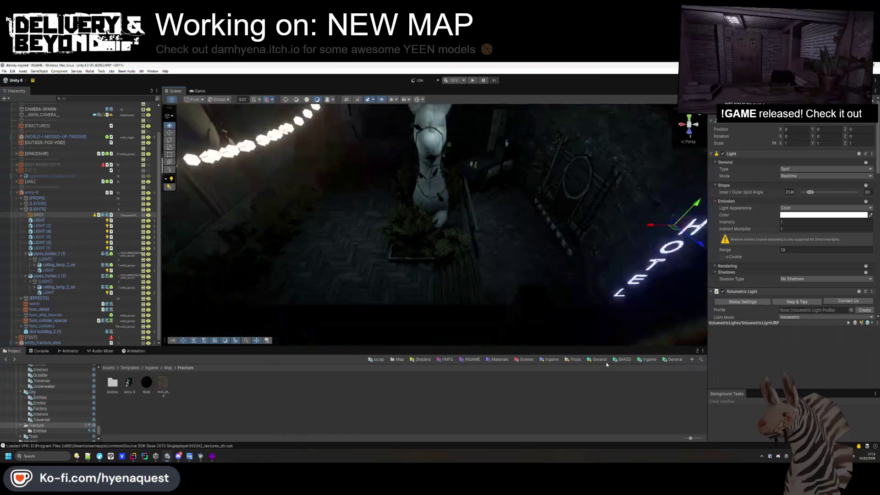
key(f)
mouse_move(315, 211)
mouse_down()
mouse_move(308, 158)
mouse_move(348, 145)
mouse_up()
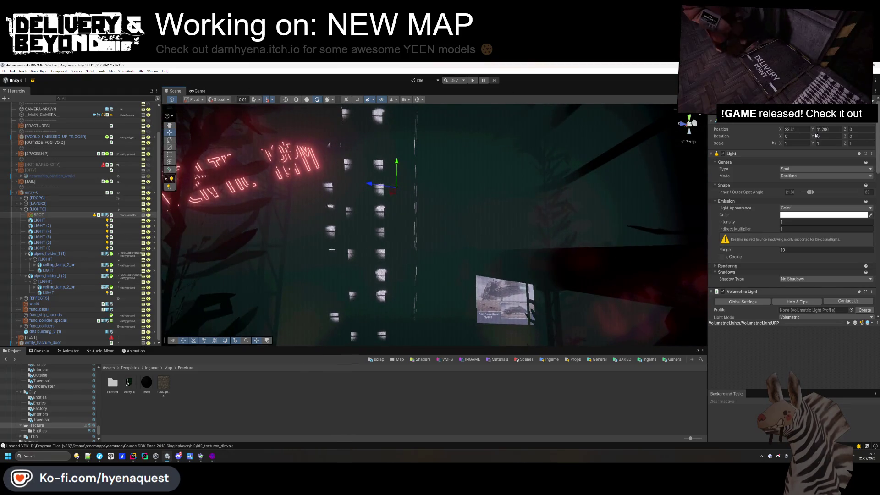
Set SPOT's indirect multiplier to 0 and angle it downward at rotation 38/-90
drag(735, 229, 681, 230)
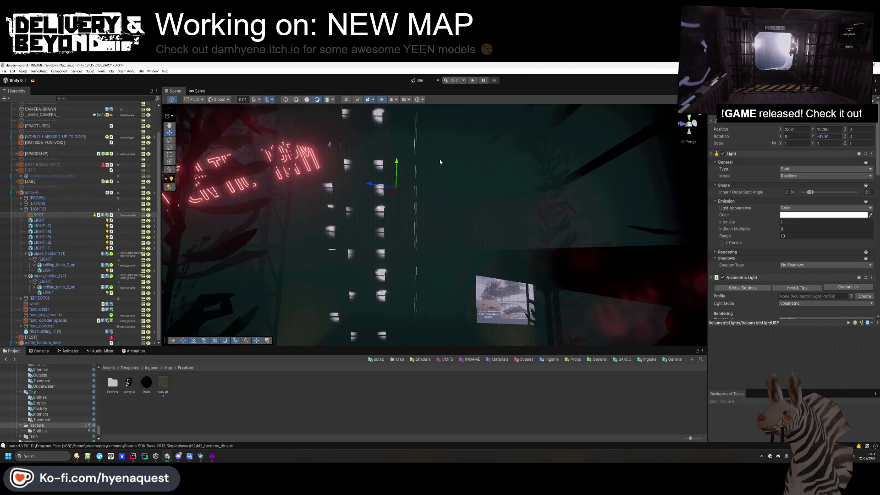
mouse_move(442, 182)
mouse_down()
mouse_move(444, 147)
mouse_move(477, 174)
mouse_move(486, 165)
mouse_move(505, 174)
mouse_up()
drag(749, 145, 189, 202)
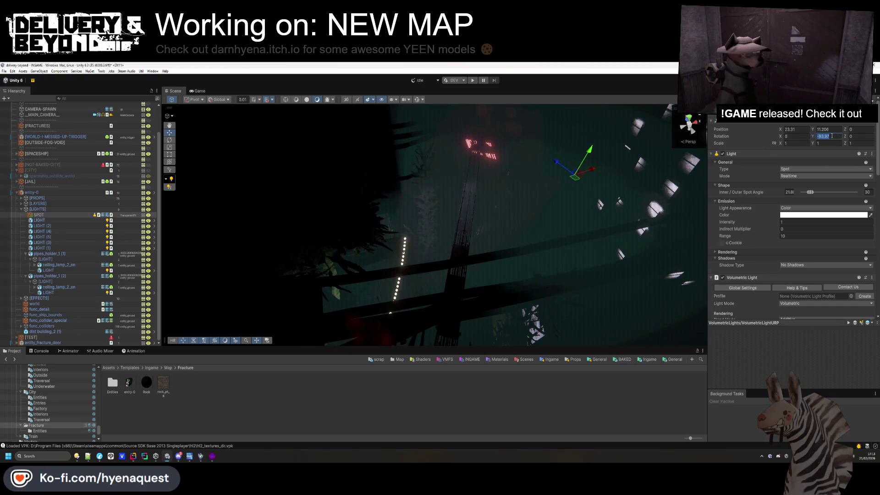
text(-90)
drag(782, 136, 837, 148)
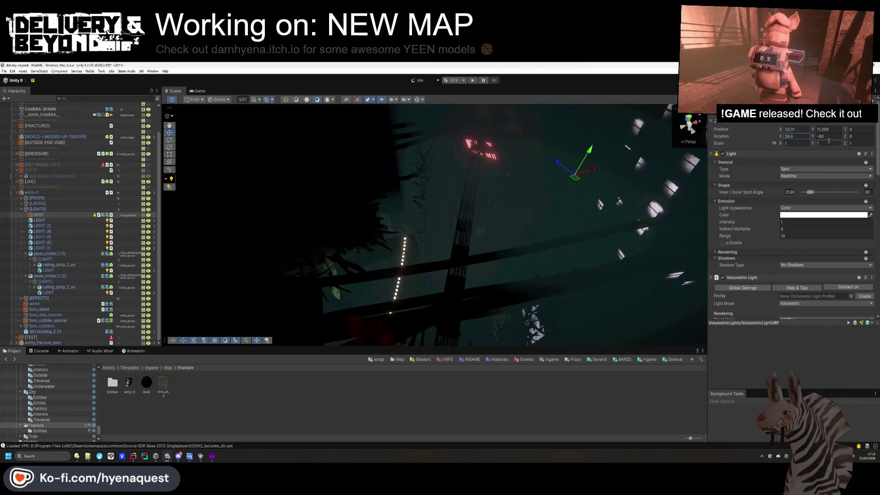
text(38)
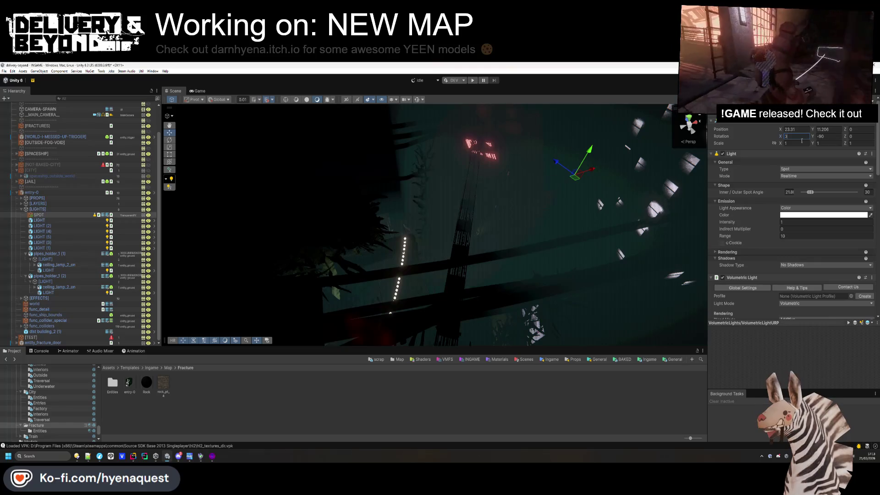
Set the spot light's range to 20 and intensity to 1.49, and check the shadow type options
drag(725, 236, 524, 217)
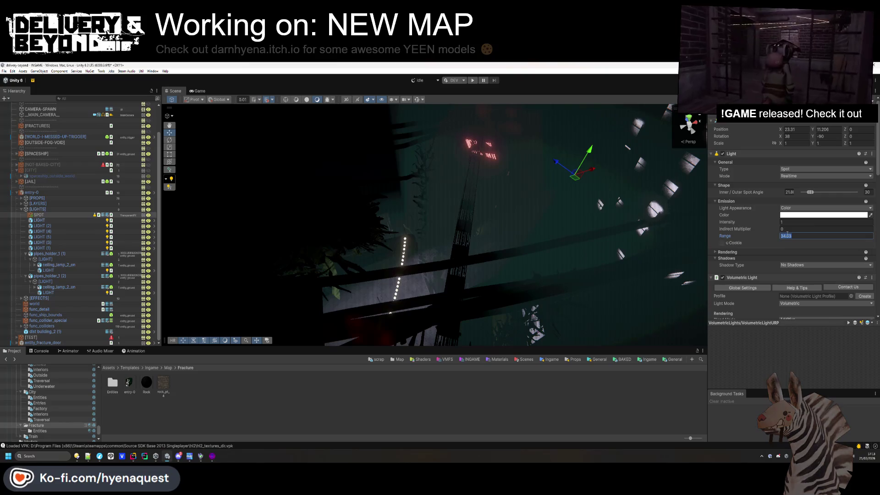
text(20)
click(775, 223)
mouse_move(775, 222)
mouse_down()
mouse_move(837, 225)
mouse_move(767, 235)
mouse_up()
drag(528, 151, 541, 133)
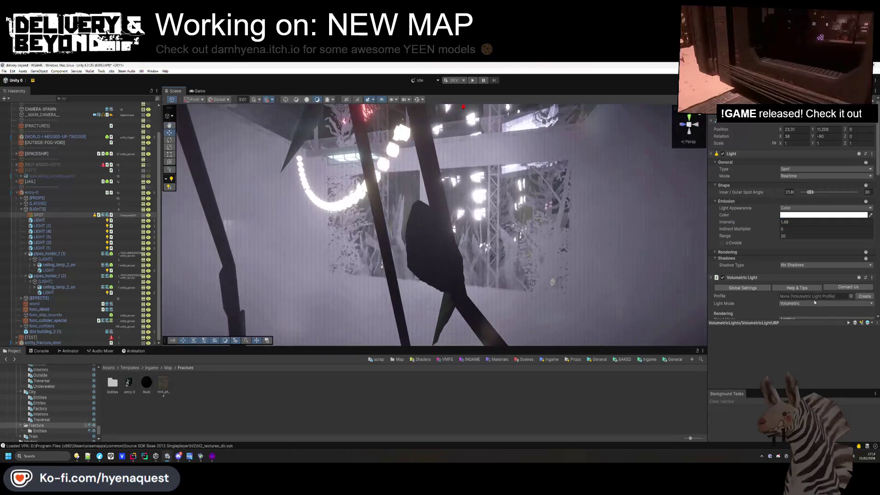
click(796, 266)
click(760, 260)
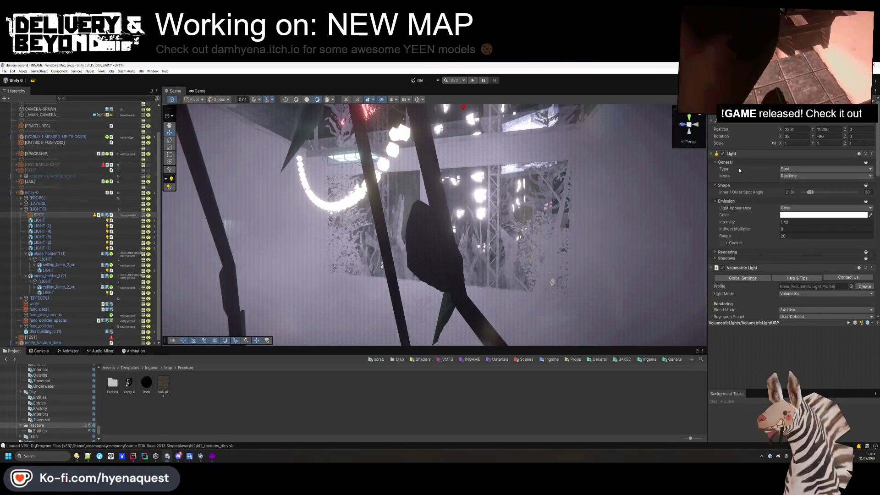
Collapse the Light component and toggle the volumetric noise off and back on
click(756, 154)
scroll(768, 208, down, 5)
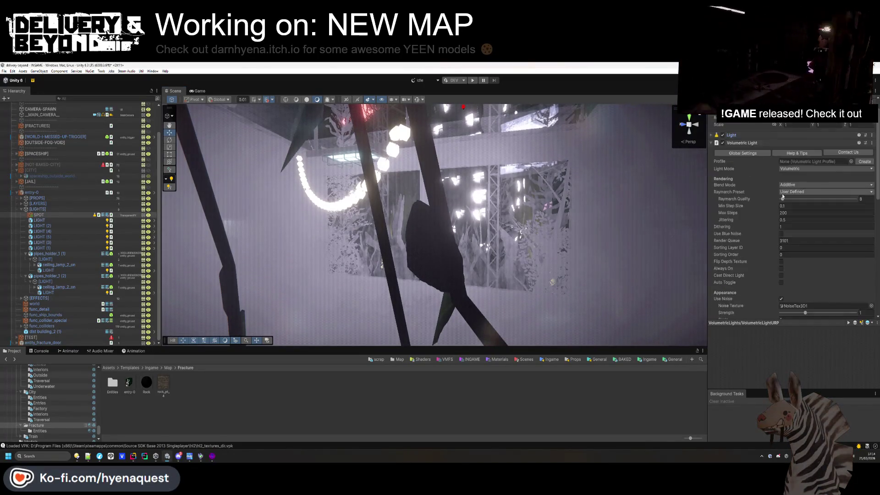
click(781, 206)
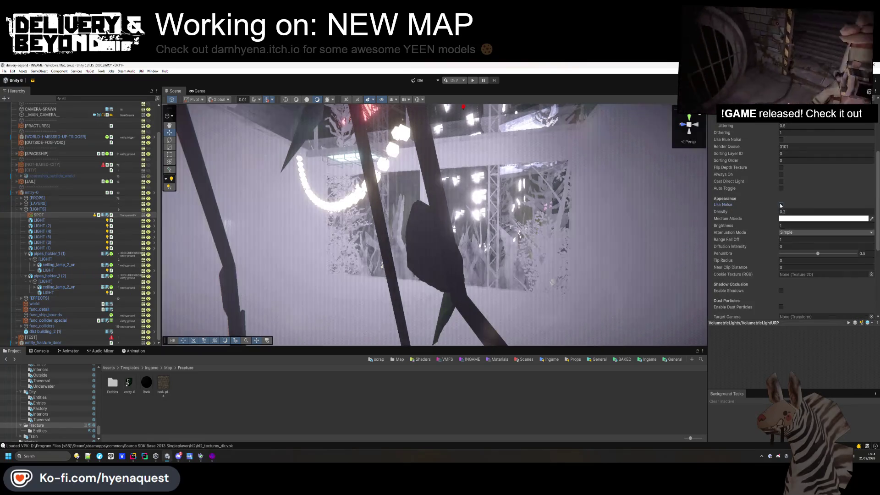
click(781, 205)
scroll(766, 234, down, 4)
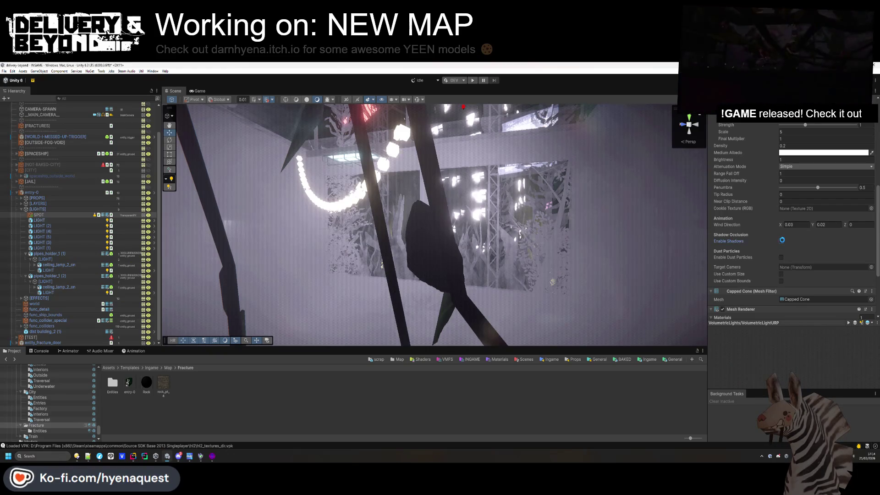
Enable volumetric shadows with culling mask Default and entity_ground, plus translucency
click(813, 241)
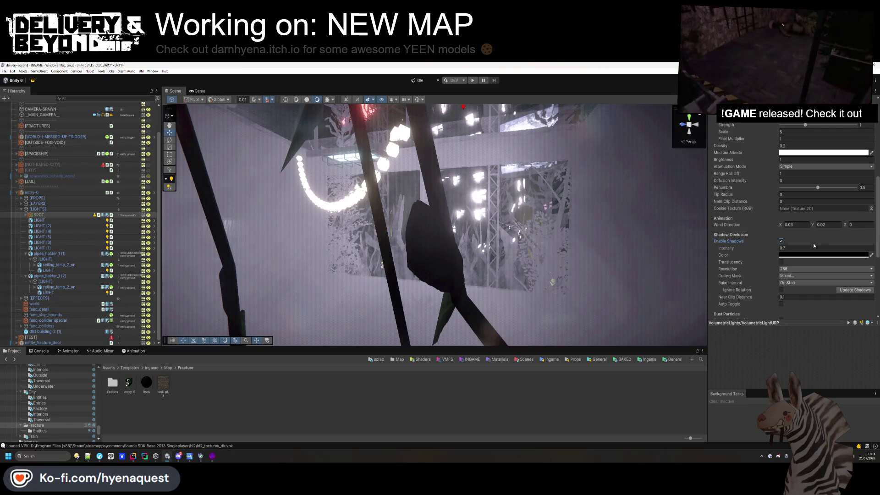
click(806, 276)
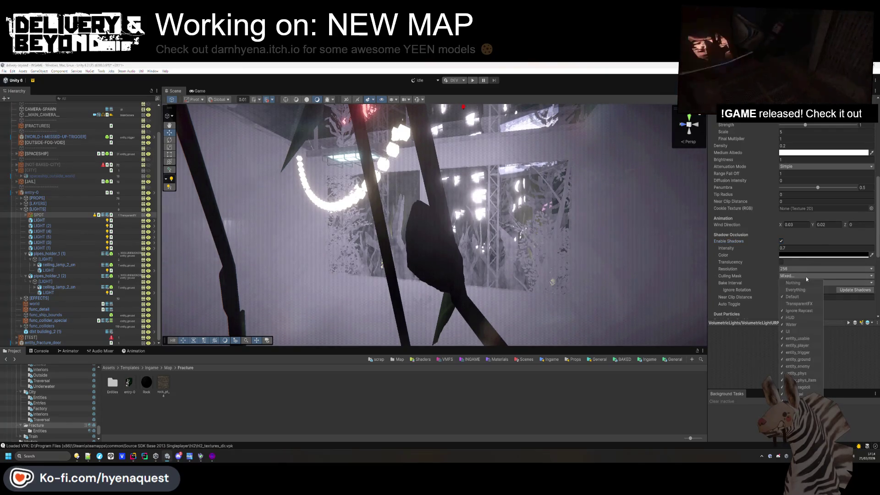
click(806, 282)
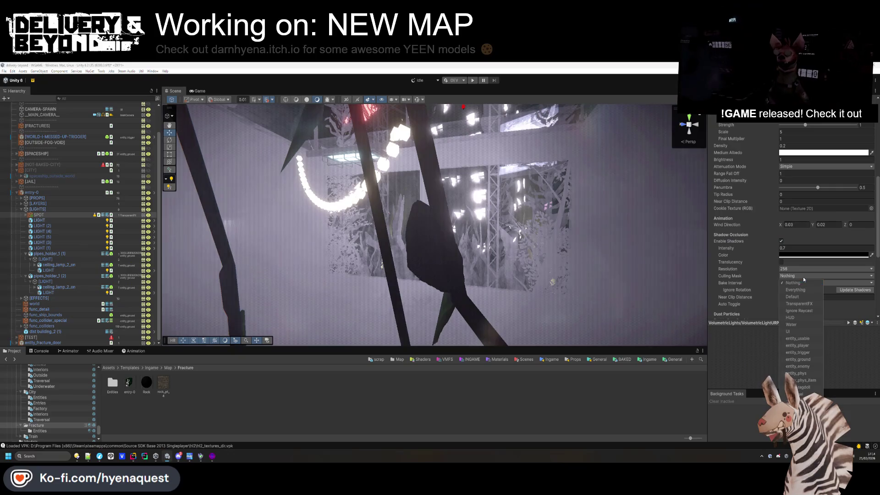
click(798, 359)
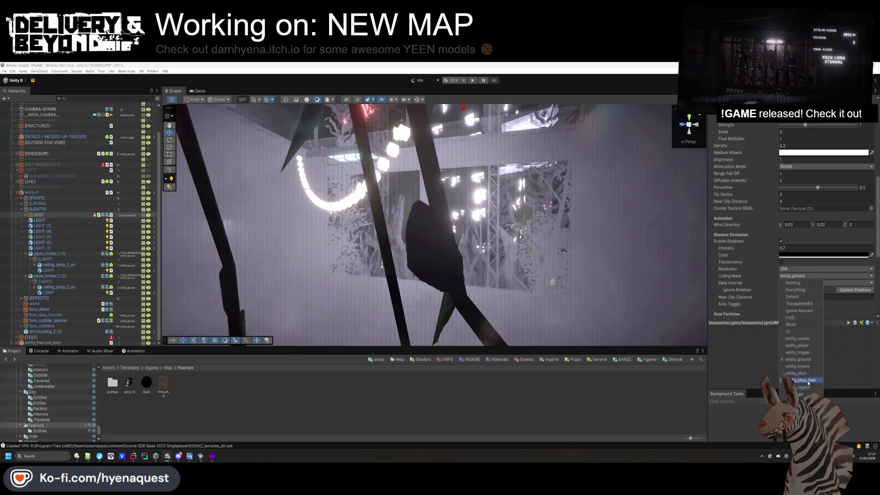
click(795, 297)
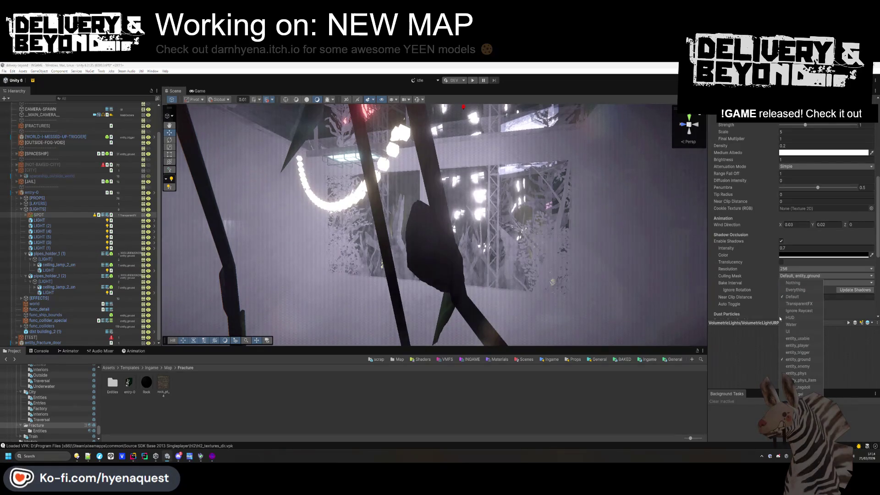
key(Escape)
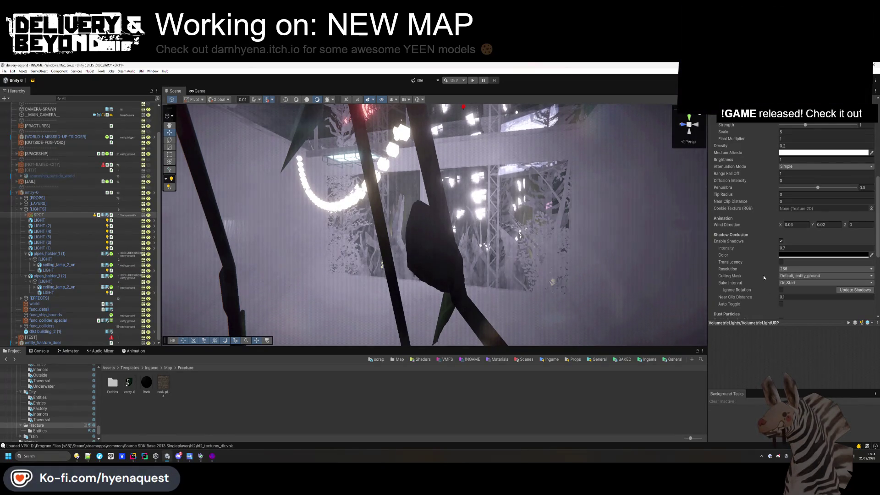
click(782, 262)
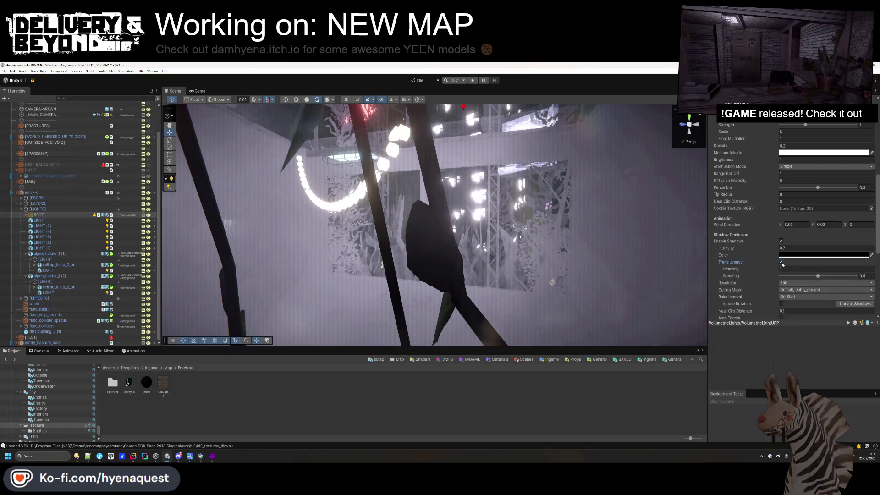
Bring up the volumetric fog's medium albedo colour picker
scroll(783, 257, up, 3)
scroll(784, 249, up, 1)
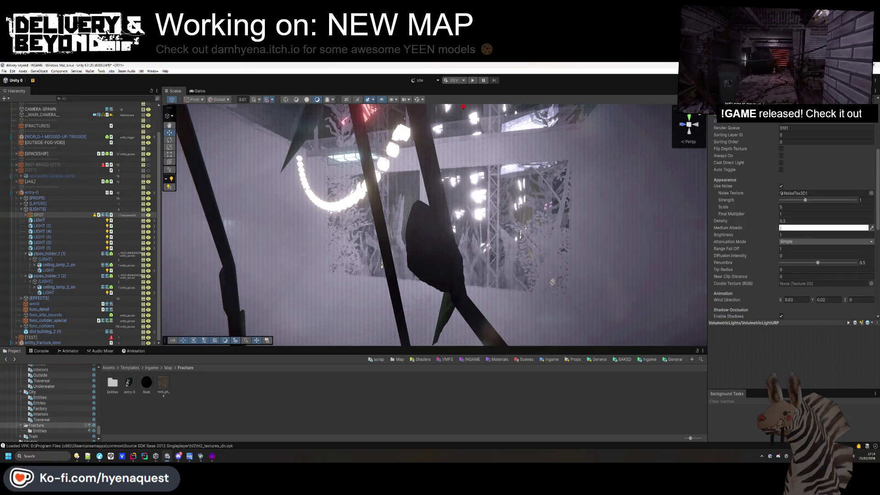
mouse_move(527, 225)
mouse_down()
mouse_move(543, 229)
mouse_move(458, 256)
mouse_move(507, 255)
mouse_move(608, 198)
mouse_move(587, 204)
mouse_up()
click(797, 229)
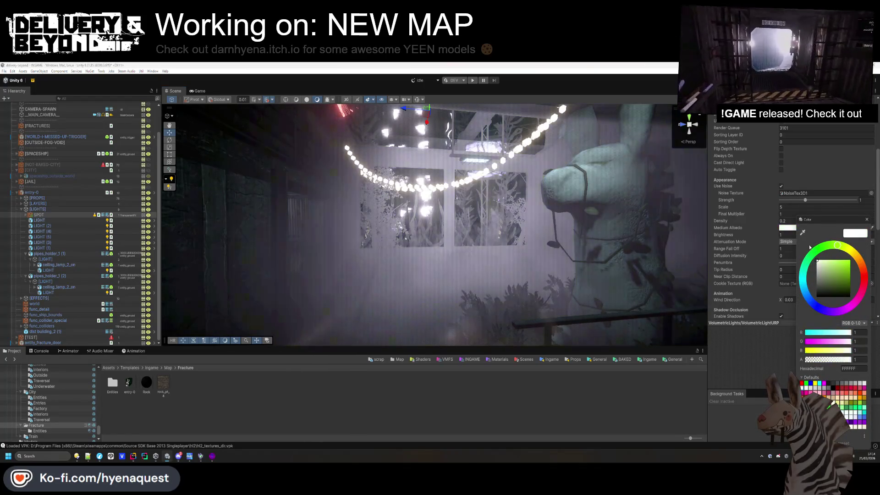
Tint the volumetric fog teal, re-enable noise, lower noise scale and thin density to 0.06
mouse_move(832, 248)
mouse_down()
mouse_move(792, 264)
mouse_move(832, 251)
mouse_up()
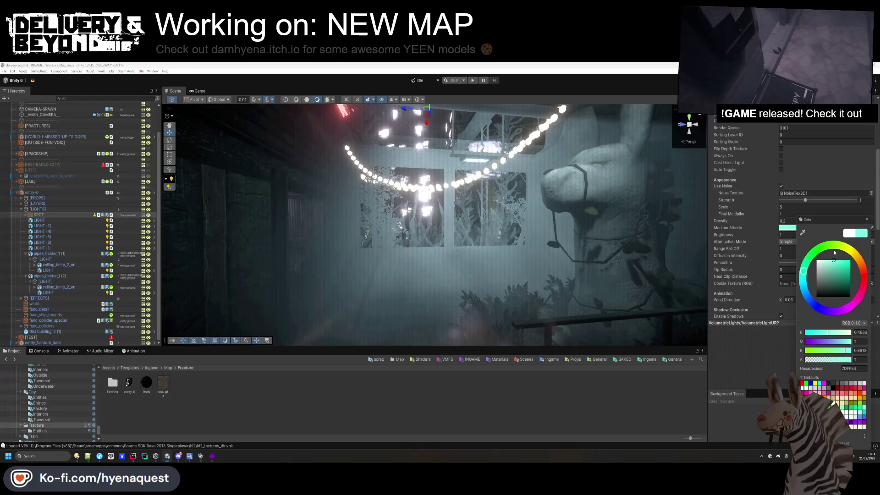
click(782, 187)
click(782, 186)
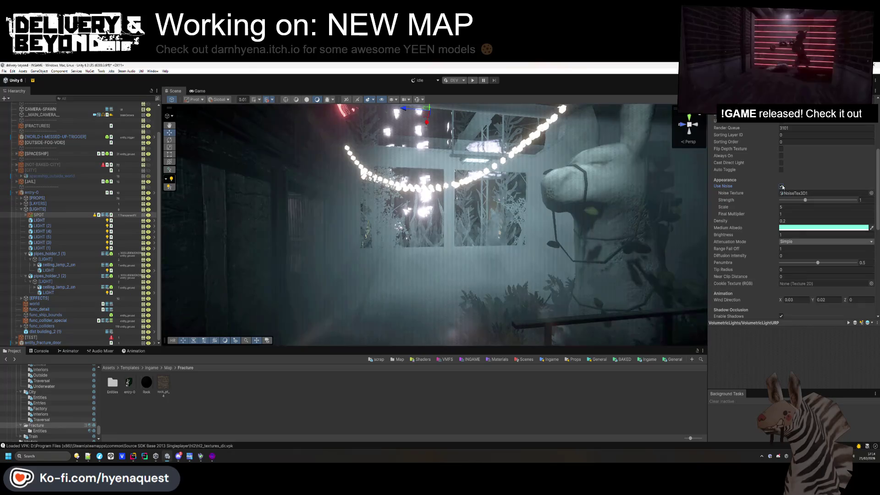
drag(763, 210, 752, 209)
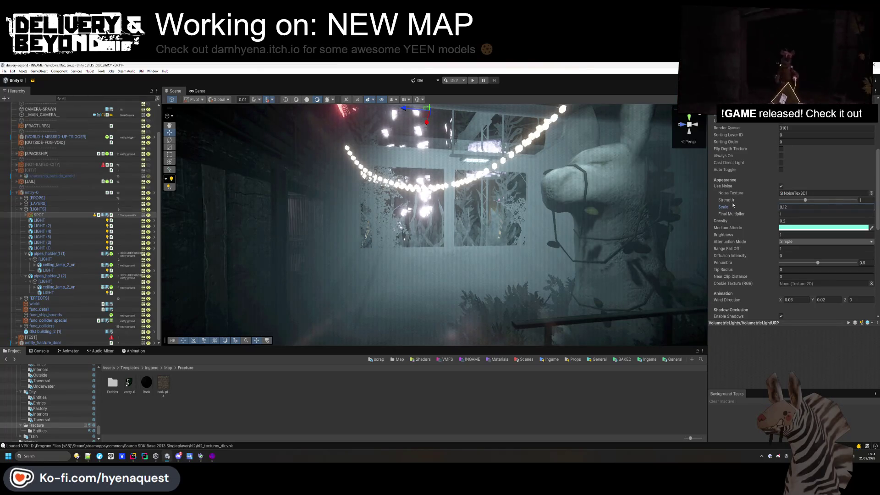
drag(769, 223, 766, 221)
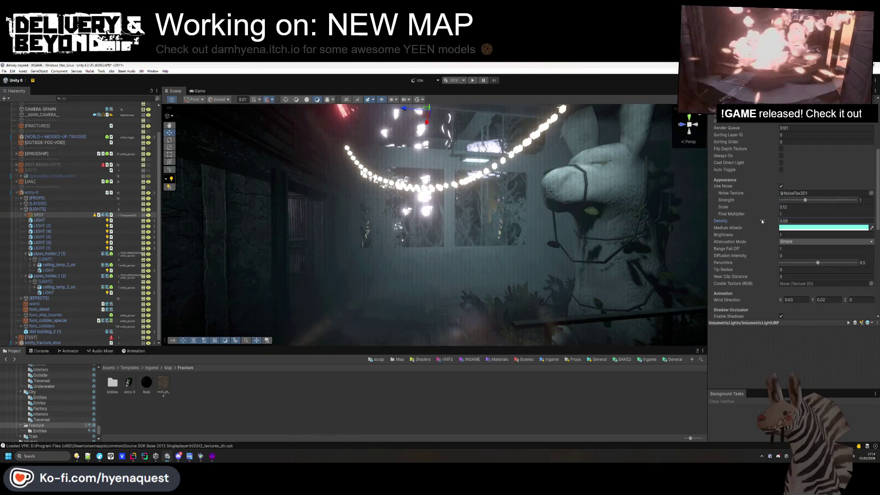
scroll(761, 219, up, 5)
scroll(767, 234, down, 1)
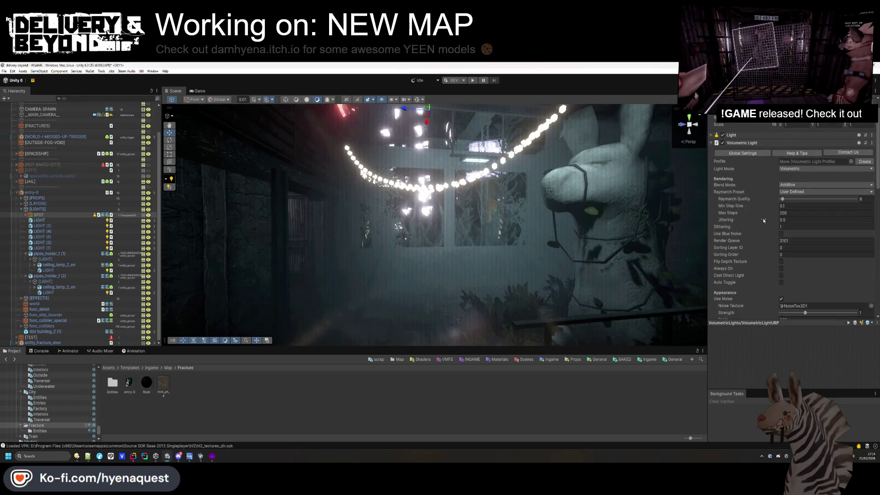
Use the Faster raymarch preset, tick Always On, and dim volumetric brightness to 0.3
click(802, 192)
click(800, 212)
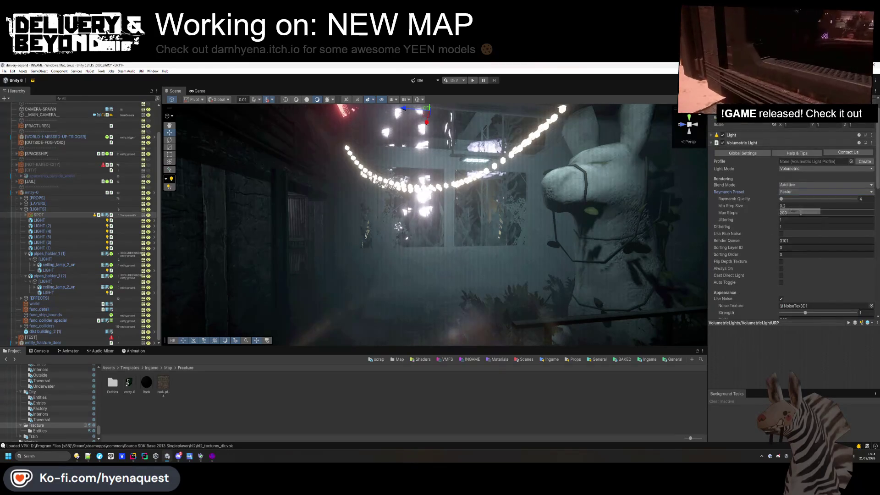
scroll(768, 232, down, 1)
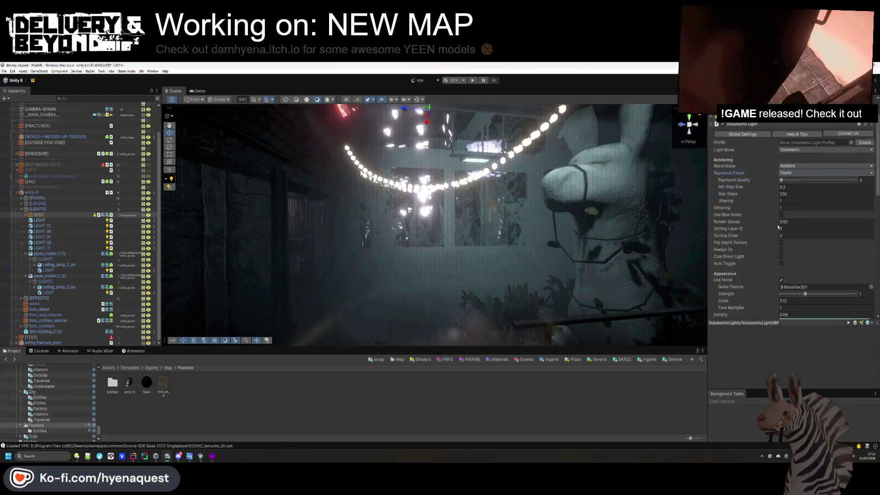
scroll(769, 246, down, 1)
click(780, 230)
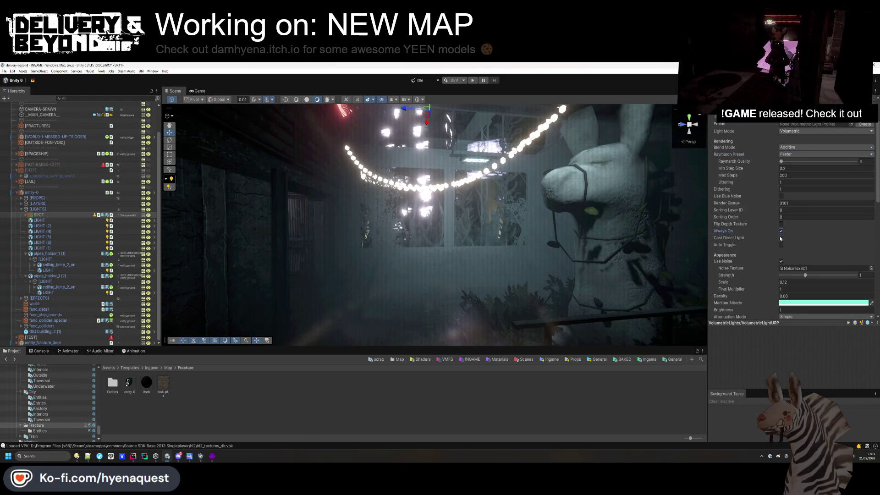
scroll(776, 248, down, 3)
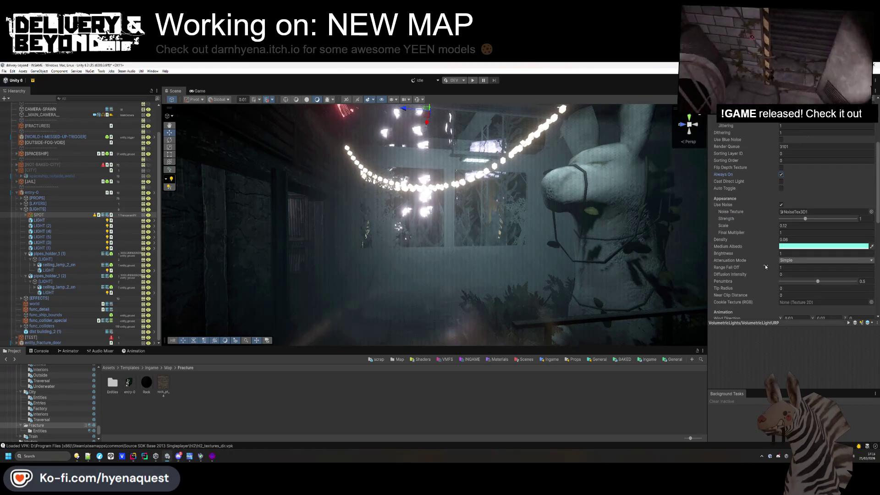
scroll(763, 252, down, 1)
drag(764, 238, 755, 237)
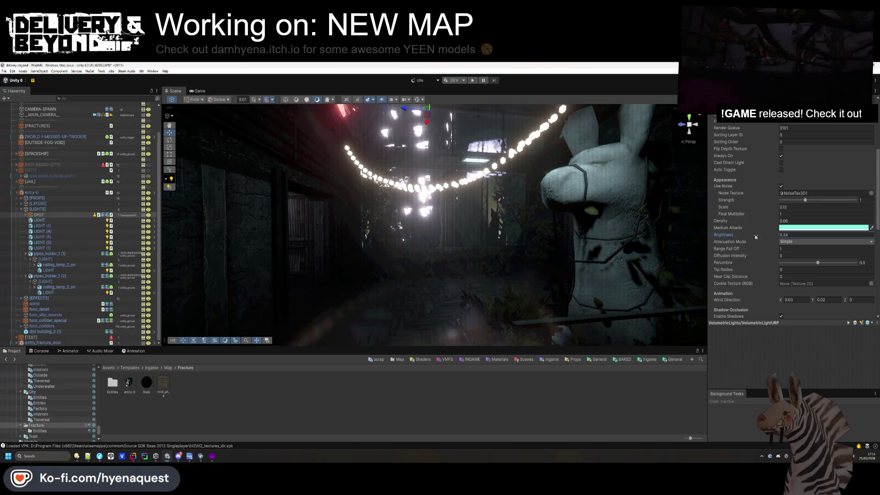
scroll(757, 277, up, 3)
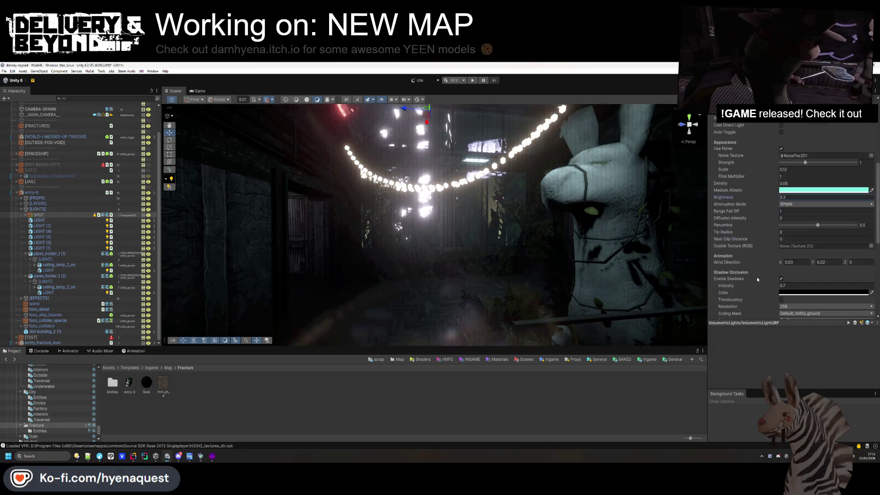
scroll(810, 205, up, 4)
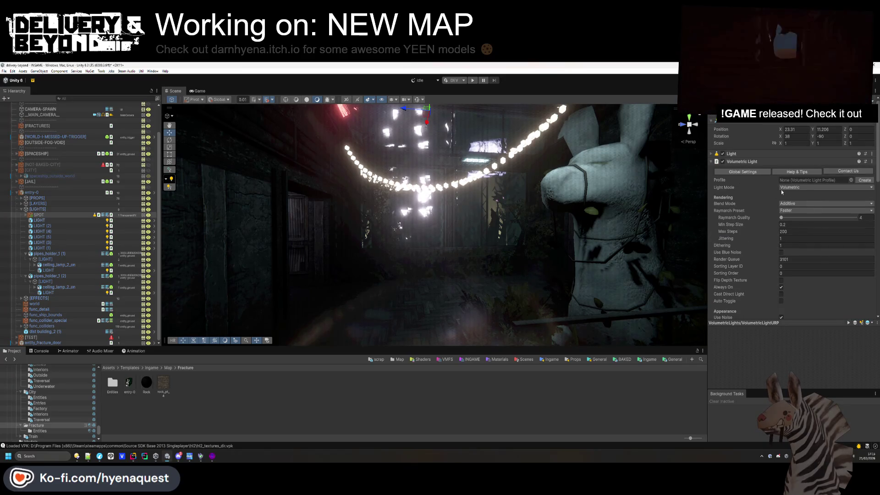
click(743, 154)
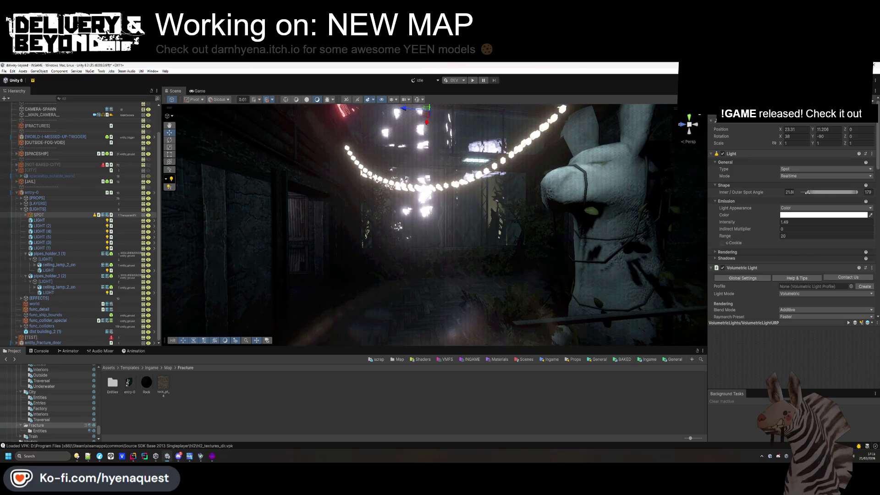
Narrow SPOT's inner angle to about 116, set intensity 3.16, and move it to X 29.84, Y 20.198
drag(855, 192, 836, 196)
mouse_move(771, 223)
mouse_down()
mouse_move(825, 227)
mouse_move(783, 232)
mouse_up()
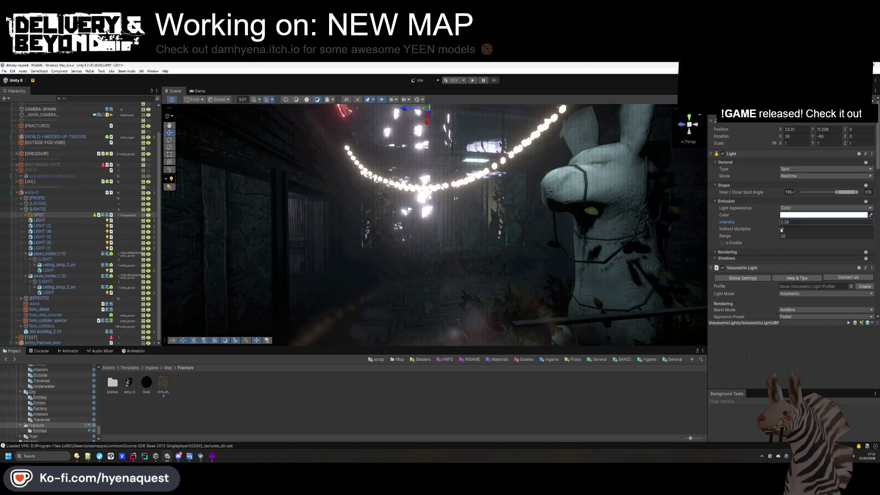
mouse_move(661, 297)
mouse_down()
mouse_move(462, 305)
mouse_move(599, 342)
mouse_move(411, 252)
mouse_up()
click(412, 252)
mouse_move(426, 219)
mouse_down()
mouse_move(439, 221)
mouse_move(406, 227)
mouse_move(365, 218)
mouse_move(380, 175)
mouse_move(364, 189)
mouse_move(374, 191)
mouse_up()
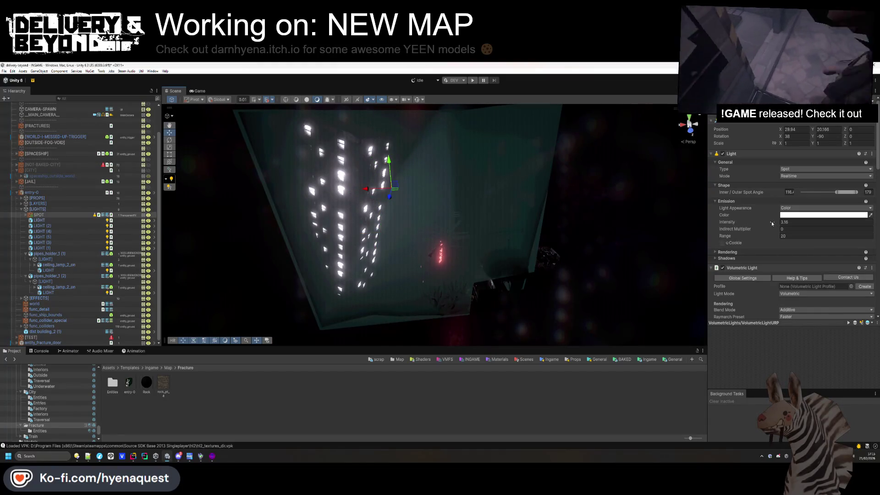
Extend the spot light's range to 28.45 and switch its Shadow Type to Hard Shadows
drag(776, 236, 829, 241)
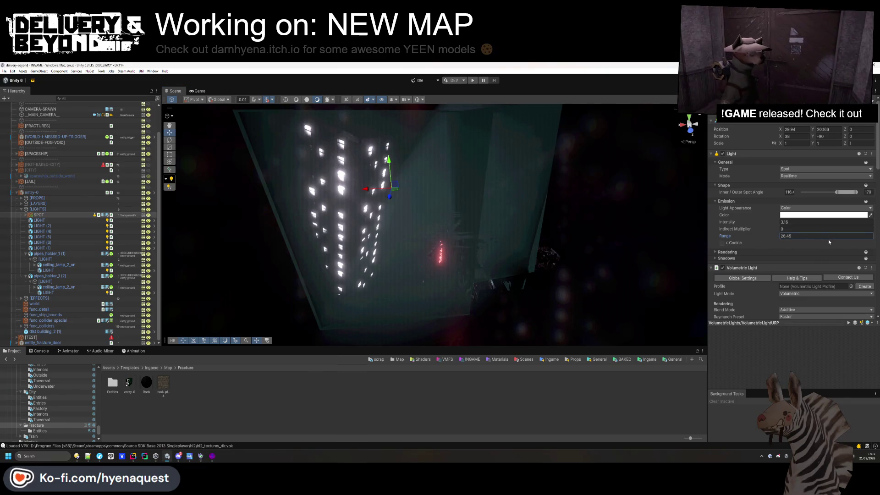
click(729, 252)
click(751, 253)
click(751, 258)
click(791, 266)
click(799, 279)
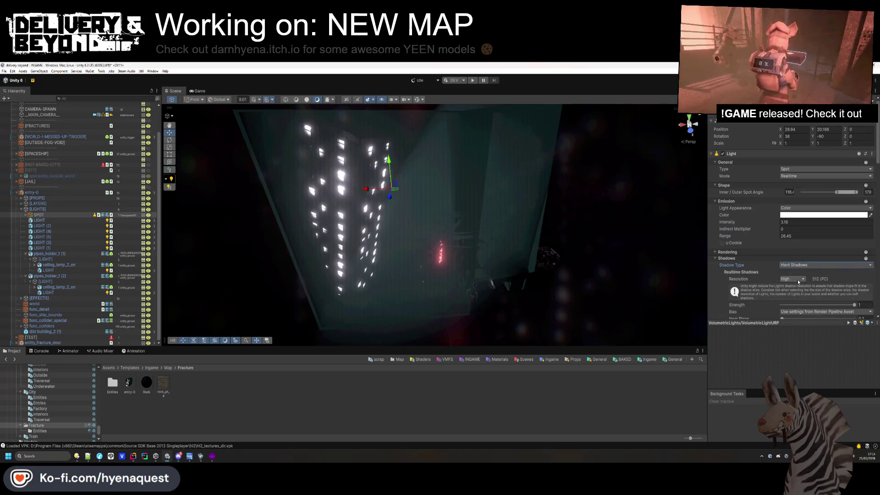
click(727, 258)
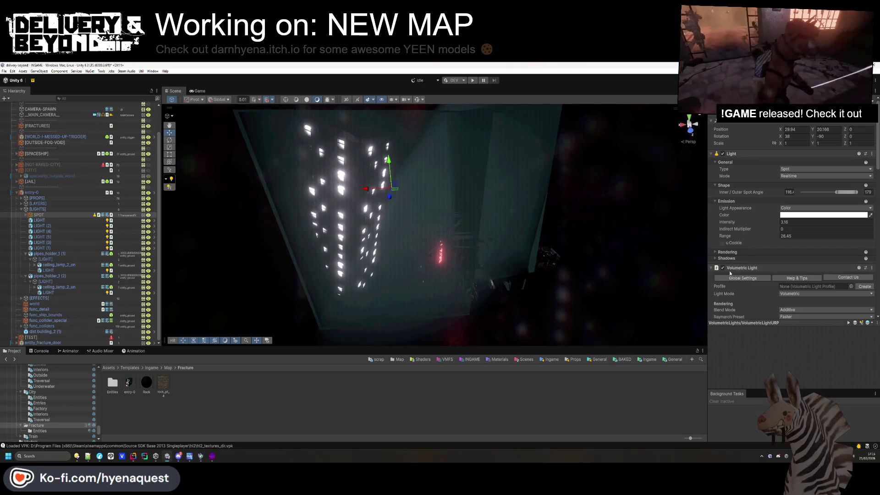
Orbit around the lit building and compare No Shadows with Hard Shadows, keeping Hard Shadows
mouse_move(545, 327)
mouse_down()
mouse_move(564, 337)
mouse_move(509, 307)
mouse_move(534, 249)
mouse_move(541, 261)
mouse_move(487, 252)
mouse_move(327, 287)
mouse_move(198, 225)
mouse_up()
click(735, 260)
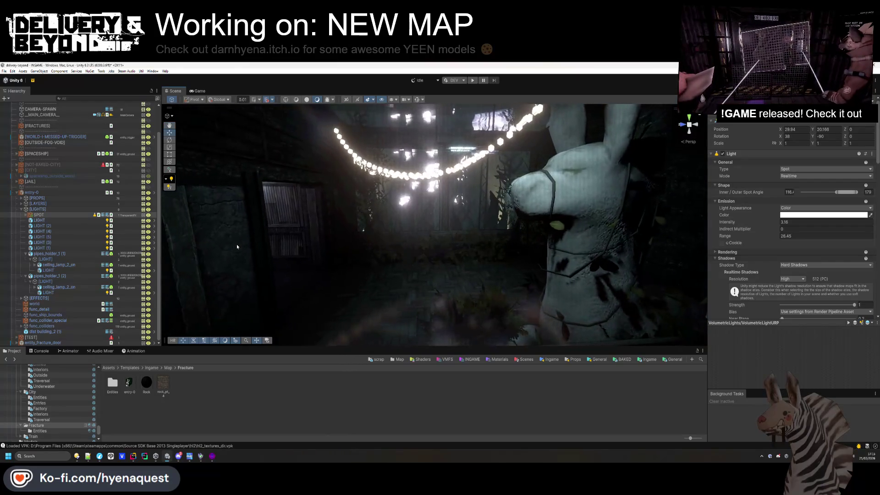
click(804, 265)
click(800, 273)
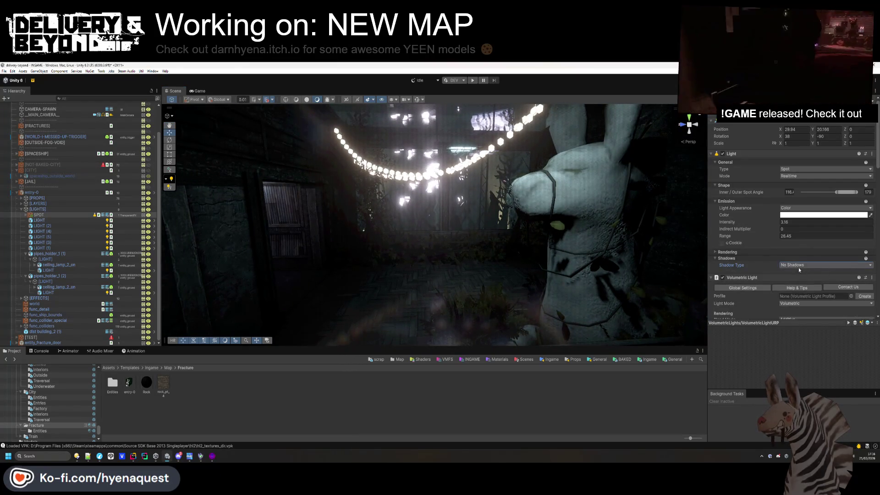
click(800, 278)
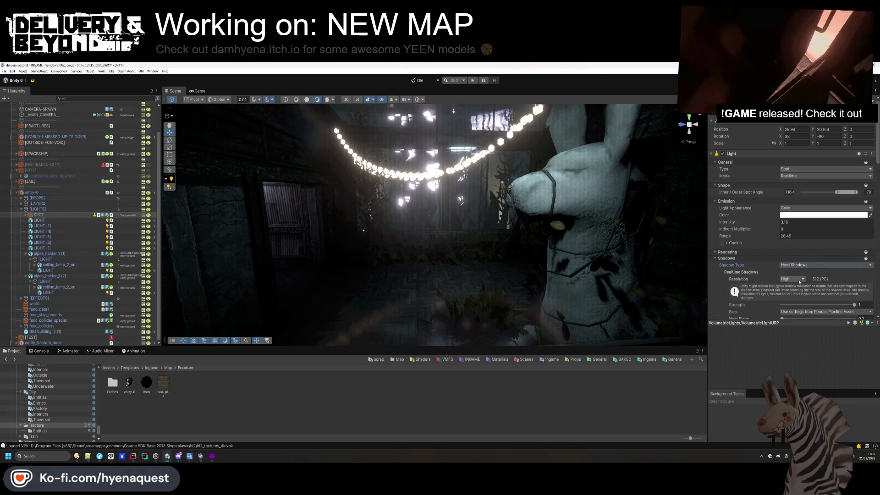
click(752, 260)
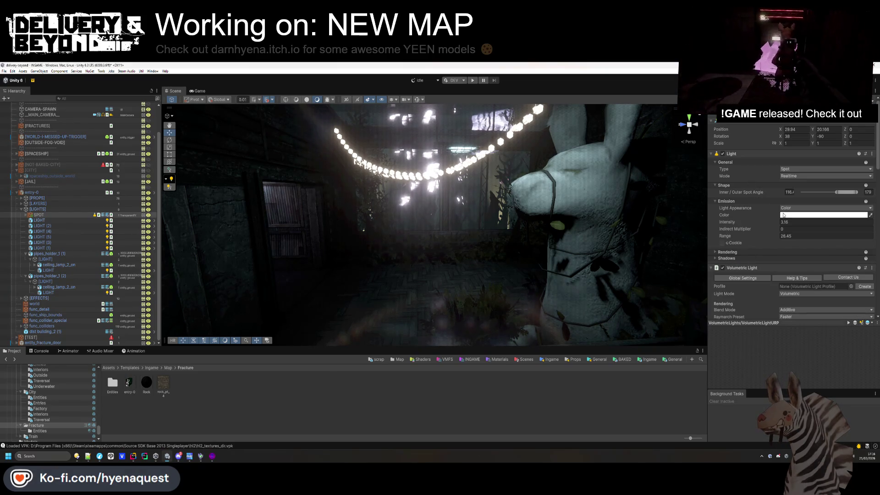
Tint the spot light green (9EFF00) and adjust its intensity
click(787, 217)
click(828, 238)
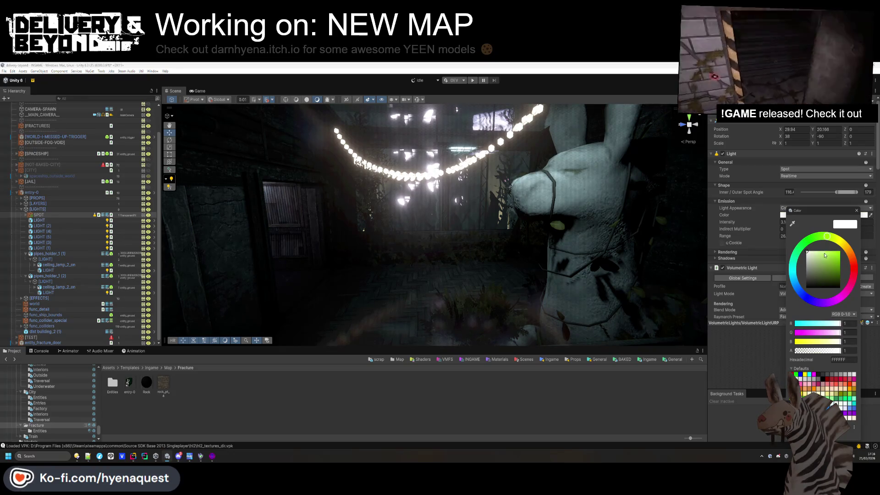
click(839, 254)
click(778, 206)
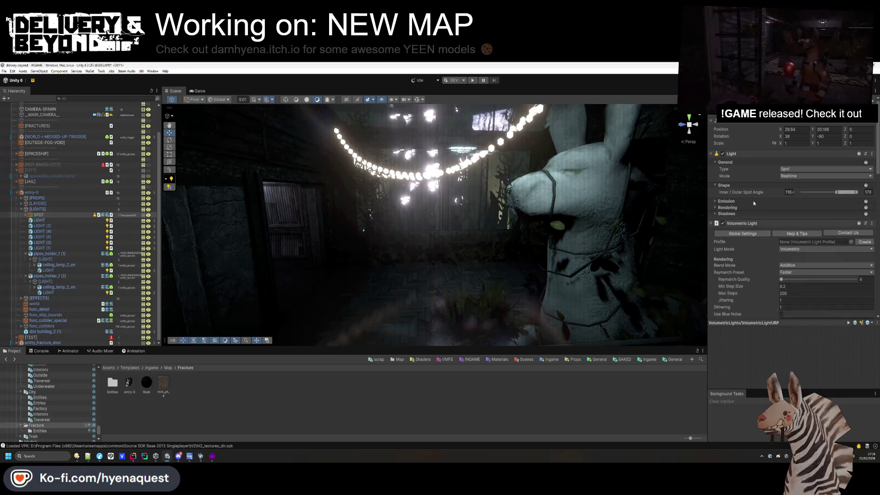
drag(773, 224, 773, 225)
Reset the spot light to white with no shadows and intensity 1
mouse_move(511, 256)
mouse_down()
mouse_move(497, 154)
mouse_move(458, 176)
mouse_move(479, 210)
mouse_move(469, 214)
mouse_up()
click(807, 214)
drag(808, 263, 786, 232)
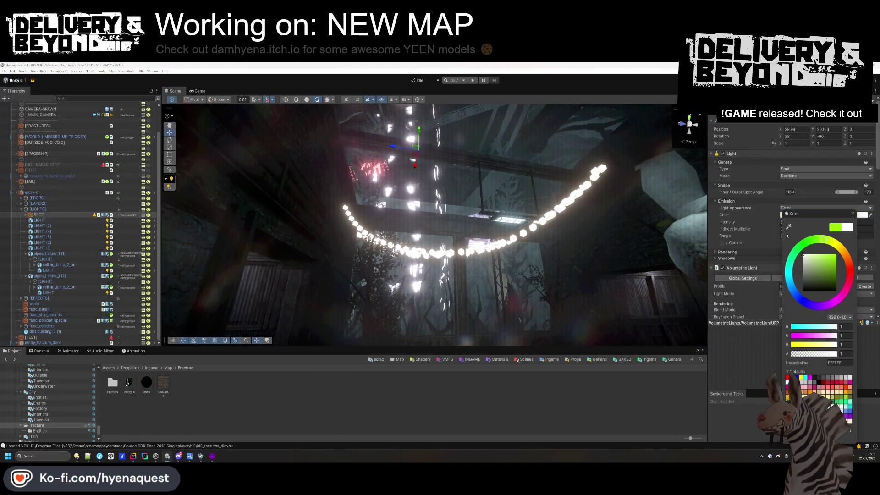
click(747, 259)
click(786, 265)
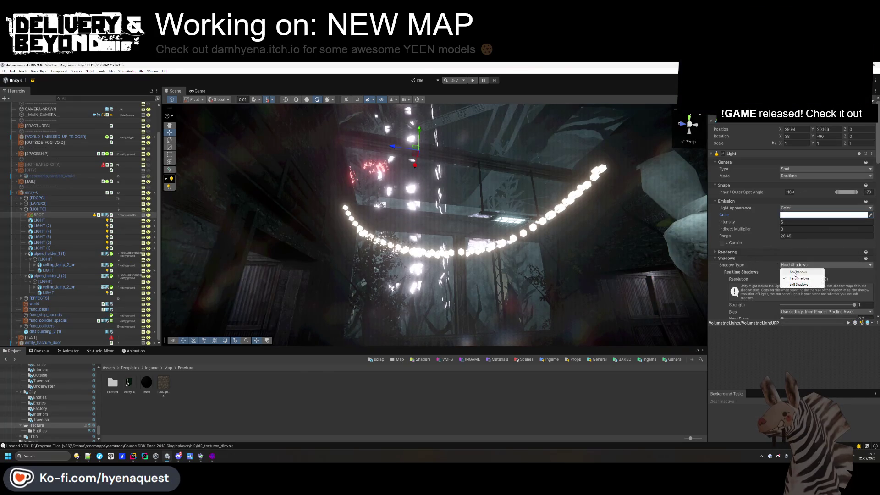
click(793, 269)
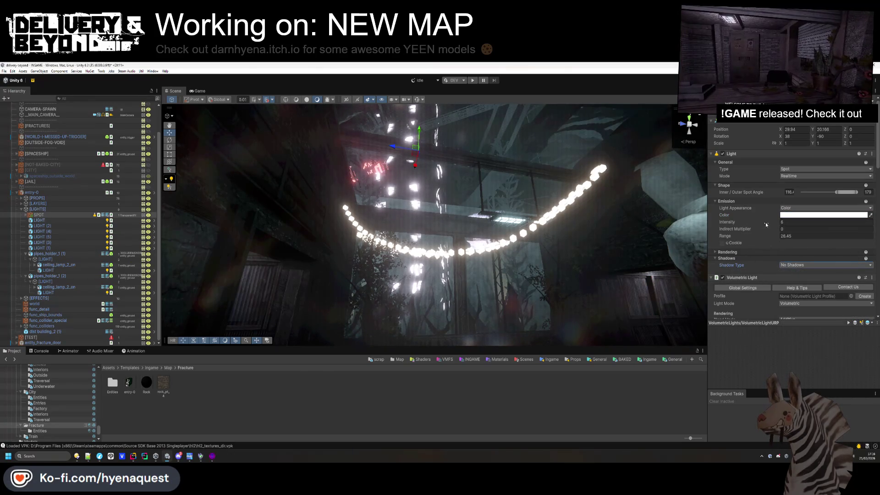
drag(766, 225, 750, 226)
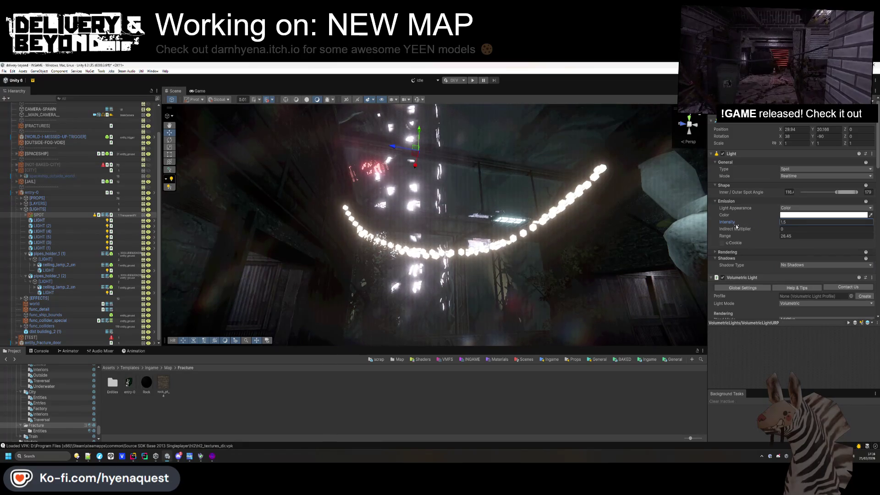
key(Return)
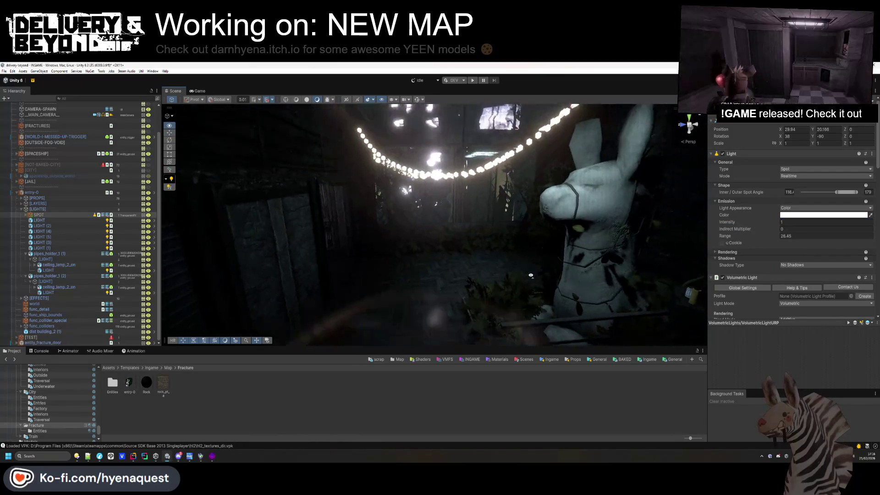
Turn off the Volumetric Light's dust particles
click(724, 155)
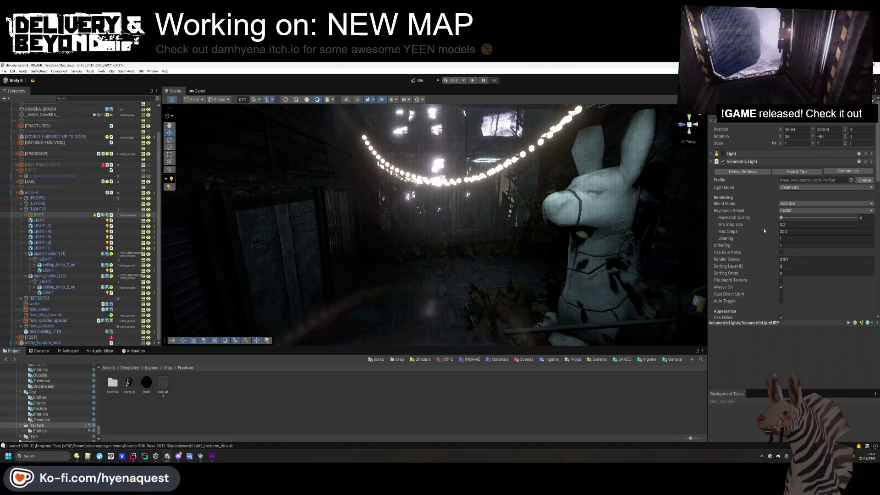
scroll(763, 228, down, 8)
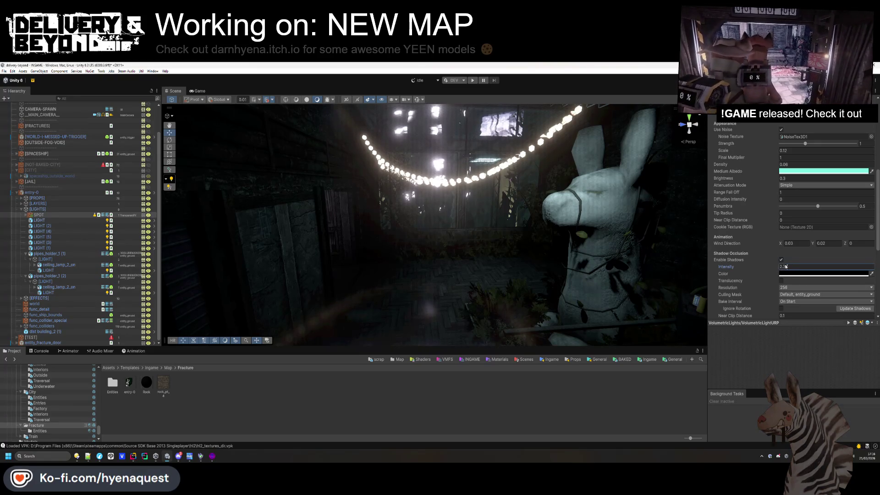
text(1)
scroll(763, 278, down, 3)
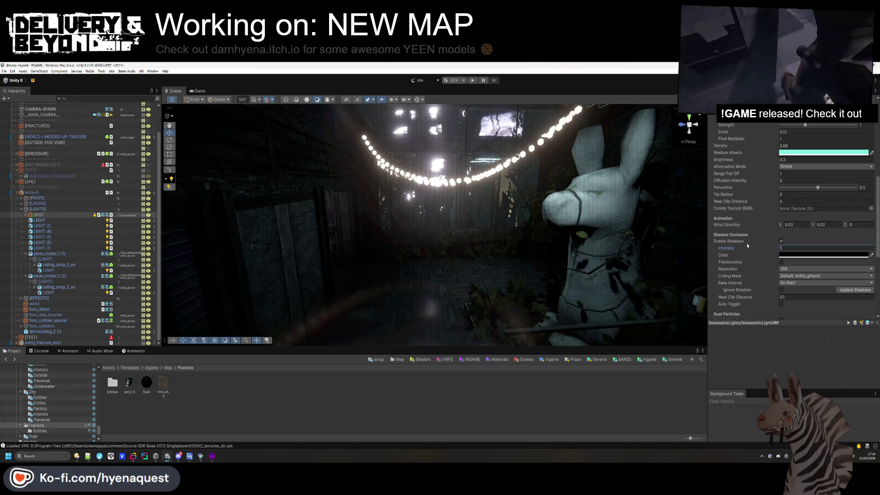
click(782, 265)
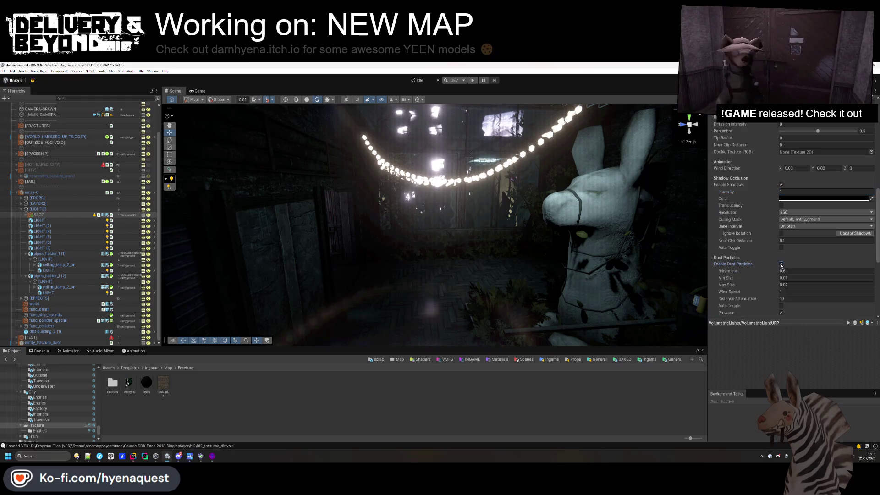
key(f)
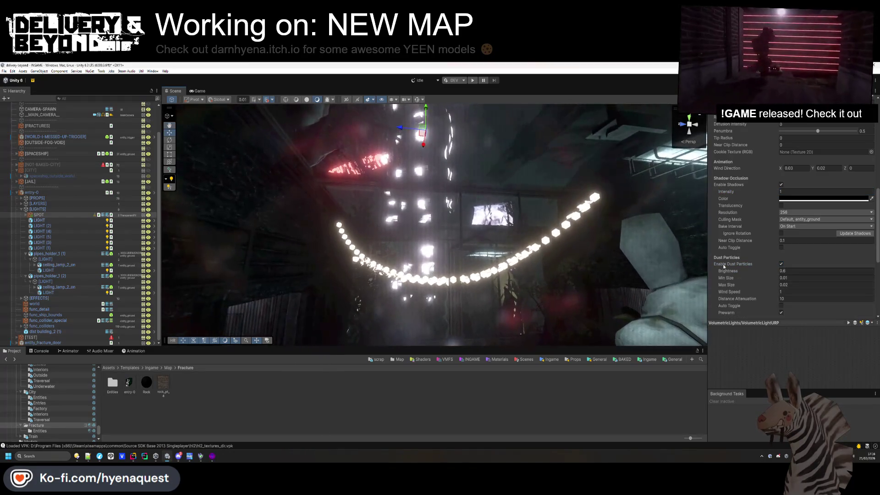
click(781, 264)
Set the volumetric light's Range Fall Off to 1 and raise Brightness to about 2.38
scroll(780, 276, down, 1)
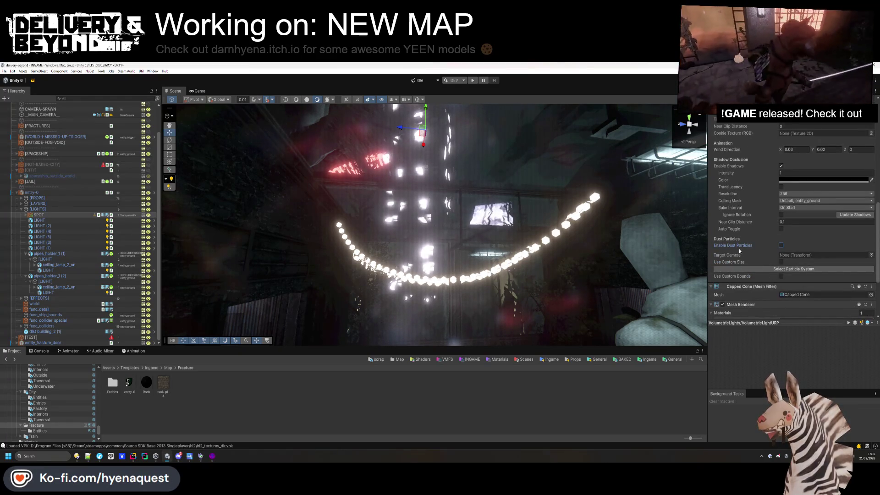
scroll(771, 225, up, 3)
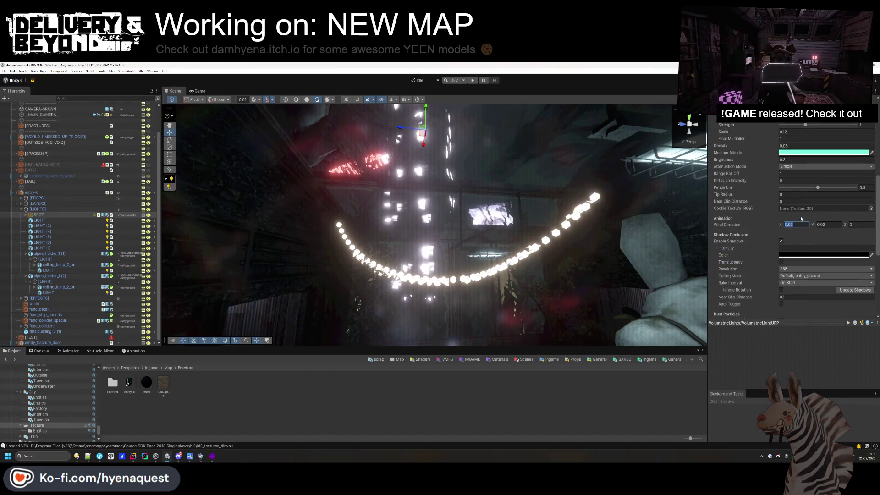
scroll(806, 216, up, 2)
drag(770, 214, 807, 198)
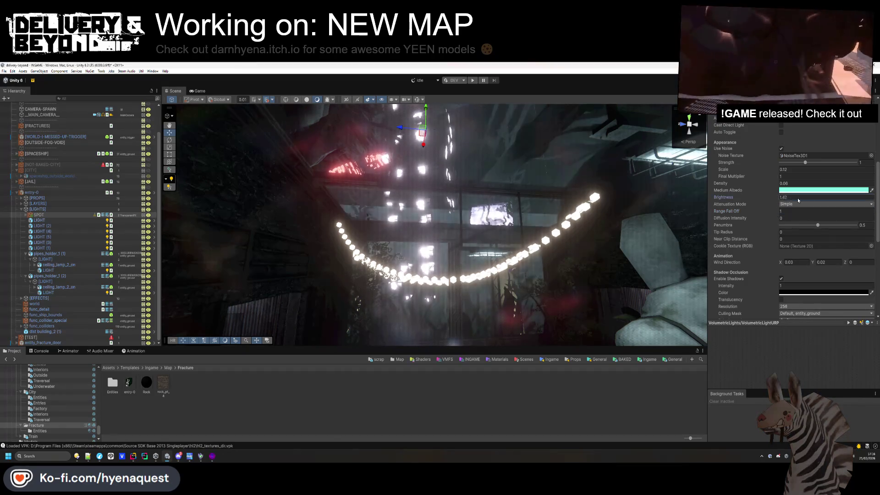
mouse_move(458, 257)
mouse_down()
mouse_move(441, 253)
mouse_move(573, 235)
mouse_up()
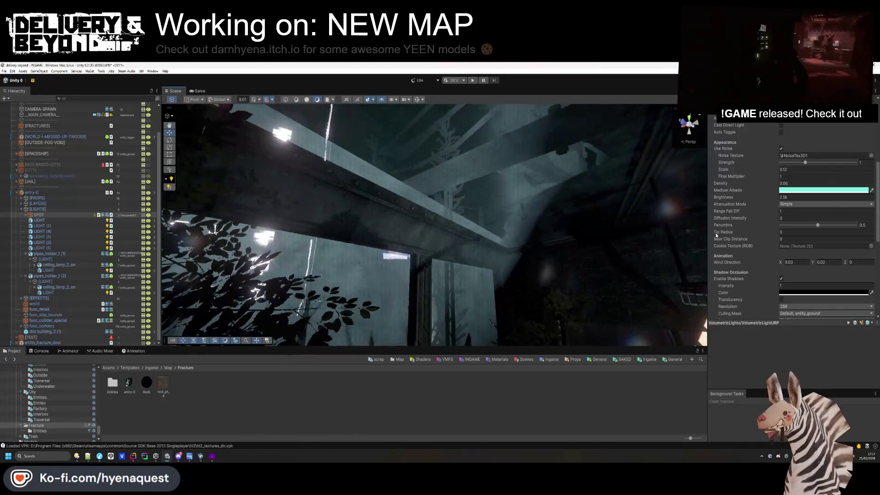
scroll(739, 233, up, 5)
click(774, 161)
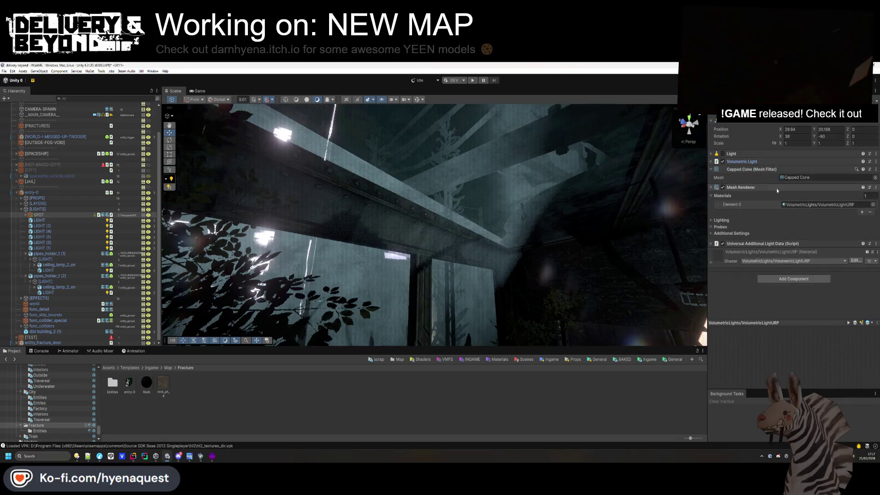
Add a Volumetric Lights Translucency component found by searching 'volume'
click(794, 279)
text(volume)
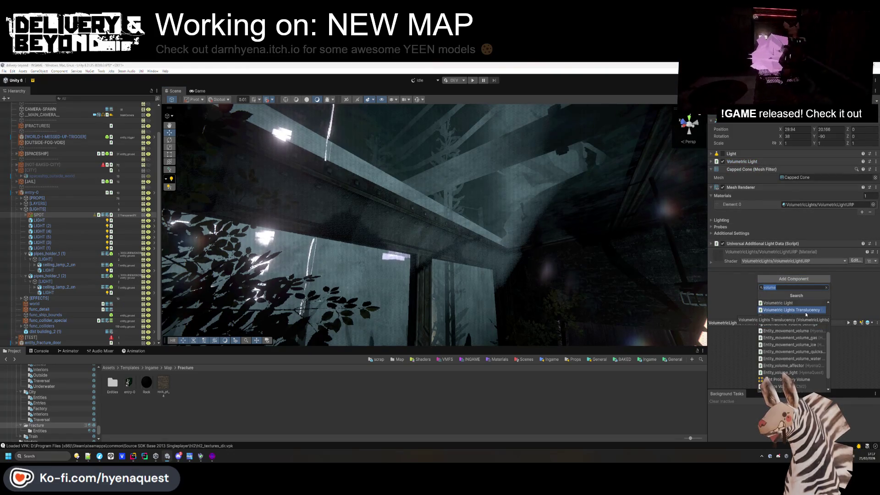
click(805, 311)
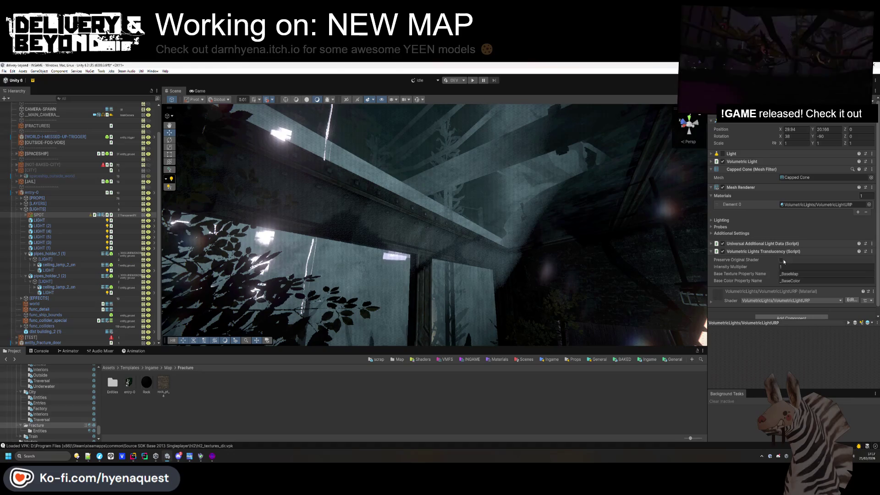
click(758, 163)
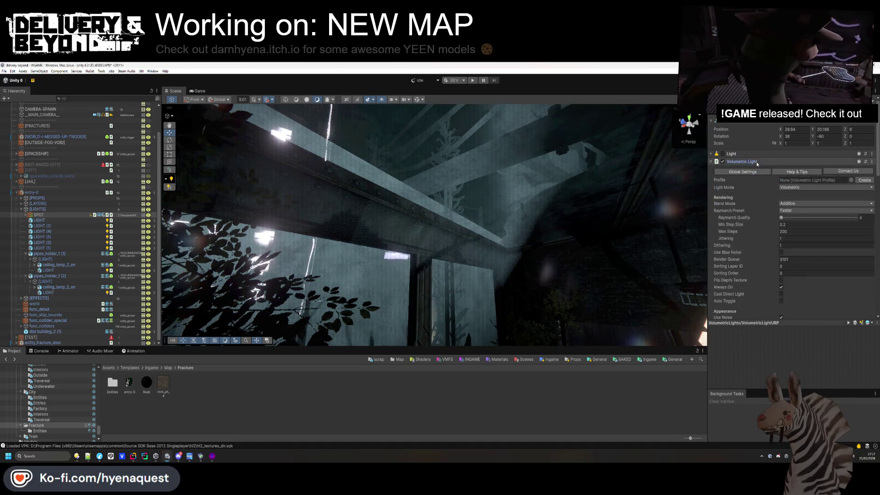
click(756, 161)
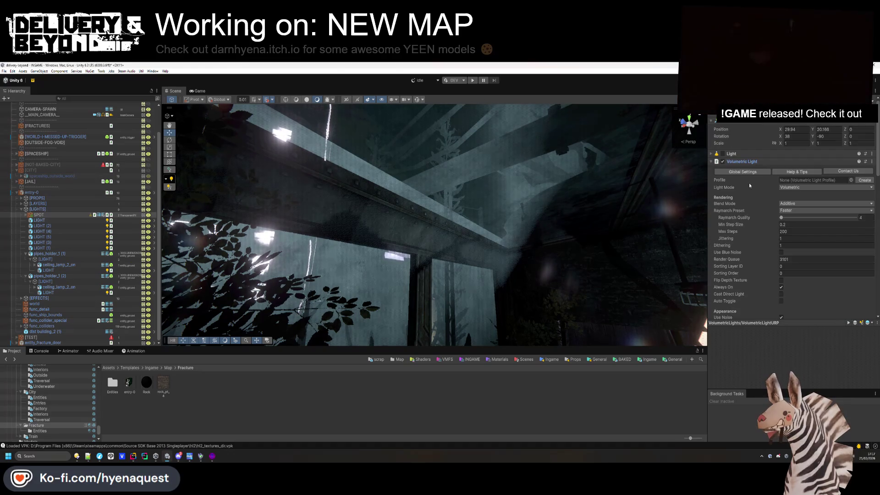
click(752, 154)
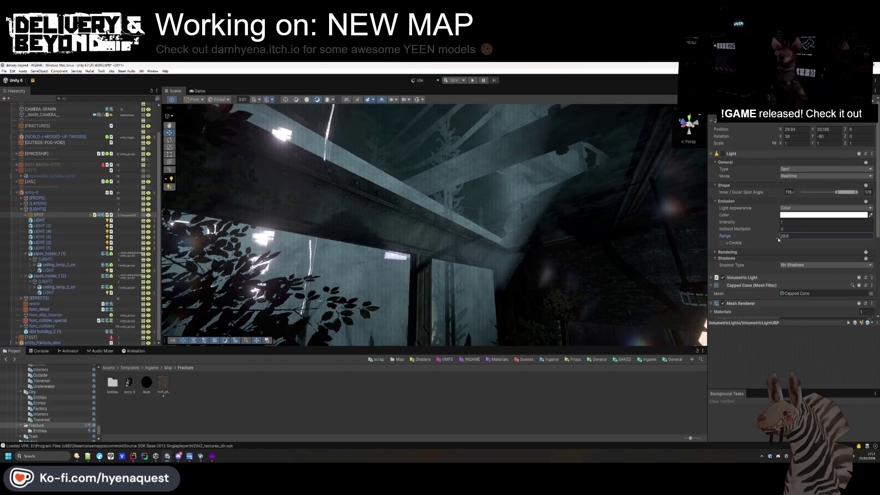
Bring the spot light's range down to about 27.7
drag(727, 236, 772, 238)
drag(550, 275, 564, 298)
key(f)
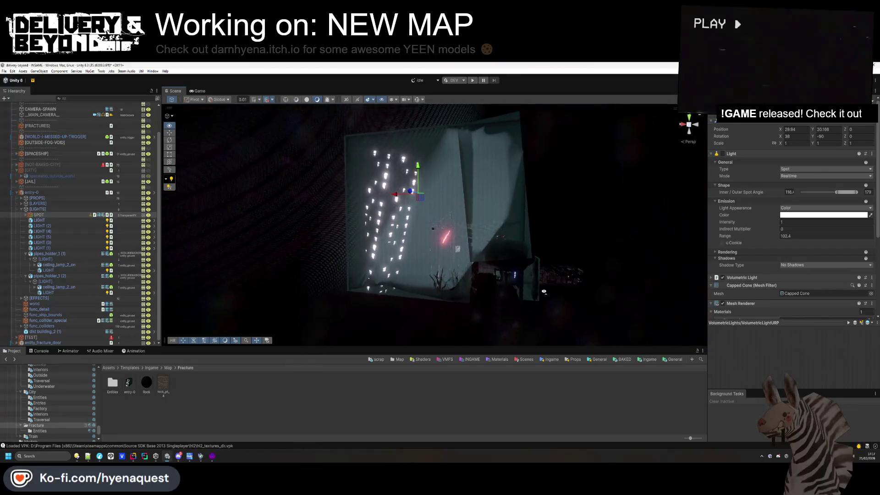
mouse_move(776, 239)
mouse_down()
mouse_move(588, 235)
mouse_move(624, 236)
mouse_move(607, 227)
mouse_move(623, 231)
mouse_move(477, 247)
mouse_up()
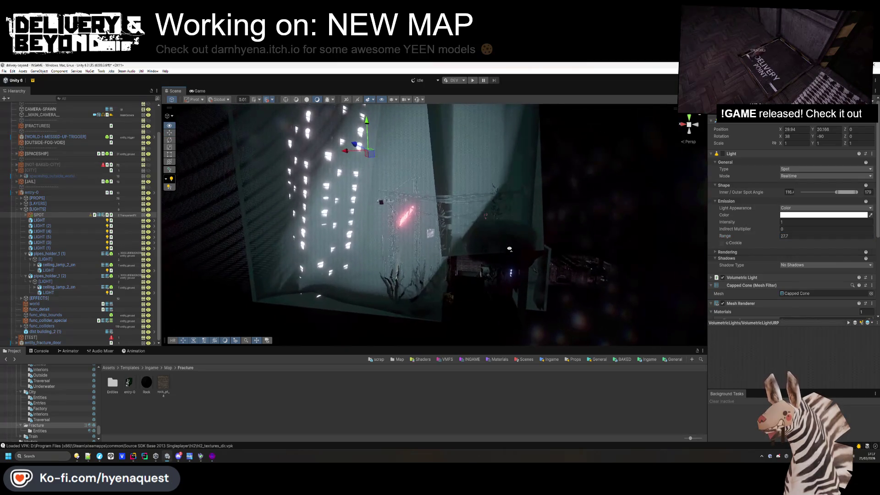
scroll(745, 249, down, 5)
right_click(745, 244)
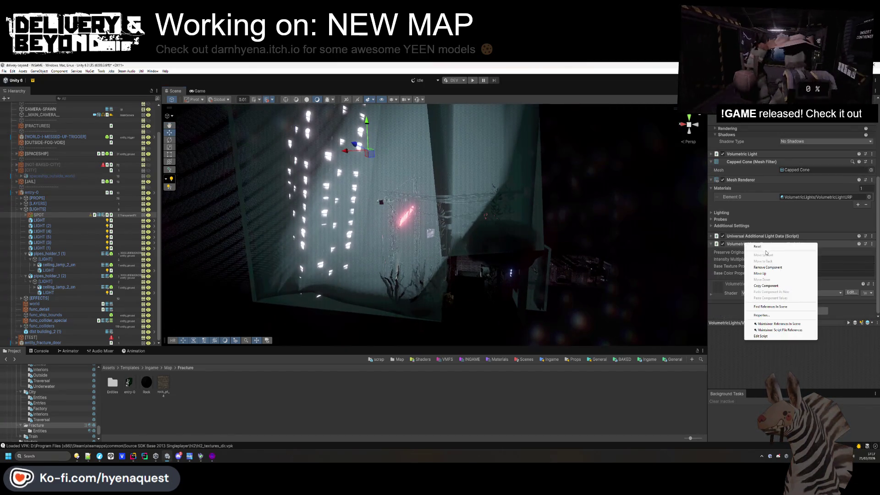
Remove the Volumetric Lights Translucency component and expand the Volumetric Light settings
click(761, 256)
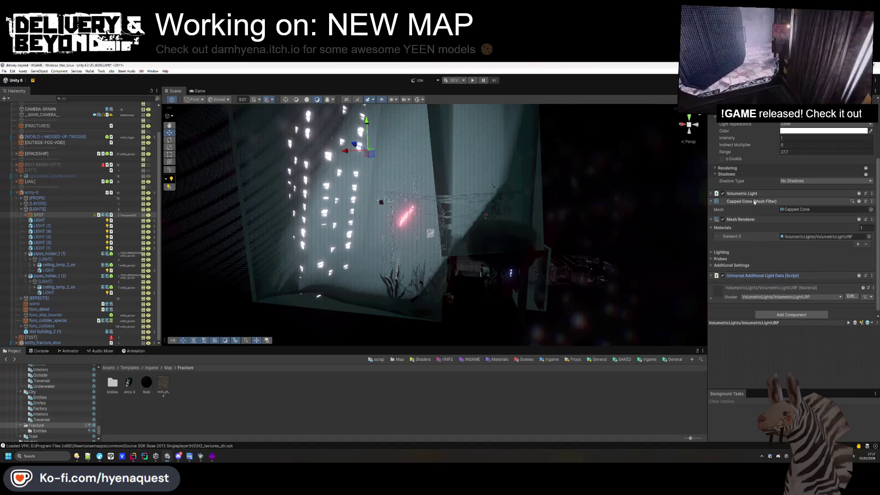
scroll(744, 197, up, 3)
click(731, 126)
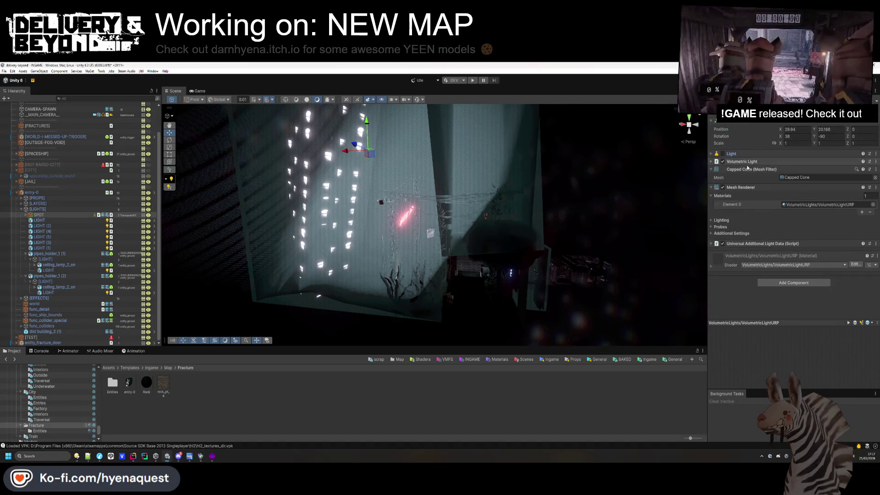
click(751, 164)
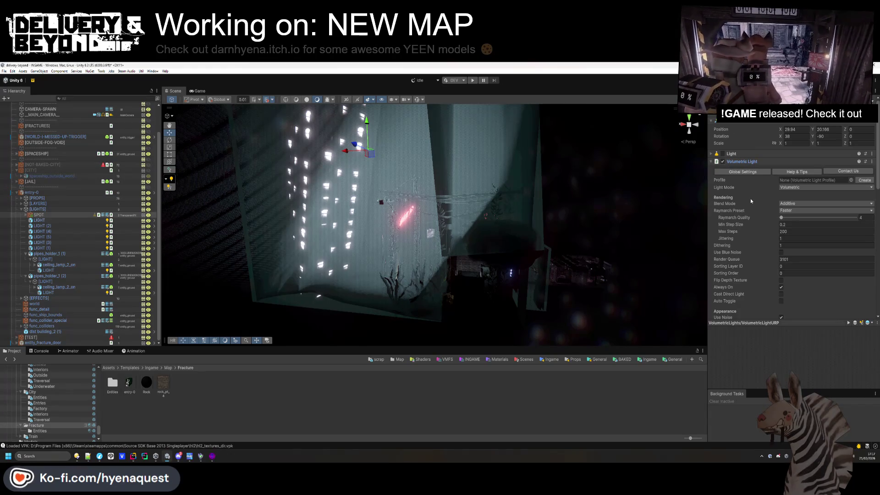
Set volumetric Density 0.4, Penumbra 1, Near Clip Distance 0.18 and shadow occlusion intensity 1.2
scroll(754, 202, down, 1)
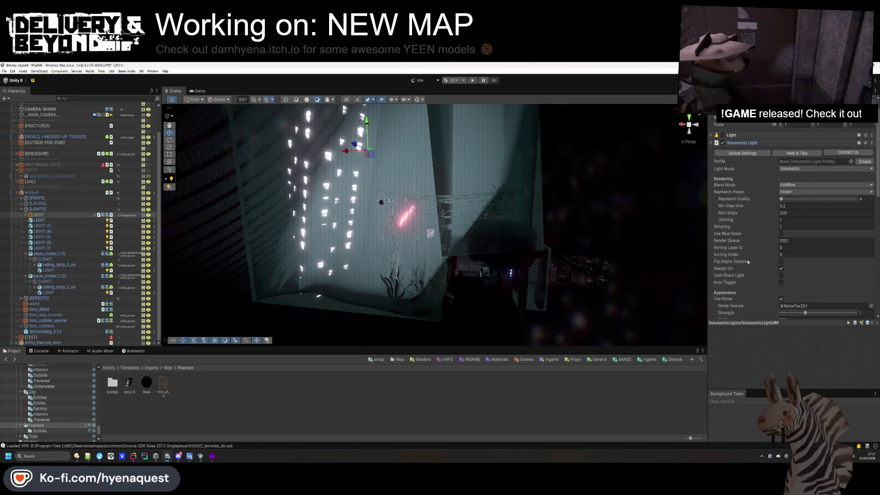
scroll(747, 259, down, 6)
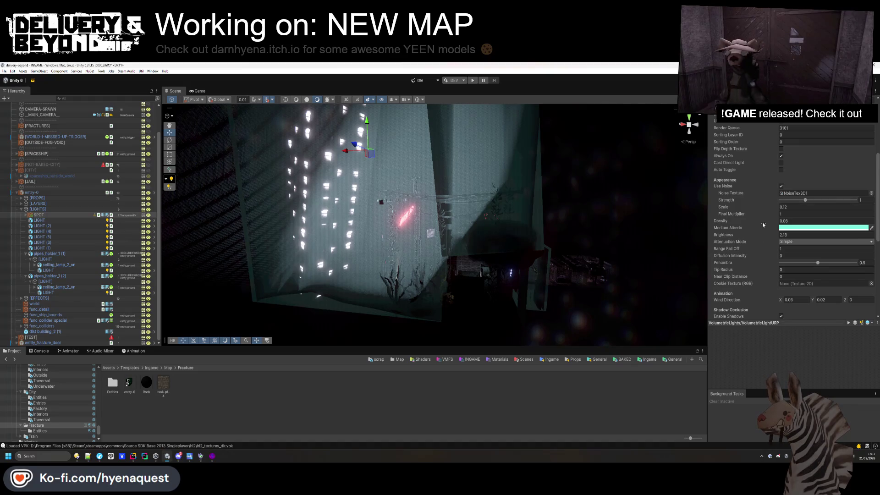
drag(763, 224, 764, 225)
scroll(764, 227, down, 2)
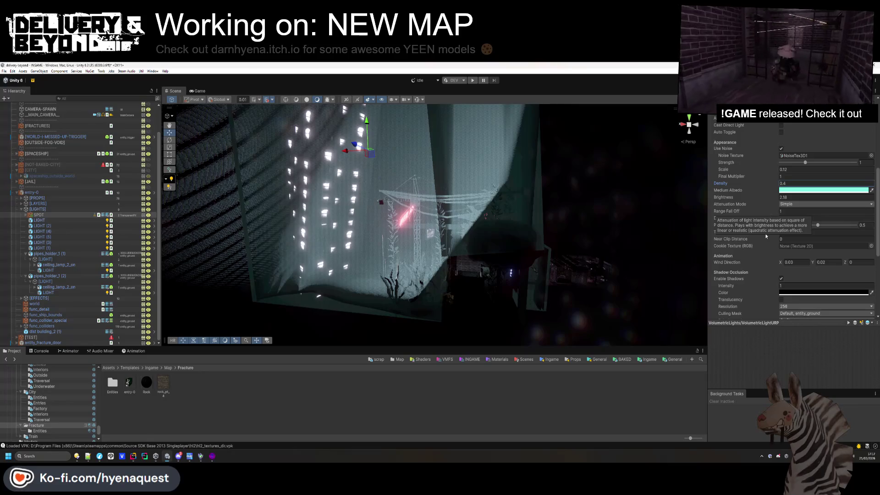
drag(820, 226, 856, 225)
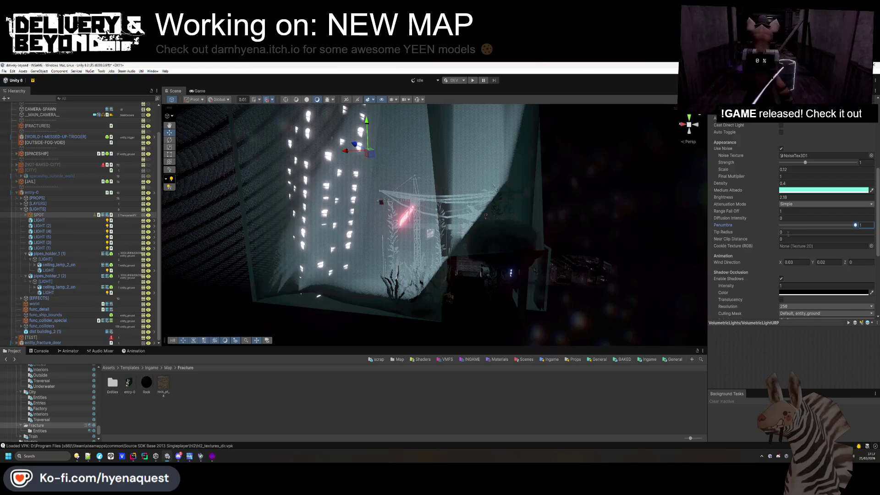
drag(759, 241, 760, 240)
scroll(774, 249, down, 5)
mouse_move(765, 173)
mouse_down()
mouse_move(754, 176)
mouse_move(766, 180)
mouse_up()
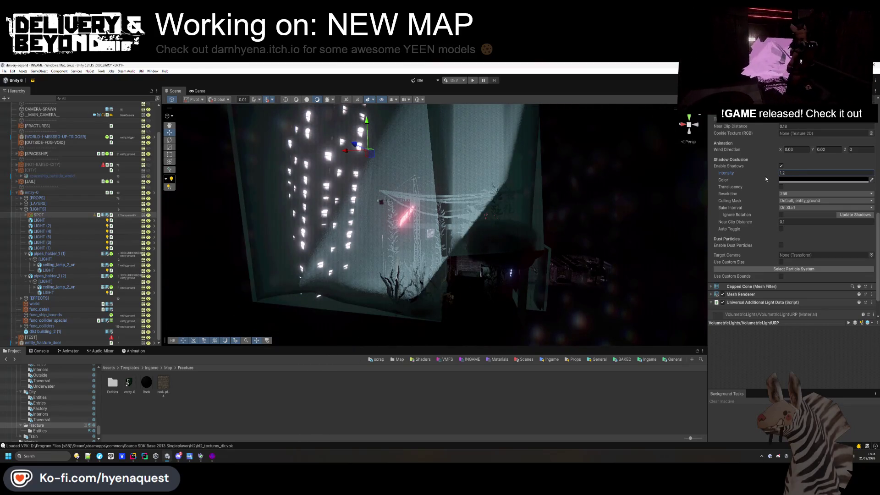
Set shadow occlusion intensity to 1 and leave the culling mask on entity_ground
text(1)
click(797, 202)
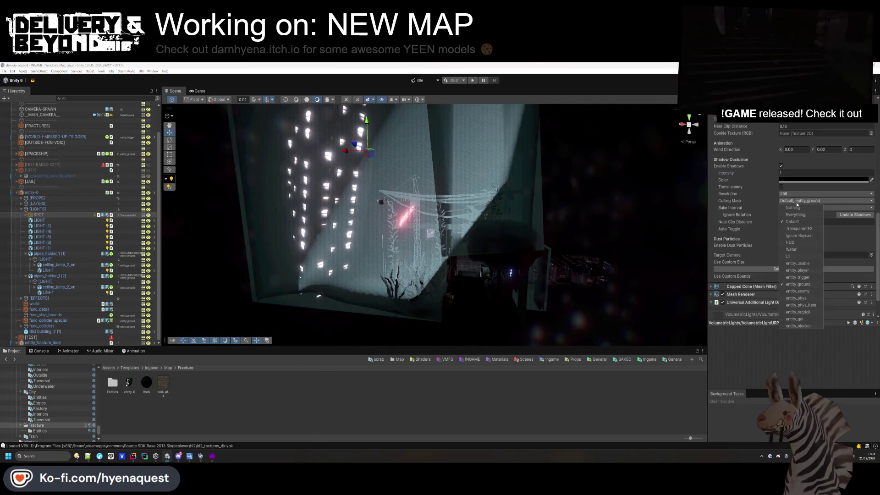
click(798, 208)
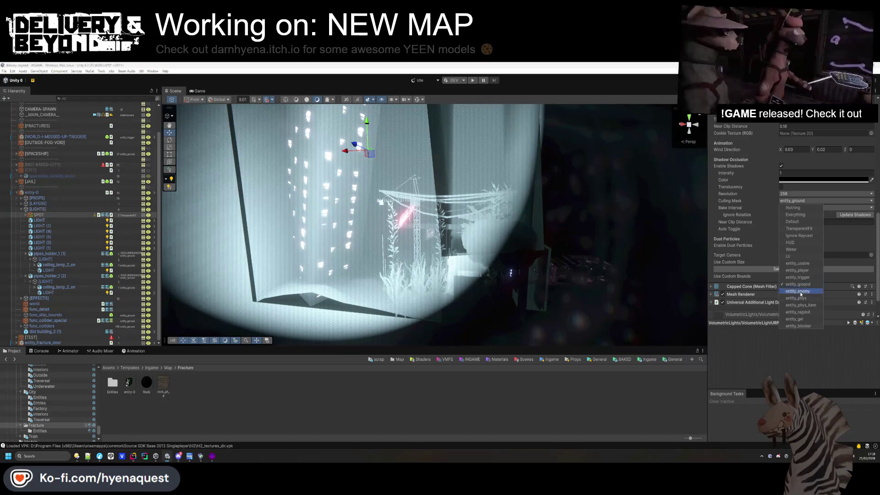
key(Escape)
Orbit around the room, then select the entry-0 room in the Hierarchy
drag(478, 248, 496, 246)
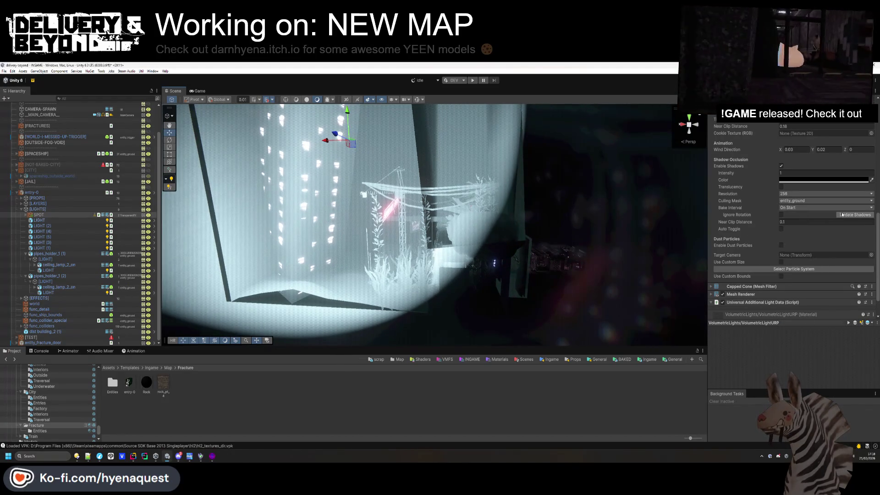
mouse_move(577, 230)
mouse_down()
mouse_move(504, 225)
mouse_move(387, 238)
mouse_move(292, 179)
mouse_move(375, 211)
mouse_up()
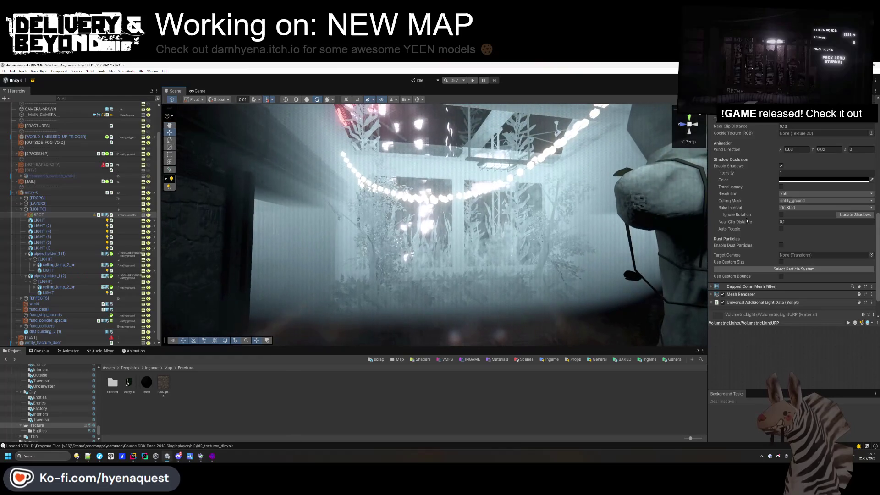
click(794, 201)
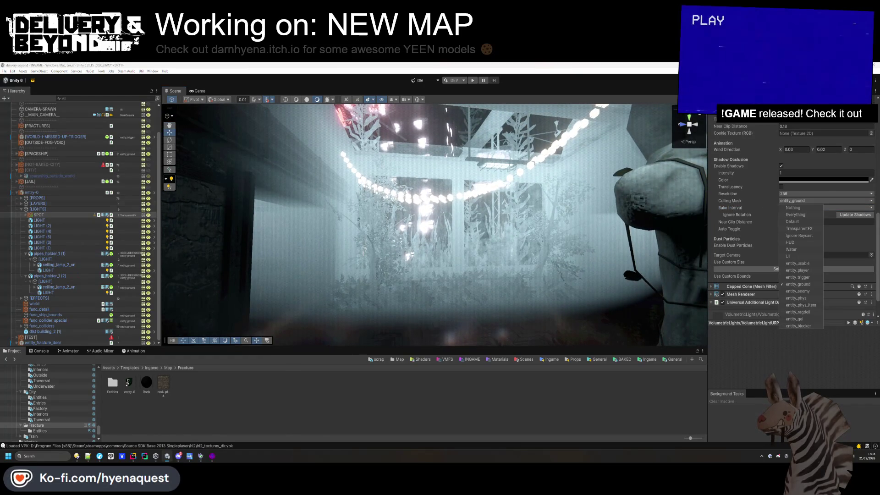
click(31, 193)
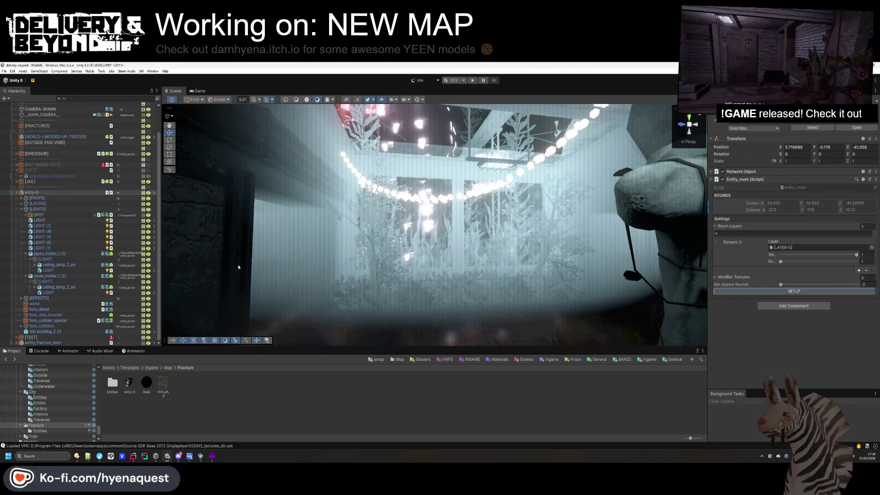
Inspect func_detail and func_ship_bounds under entry-0, then select the SPOT light
click(21, 210)
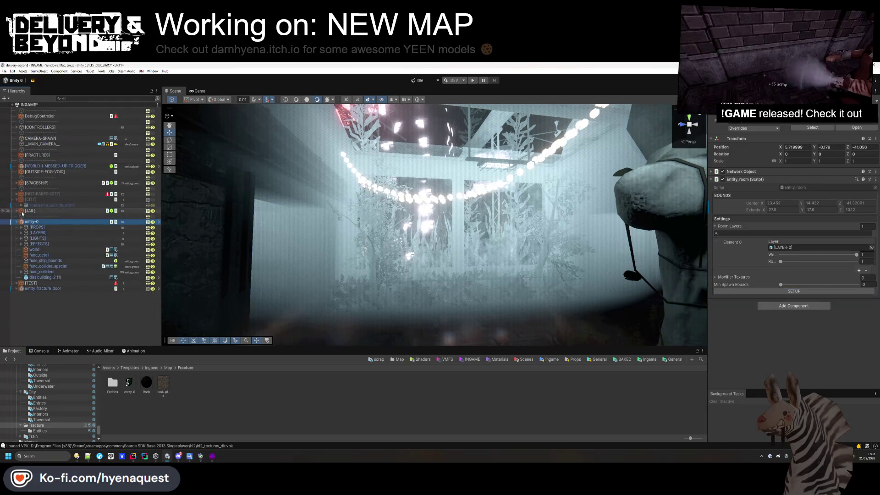
click(40, 255)
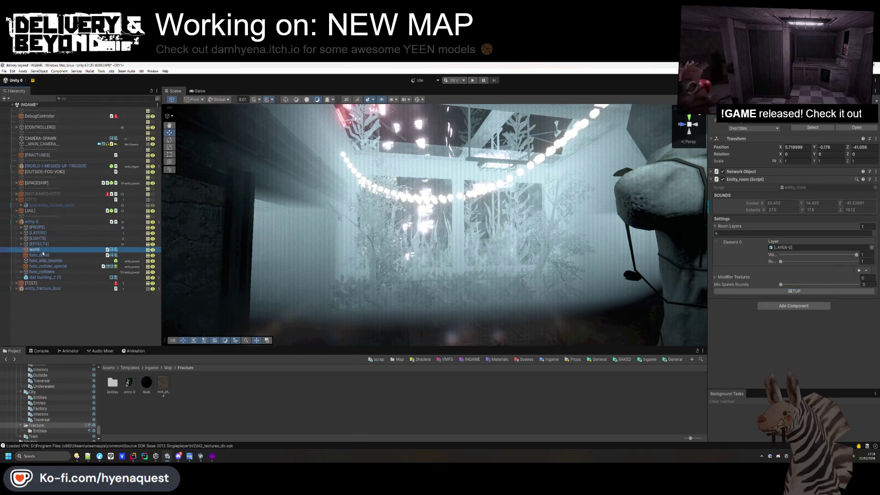
click(43, 261)
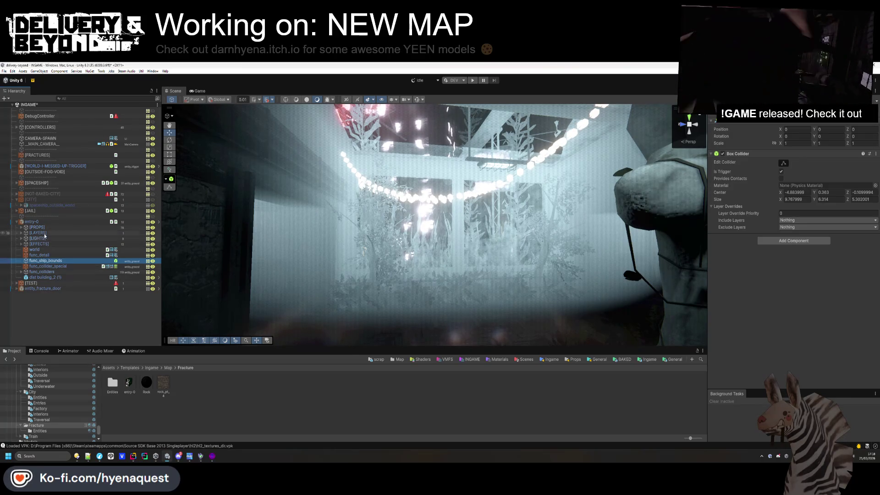
click(32, 222)
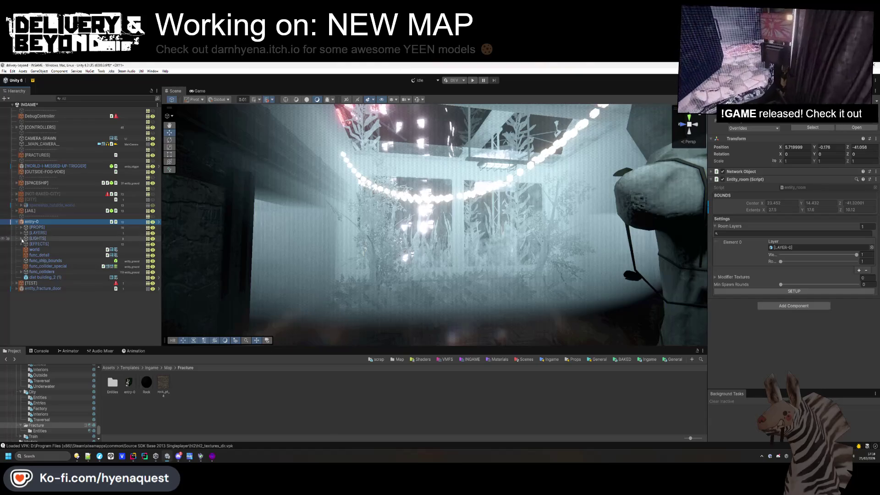
click(22, 238)
click(39, 244)
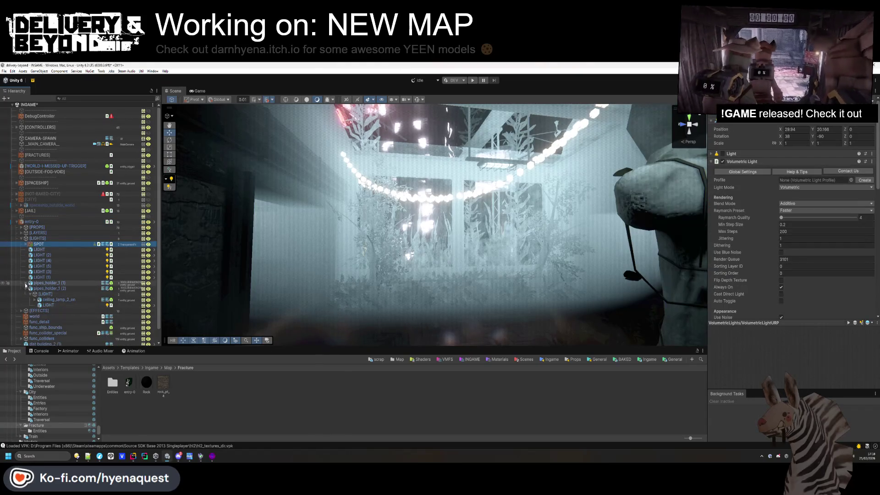
Make the SPOT an Area (baked only) light 7 wide and 10.56 high with range 25.44
click(749, 153)
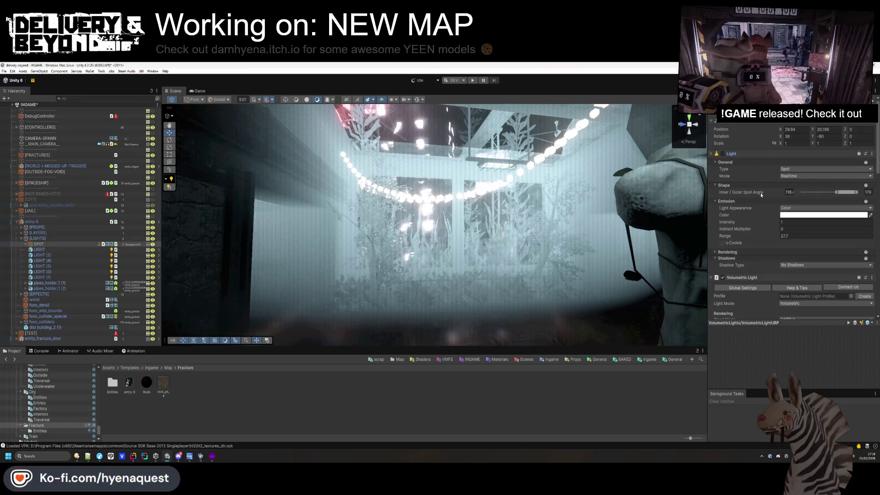
click(804, 169)
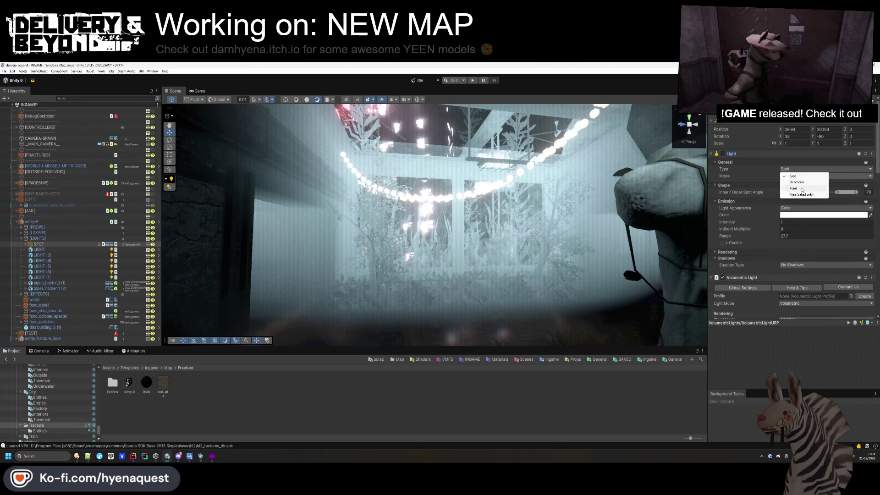
mouse_move(673, 217)
mouse_down()
mouse_move(473, 173)
mouse_move(554, 290)
mouse_move(599, 219)
mouse_move(552, 253)
mouse_move(507, 271)
mouse_move(558, 273)
mouse_move(622, 308)
mouse_move(637, 344)
mouse_move(677, 348)
mouse_move(642, 184)
mouse_move(532, 213)
mouse_up()
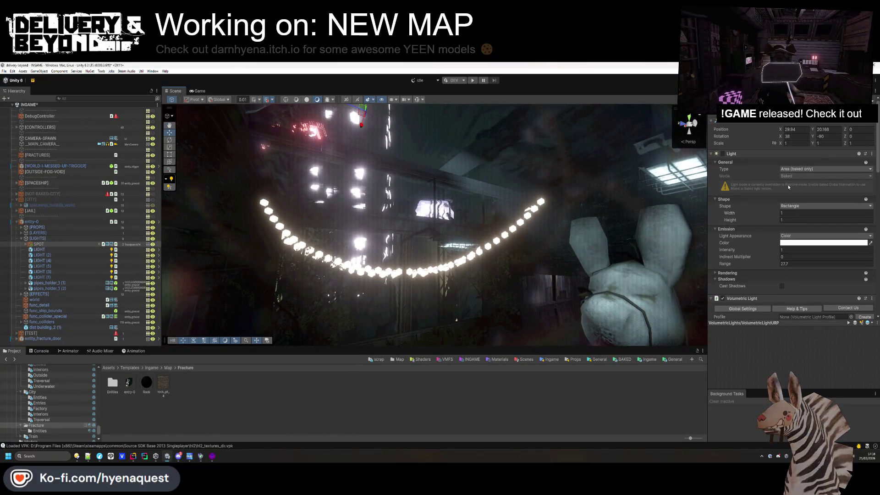
drag(768, 214, 845, 210)
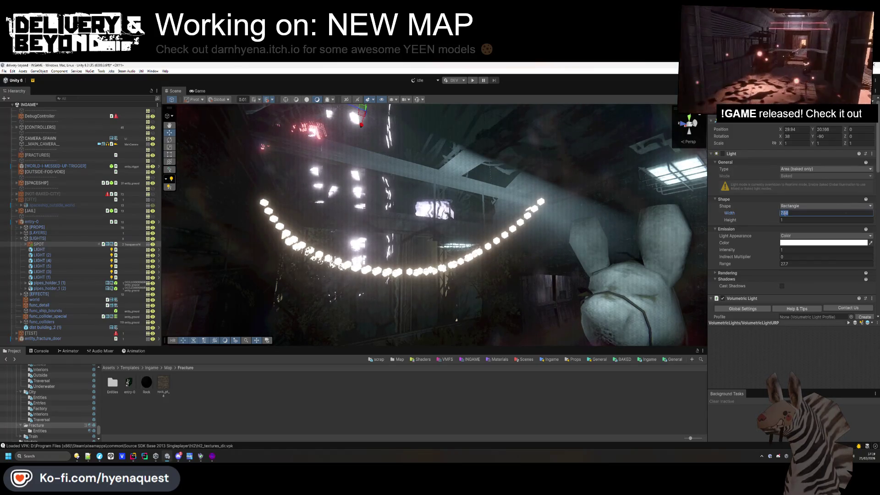
drag(771, 222, 835, 221)
mouse_move(533, 266)
mouse_down()
mouse_move(562, 311)
mouse_move(381, 136)
mouse_move(444, 191)
mouse_move(422, 262)
mouse_move(373, 274)
mouse_move(358, 289)
mouse_move(449, 257)
mouse_up()
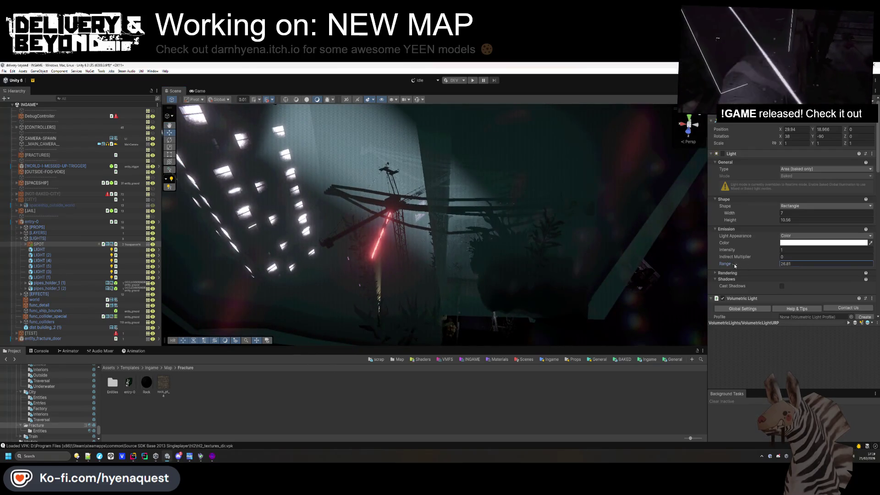
mouse_move(413, 220)
mouse_down()
mouse_move(383, 230)
mouse_move(456, 281)
mouse_move(410, 223)
mouse_move(364, 128)
mouse_up()
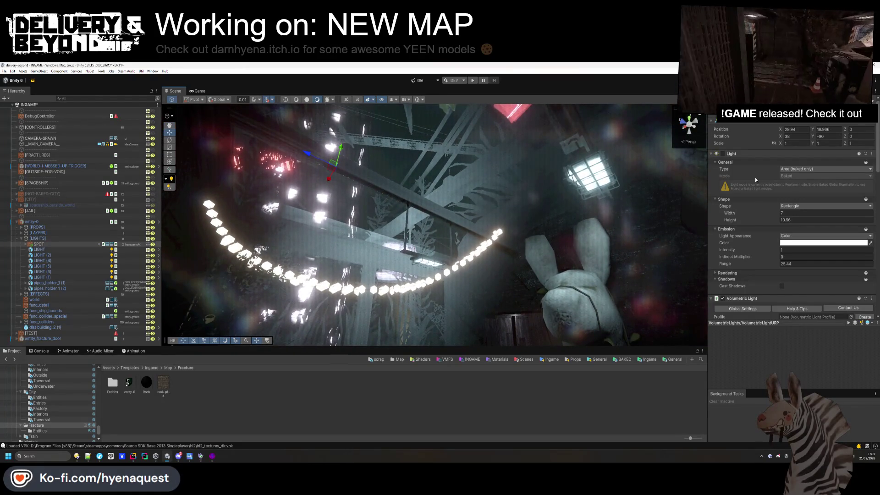
Toggle the volumetric Light Mode to Simple and back, and check the shadow casting setting
click(757, 154)
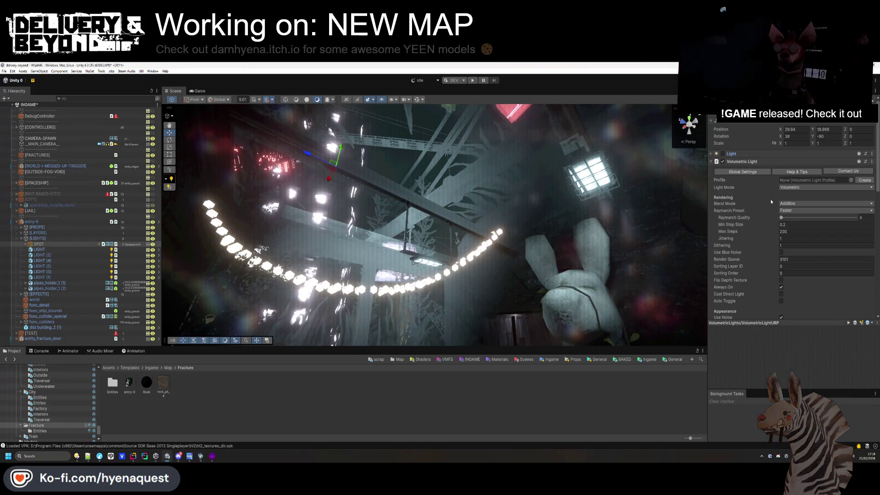
scroll(788, 176, down, 1)
click(797, 182)
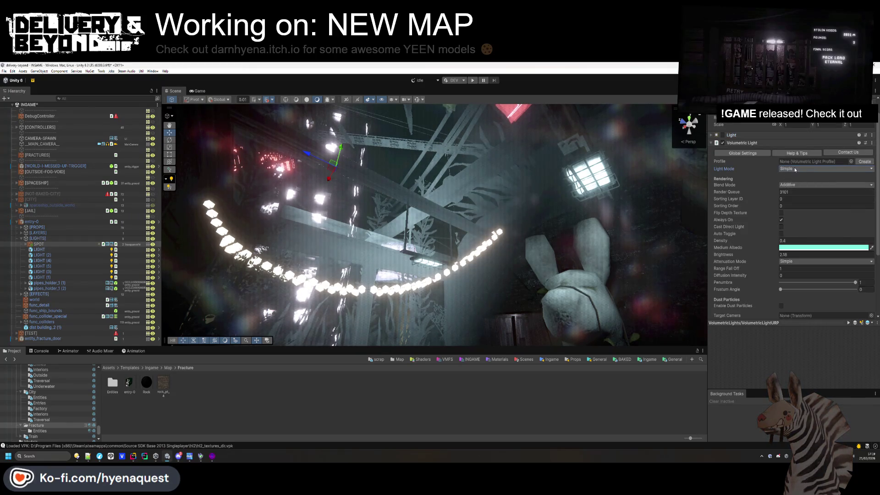
click(796, 176)
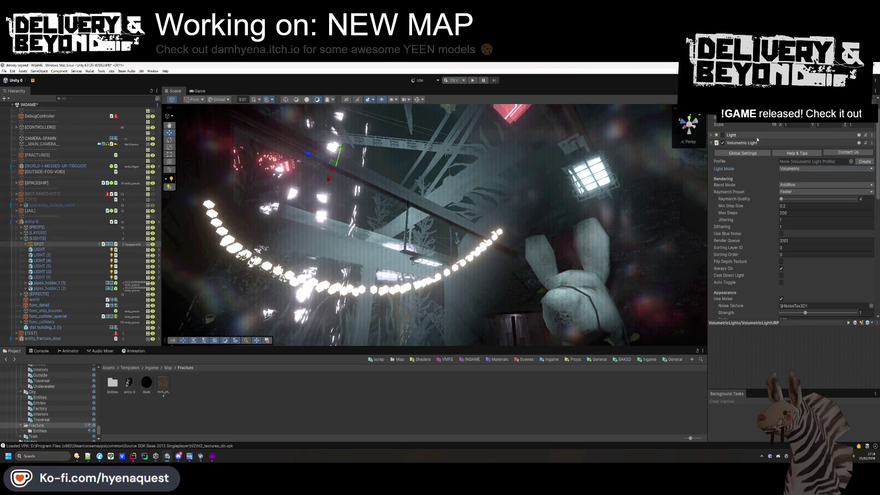
click(757, 136)
click(782, 267)
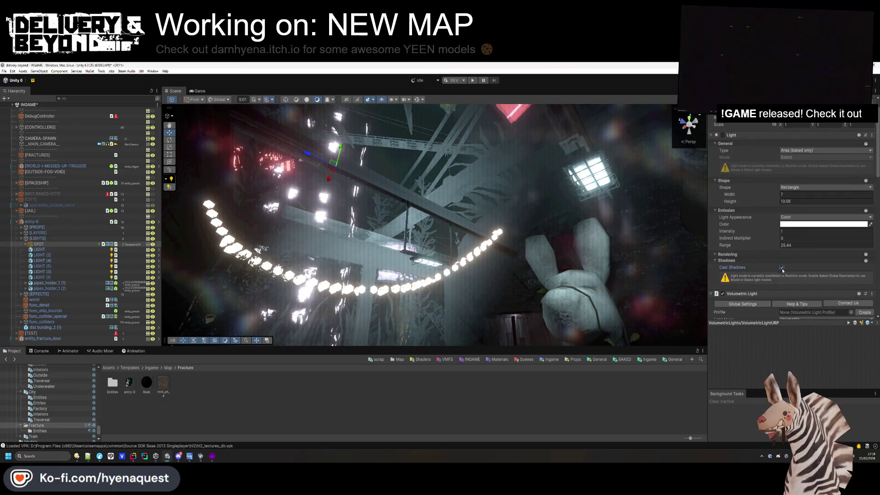
Enable shadow occlusion translucency with blending 0.551 and intensity 1, keeping density 0.4
scroll(770, 243, down, 10)
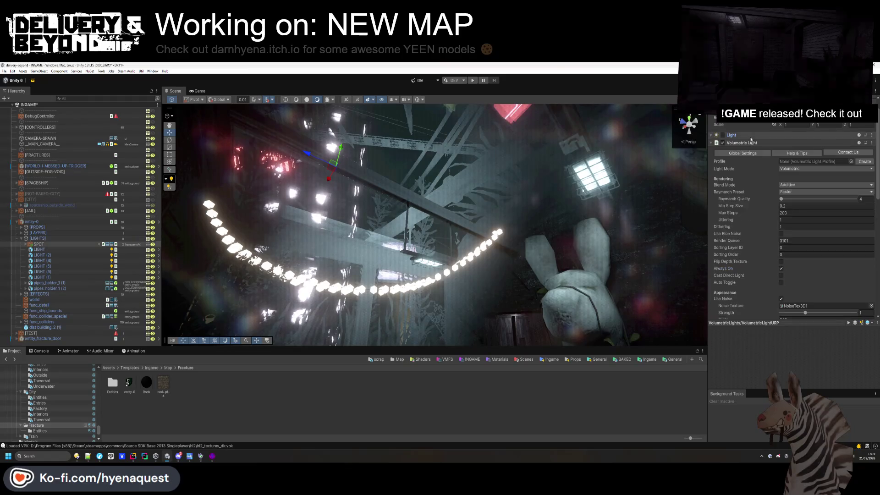
scroll(771, 243, down, 3)
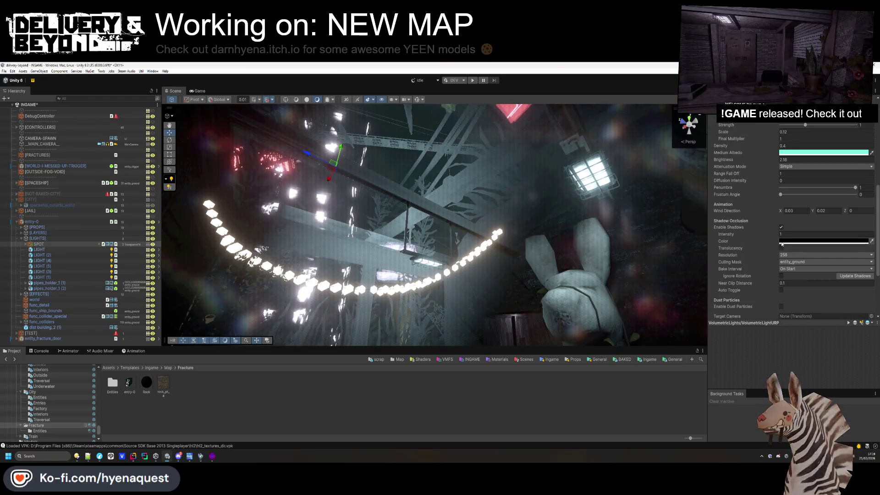
click(781, 248)
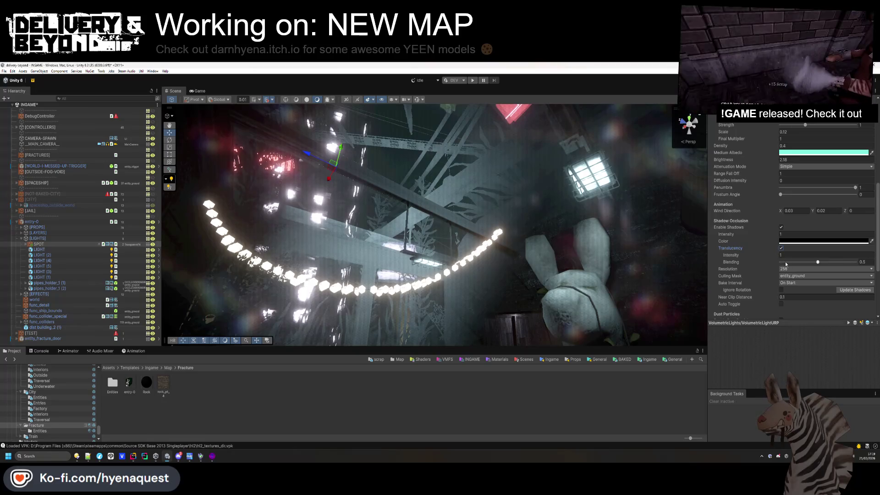
drag(781, 263, 822, 262)
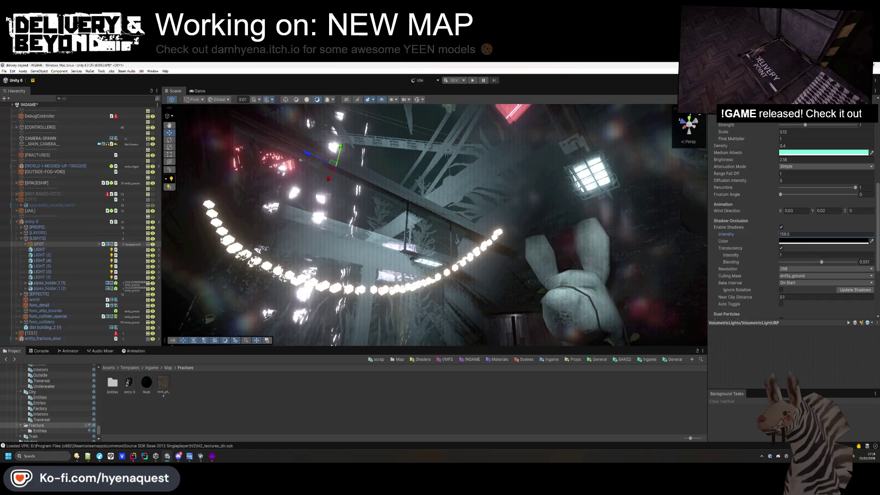
text(1)
drag(357, 303, 367, 306)
scroll(772, 166, up, 1)
drag(771, 167, 765, 167)
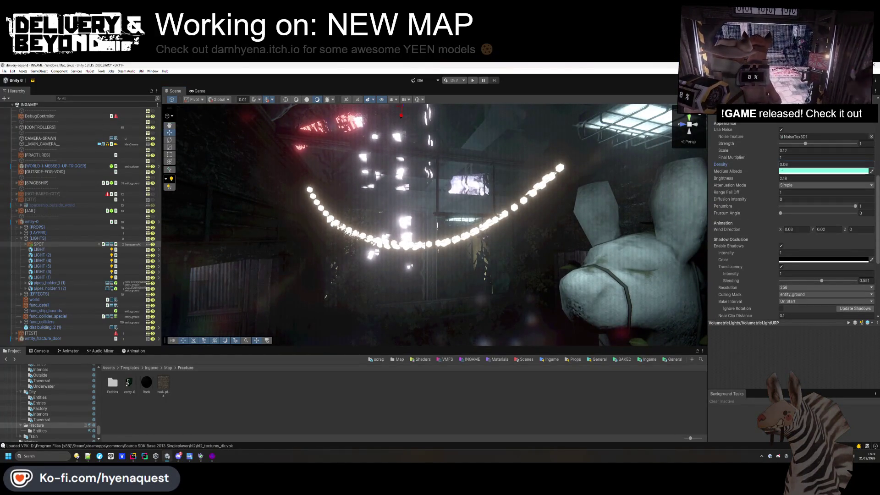
key(ctrl+z)
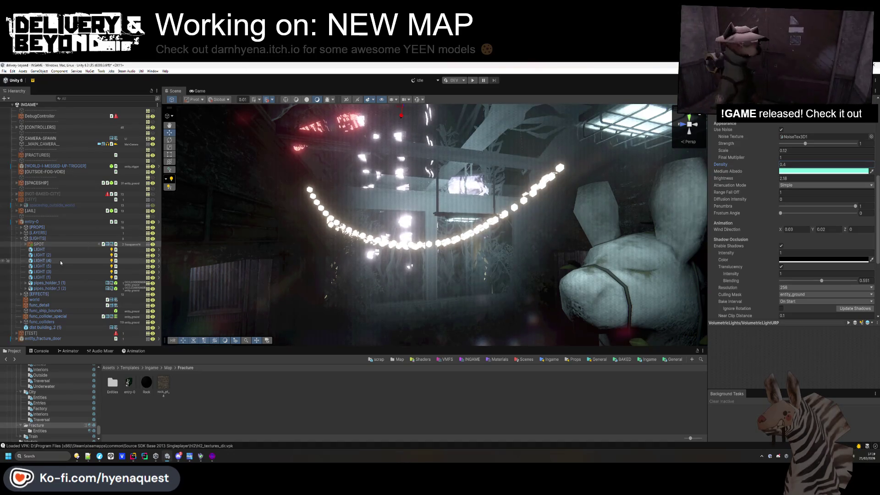
click(22, 295)
scroll(22, 294, down, 1)
click(49, 257)
key(shift+Down)
key(shift+Down)
key(shift+Down)
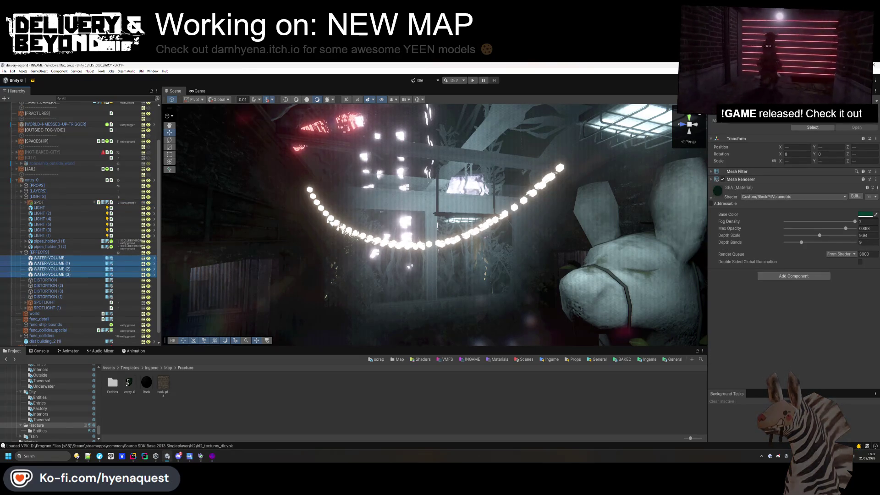
key(alt+shift+a)
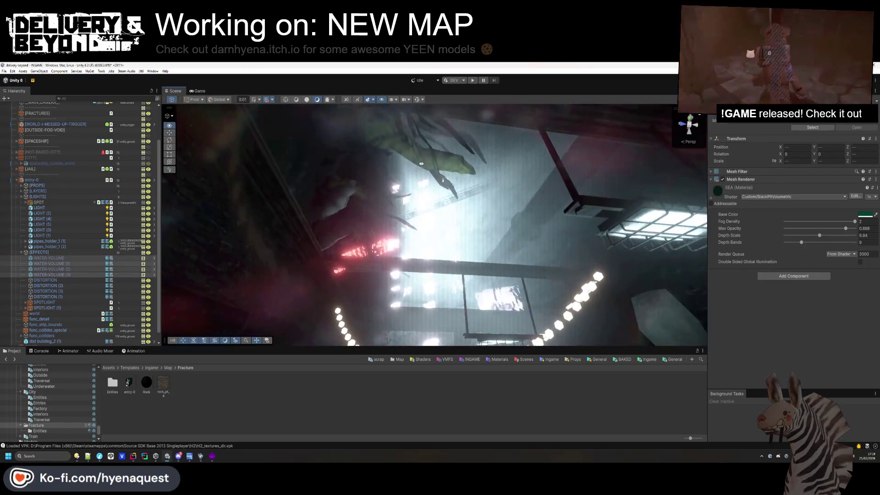
key(alt+shift+a)
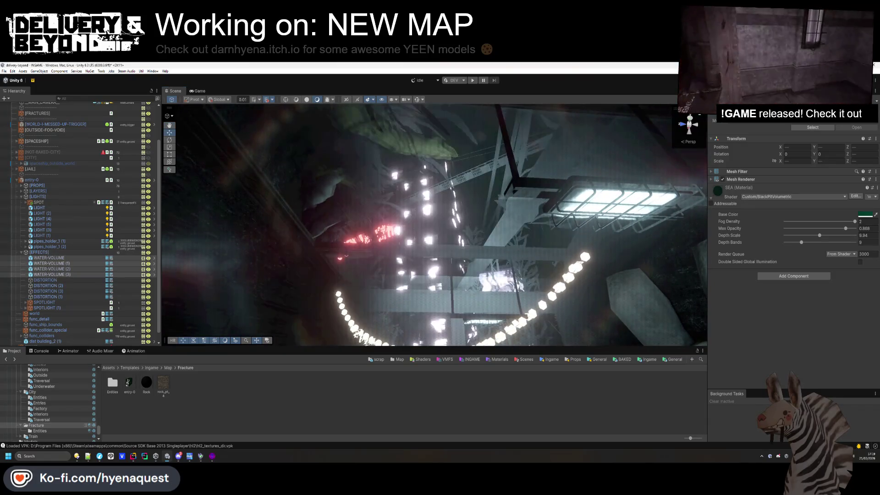
drag(496, 249, 360, 273)
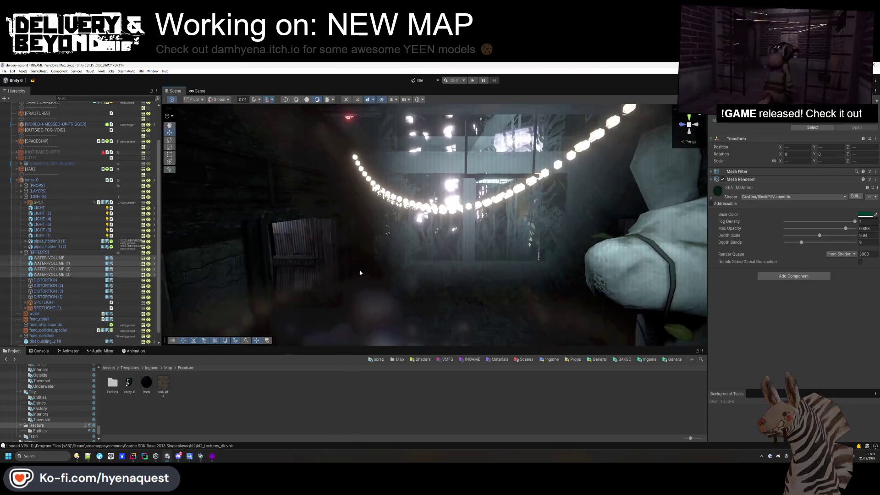
click(45, 204)
scroll(788, 249, down, 4)
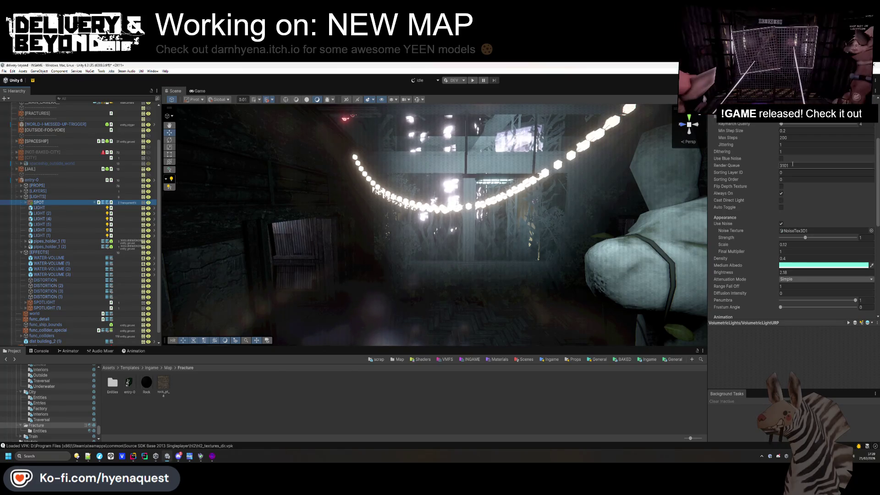
Turn off Use Noise and set the fog Density to 1
scroll(778, 222, down, 1)
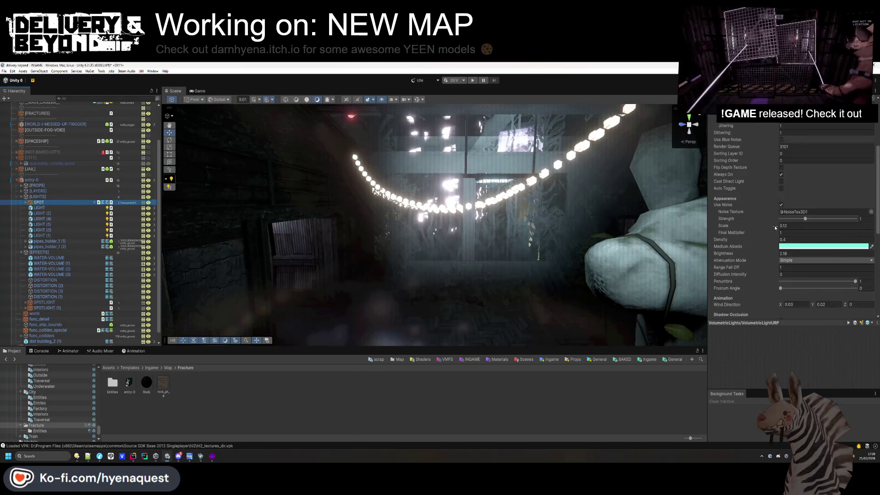
click(782, 206)
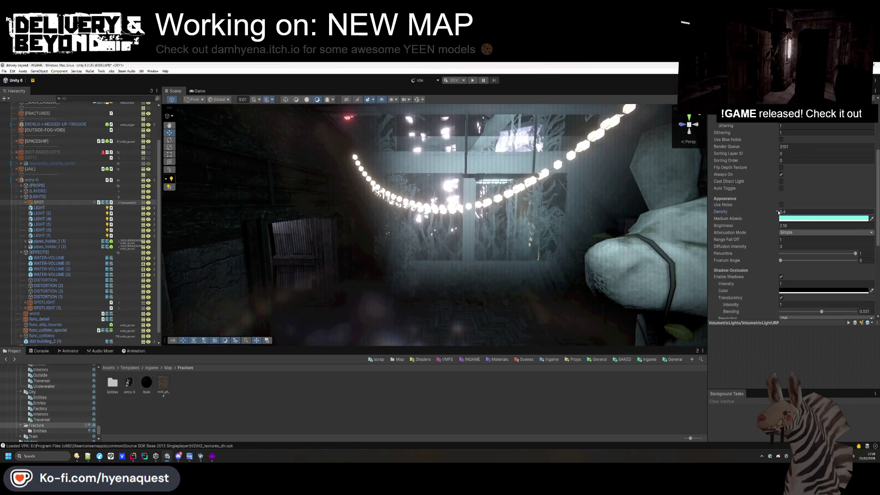
text(1)
key(Tab)
text(1)
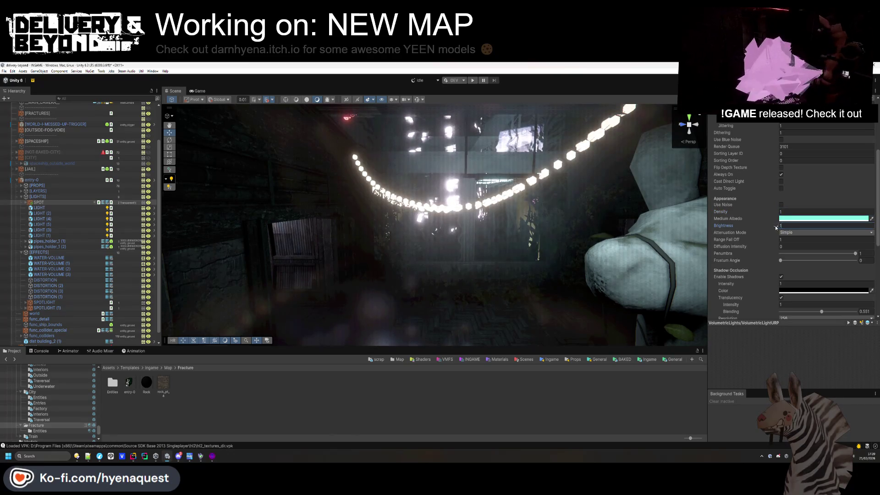
drag(504, 215, 521, 214)
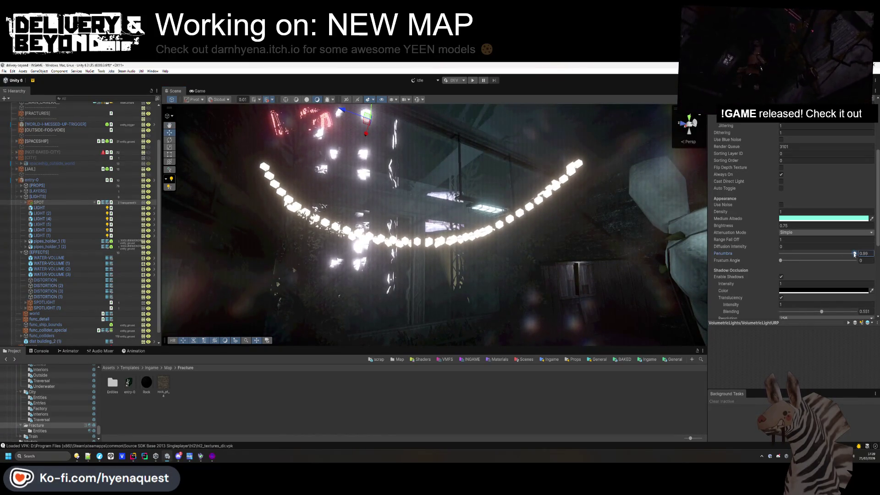
Set Penumbra 0.002, Frustum Angle 27.3 and Brightness 0.37, then re-enable noise
drag(856, 254, 663, 264)
drag(566, 257, 559, 259)
drag(781, 260, 805, 268)
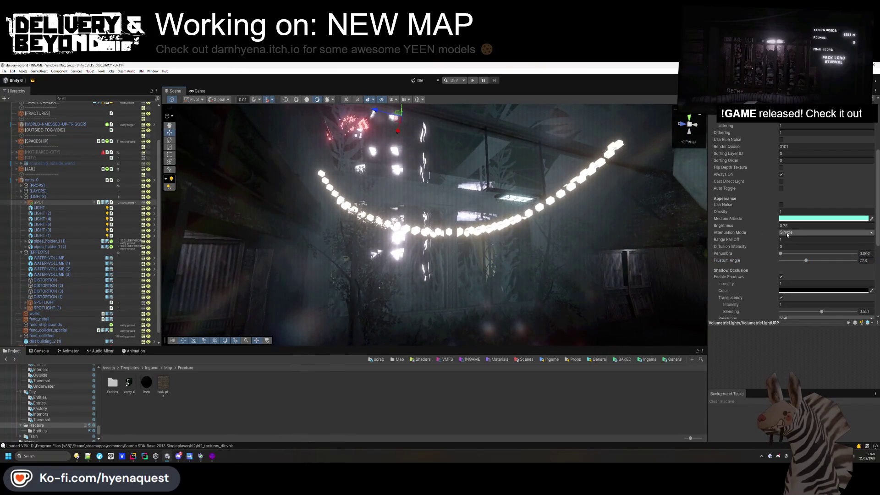
drag(774, 227, 767, 226)
mouse_move(481, 257)
mouse_down()
mouse_move(473, 265)
mouse_move(321, 273)
mouse_move(353, 227)
mouse_up()
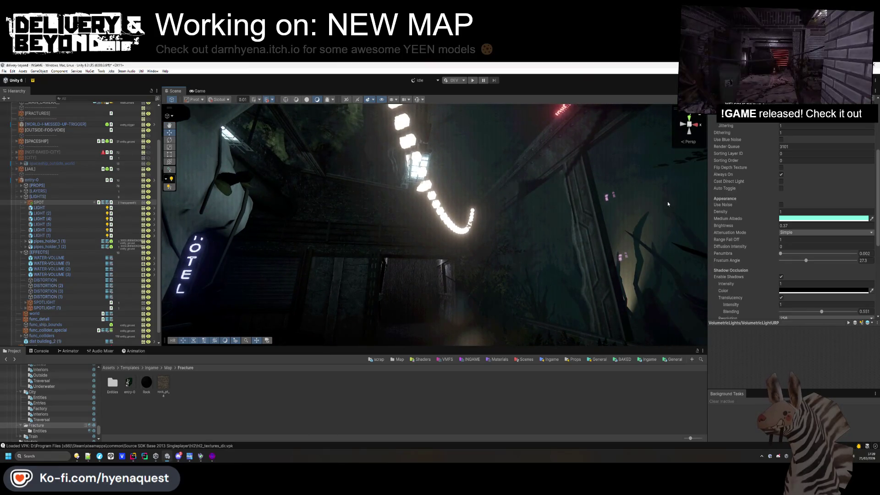
click(781, 204)
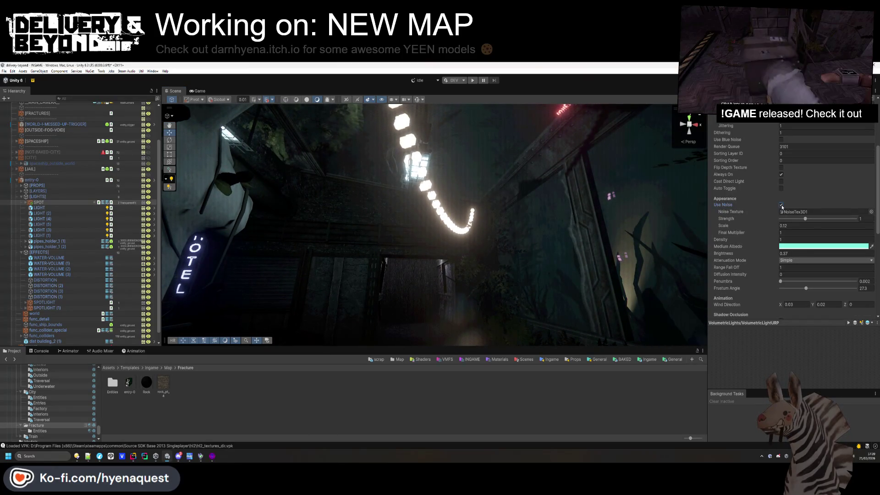
Disable shadow occlusion translucency, inspect its colour, and keep resolution at 256
scroll(775, 229, down, 3)
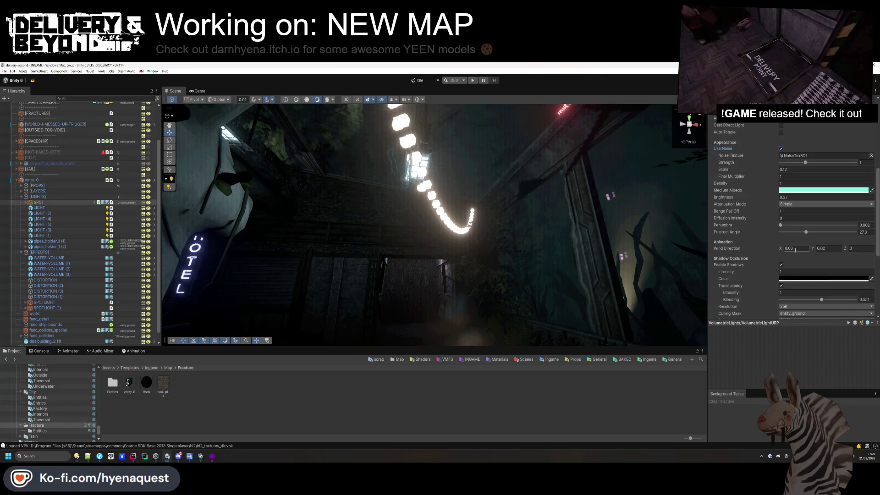
scroll(795, 249, down, 1)
click(782, 267)
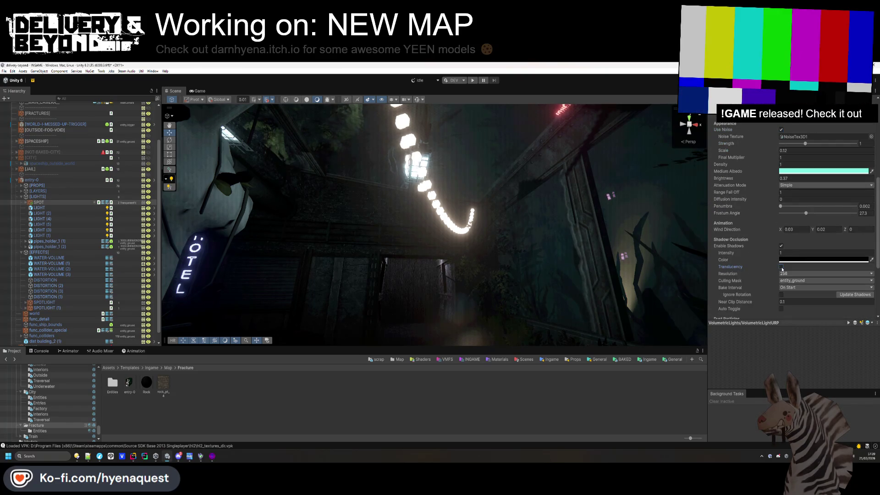
click(784, 259)
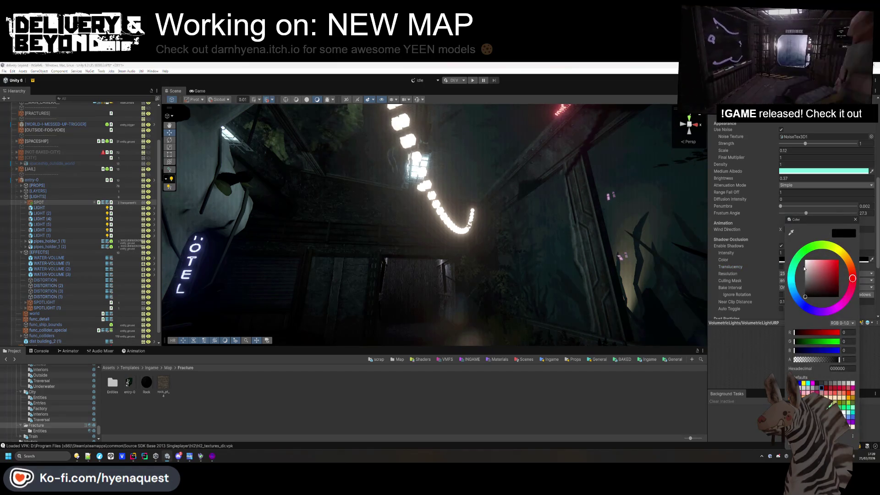
click(774, 253)
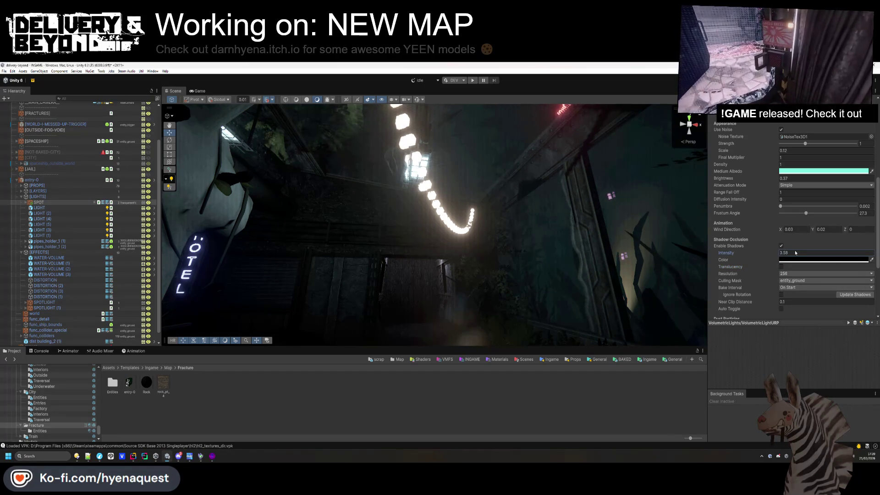
click(756, 270)
Add Default to the shadow culling mask and enable Auto Toggle at distance 250
click(788, 283)
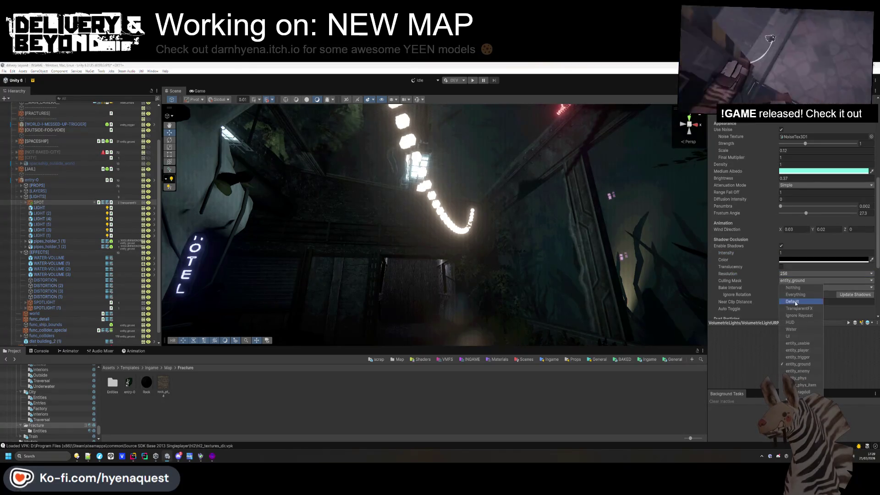
click(771, 357)
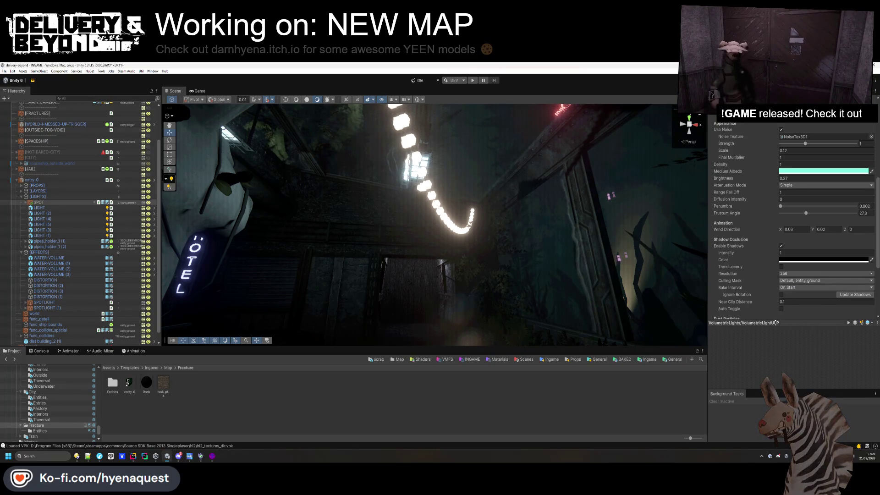
scroll(750, 283, down, 3)
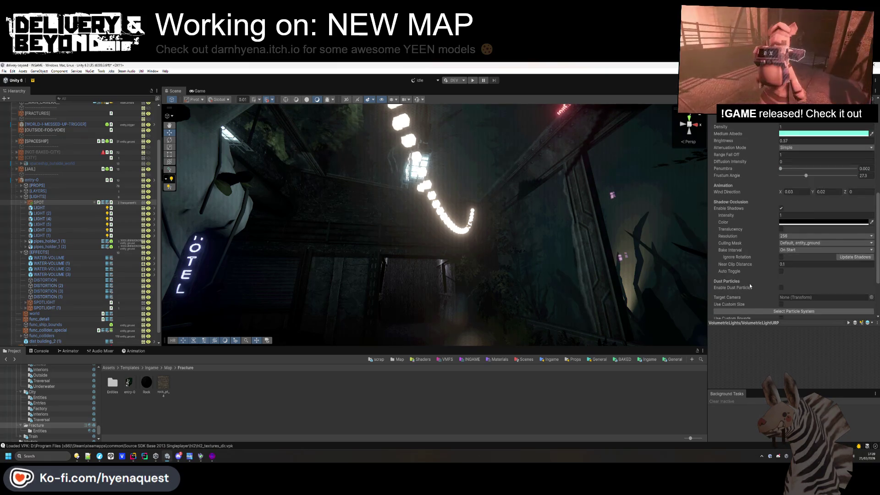
mouse_move(738, 256)
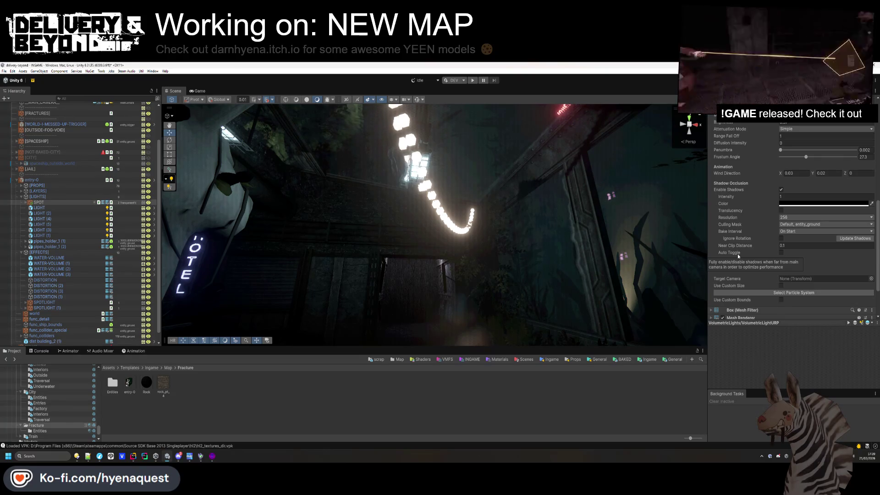
click(781, 253)
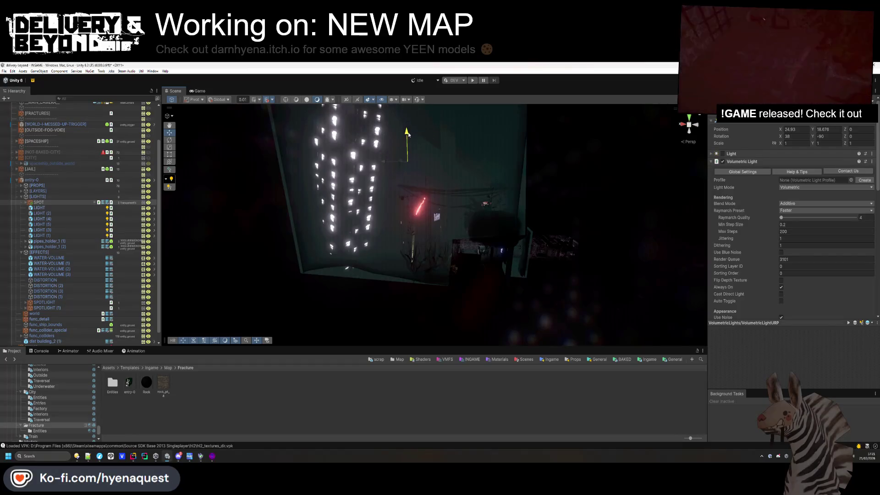
Thin the fog Density to 0.02 and shift the Medium Albedo toward green
mouse_move(414, 151)
mouse_down()
mouse_move(410, 143)
mouse_move(330, 160)
mouse_up()
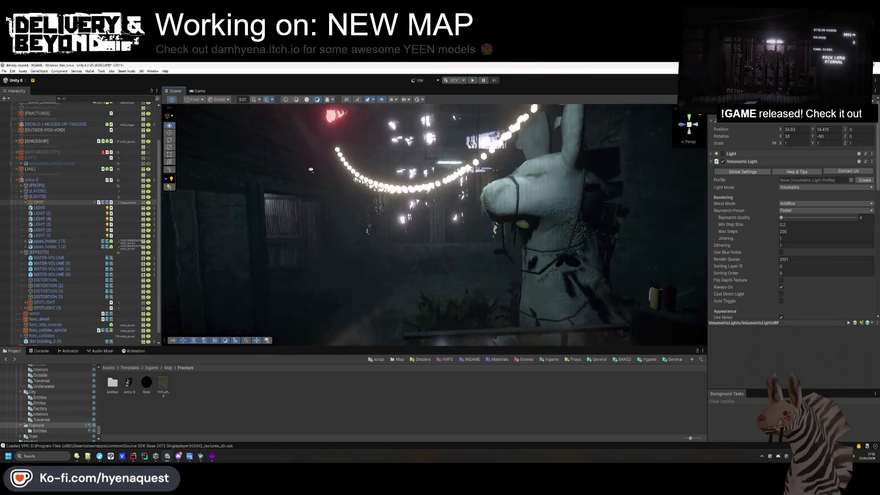
scroll(752, 223, down, 5)
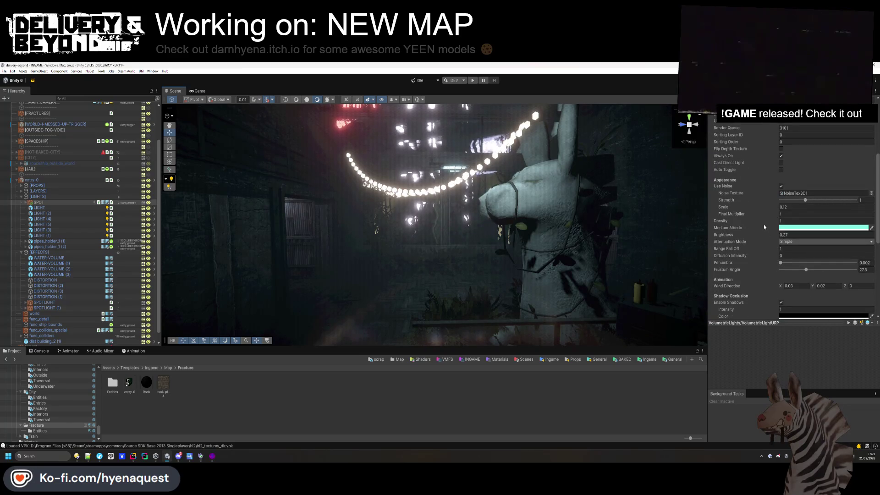
drag(767, 223, 763, 223)
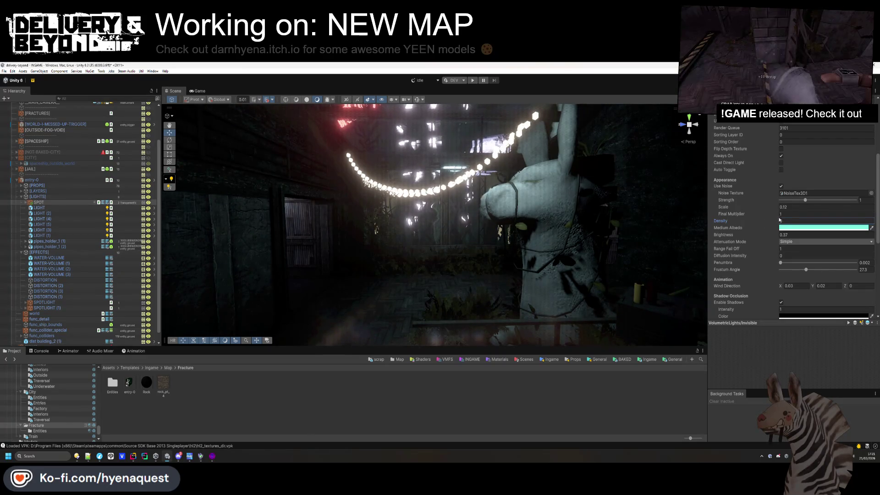
text(0.02)
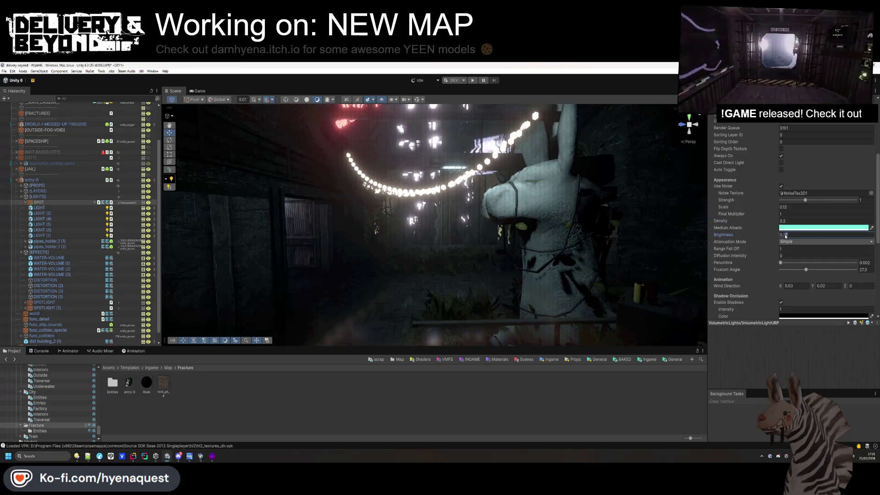
click(793, 229)
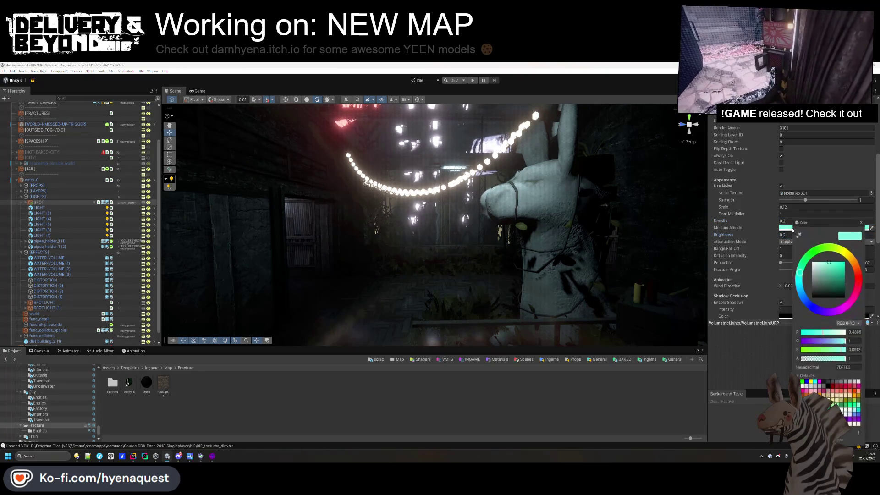
drag(799, 270, 803, 253)
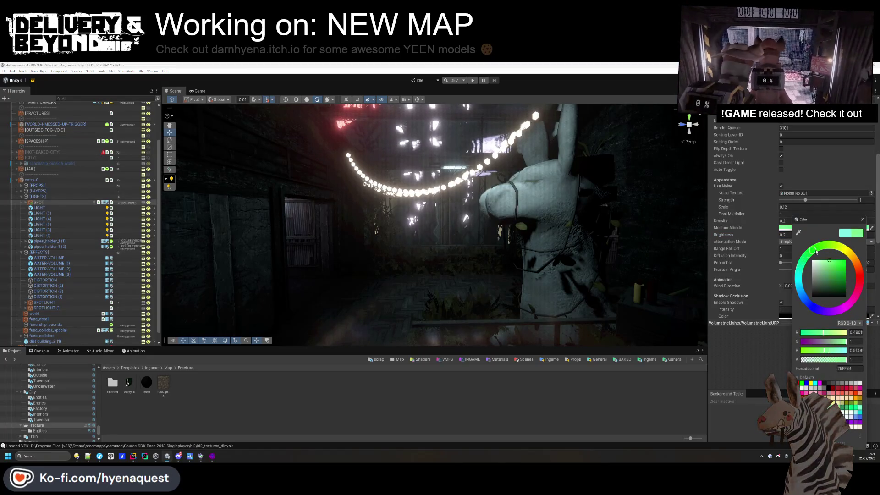
Set volumetric Brightness to 0.35, then select the Garland street light string
click(782, 236)
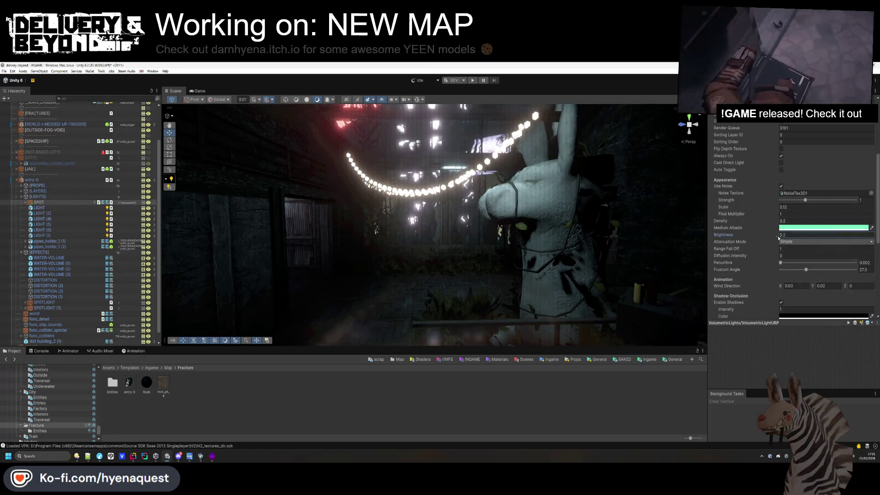
text(0.35)
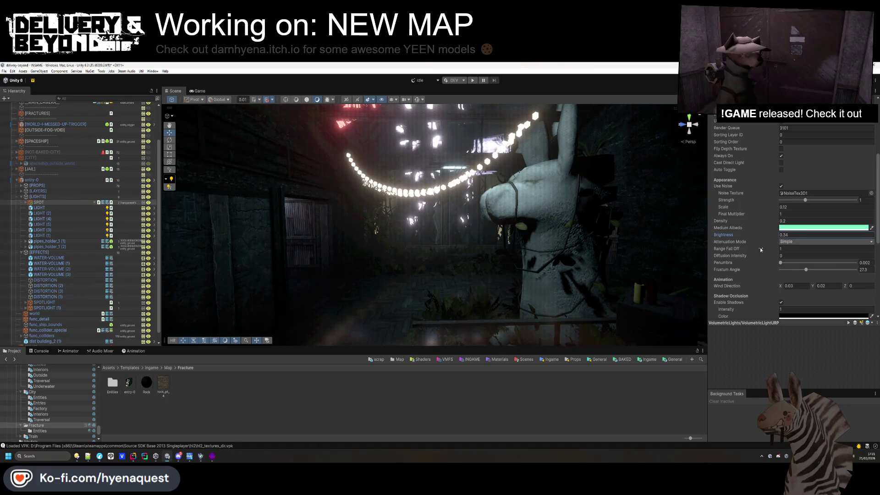
mouse_move(468, 225)
mouse_down()
mouse_move(464, 267)
mouse_move(462, 234)
mouse_move(586, 270)
mouse_move(444, 228)
mouse_up()
click(443, 228)
mouse_move(441, 248)
mouse_down()
mouse_move(478, 255)
mouse_move(359, 249)
mouse_up()
click(479, 256)
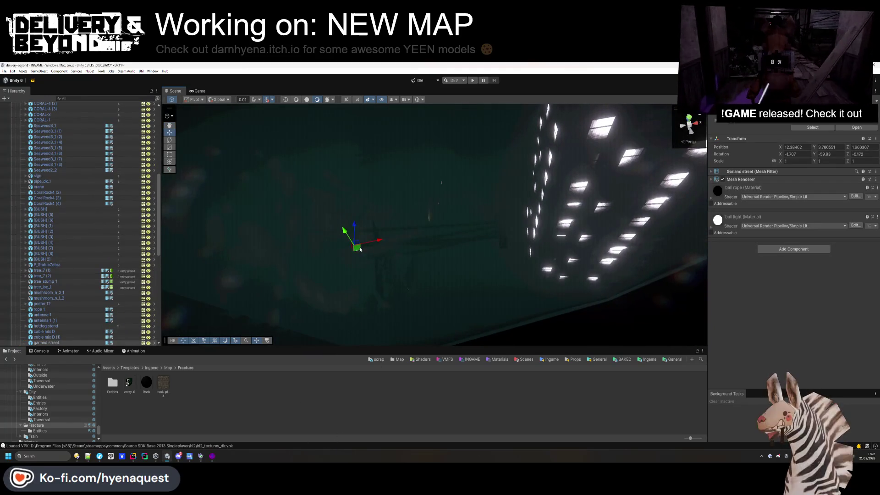
Slide the Garland street string along X and scale it uniformly to 2.01
mouse_move(475, 229)
mouse_down()
mouse_move(373, 290)
mouse_move(418, 298)
mouse_move(403, 308)
mouse_move(544, 187)
mouse_move(539, 159)
mouse_move(261, 319)
mouse_move(544, 231)
mouse_up()
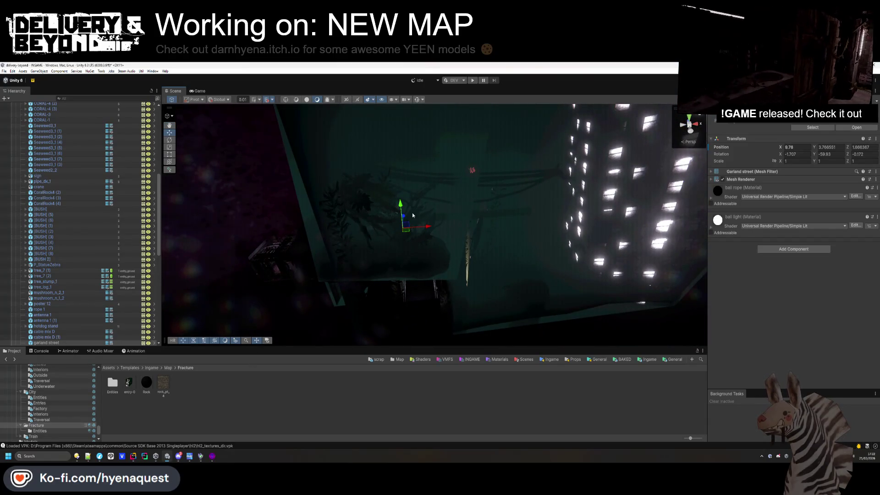
mouse_move(402, 144)
mouse_down()
mouse_move(403, 206)
mouse_move(505, 154)
mouse_move(573, 95)
mouse_move(531, 71)
mouse_move(413, 436)
mouse_move(550, 275)
mouse_move(661, 388)
mouse_up()
text(2.01)
key(Return)
mouse_move(459, 230)
mouse_down()
mouse_move(468, 236)
mouse_move(406, 295)
mouse_move(386, 402)
mouse_move(426, 387)
mouse_move(468, 254)
mouse_move(489, 308)
mouse_move(605, 239)
mouse_move(505, 242)
mouse_move(458, 259)
mouse_up()
scroll(69, 220, up, 10)
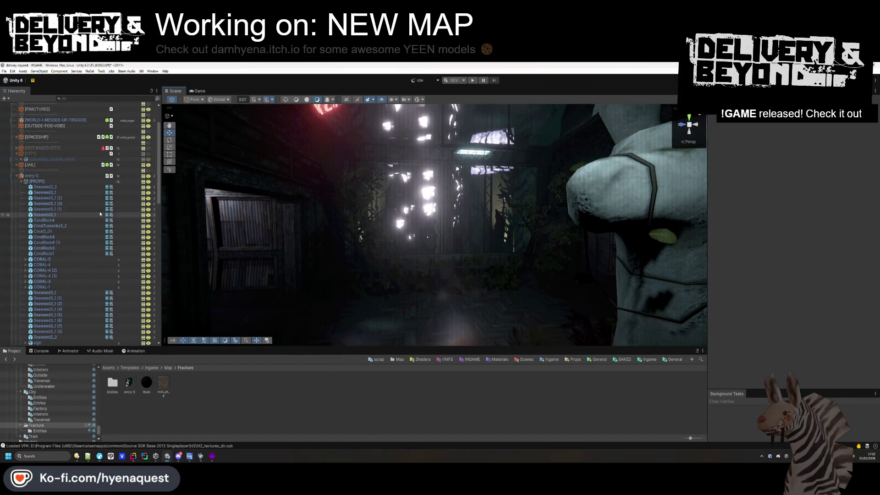
Collapse [PROPS] and inspect LIGHT (2), LIGHT (5) and pipes_holder_1 (2)
click(22, 181)
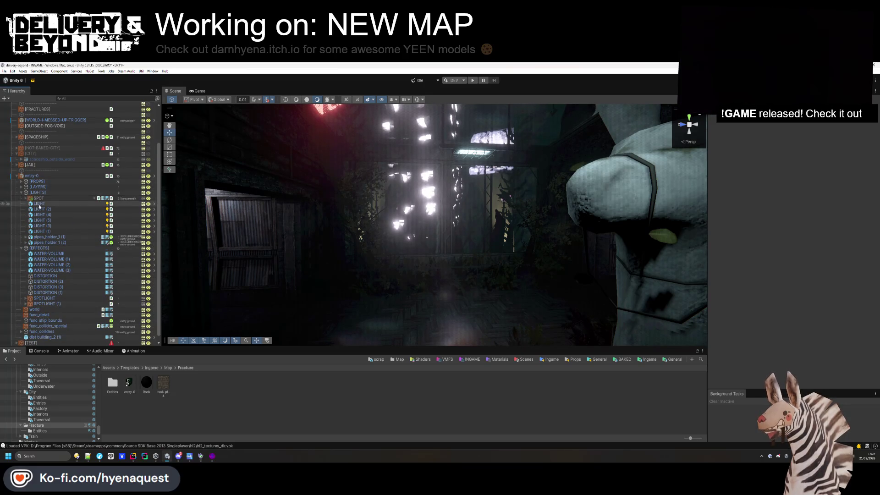
click(42, 209)
click(49, 221)
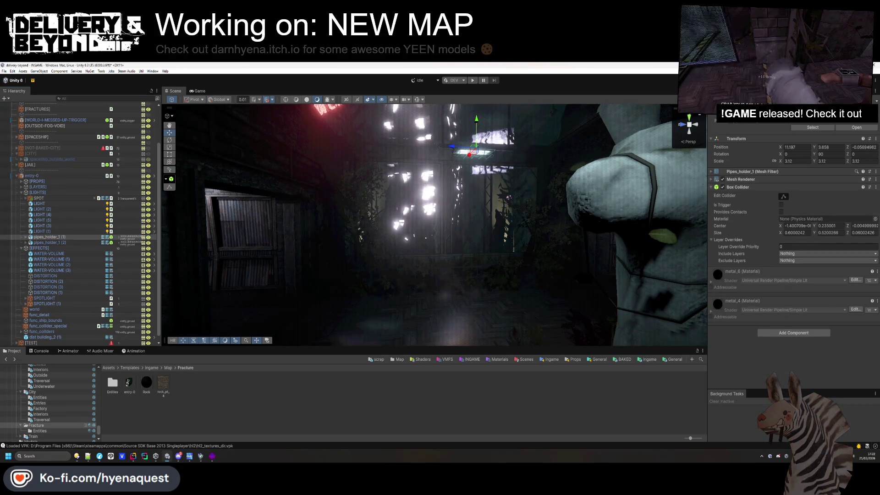
double_click(49, 242)
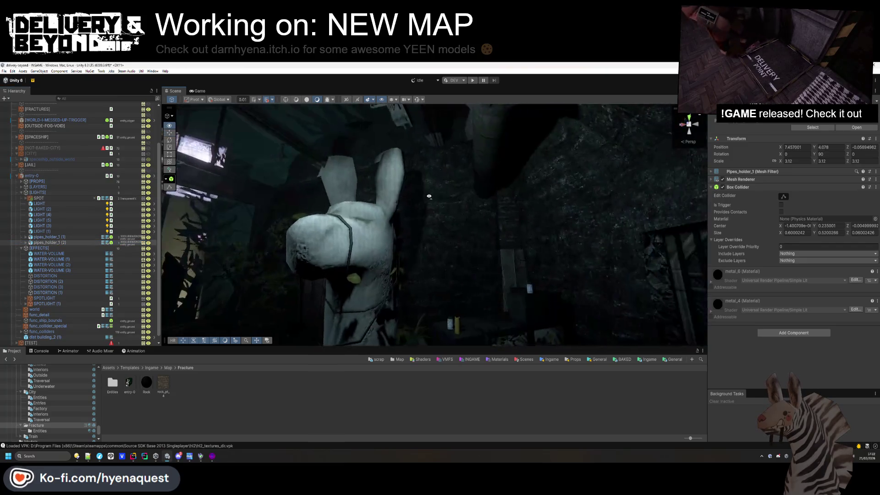
drag(462, 212, 477, 212)
mouse_move(180, 143)
mouse_down()
mouse_move(502, 251)
mouse_move(486, 258)
mouse_move(364, 211)
mouse_up()
Frame entity_fracture_door and tick Open in its Entity_door component
click(364, 210)
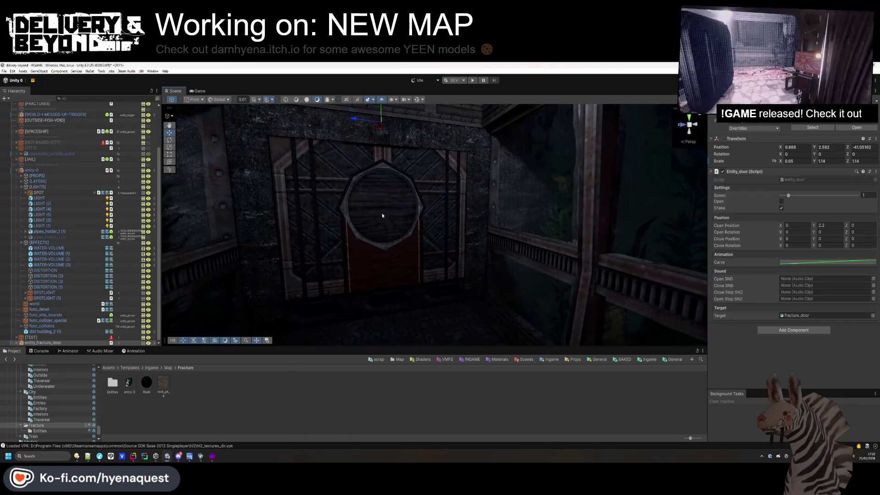
key(f)
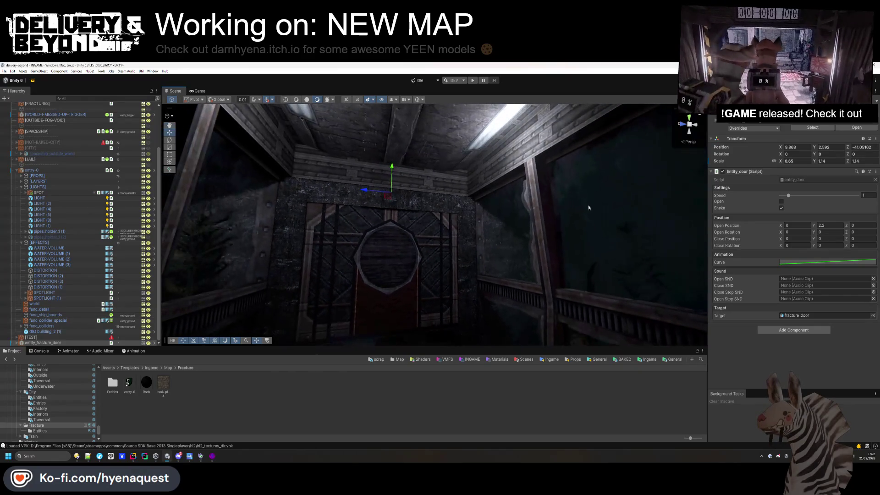
click(781, 202)
mouse_move(399, 275)
mouse_down()
mouse_move(401, 285)
mouse_move(339, 256)
mouse_move(376, 248)
mouse_up()
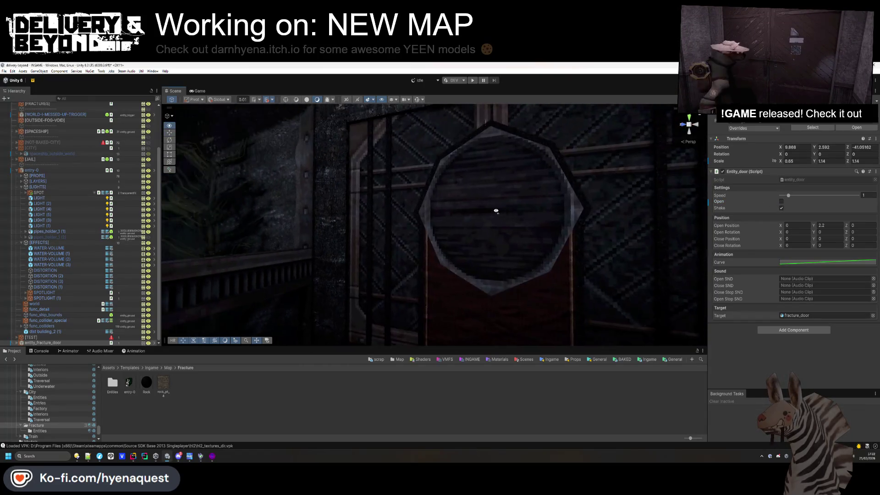
click(70, 237)
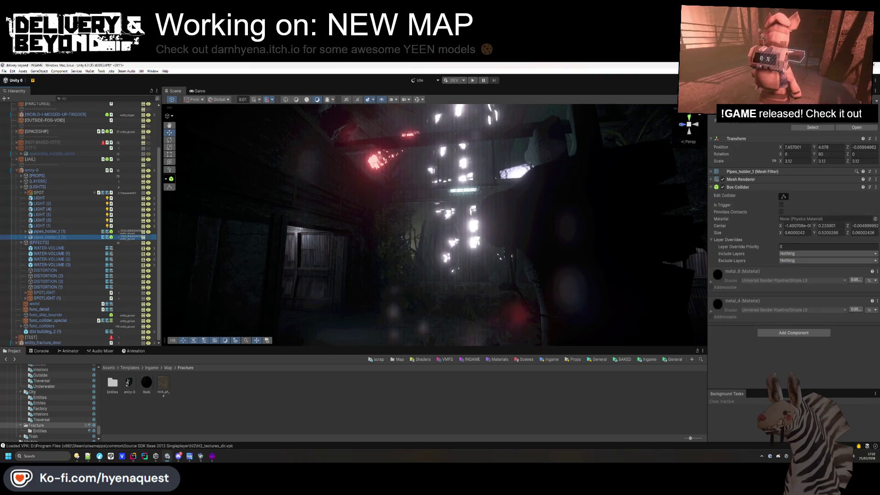
Dim the ceiling lamp light under pipes_holder_1 (2) from 10 to 3.24 intensity
drag(500, 188, 510, 181)
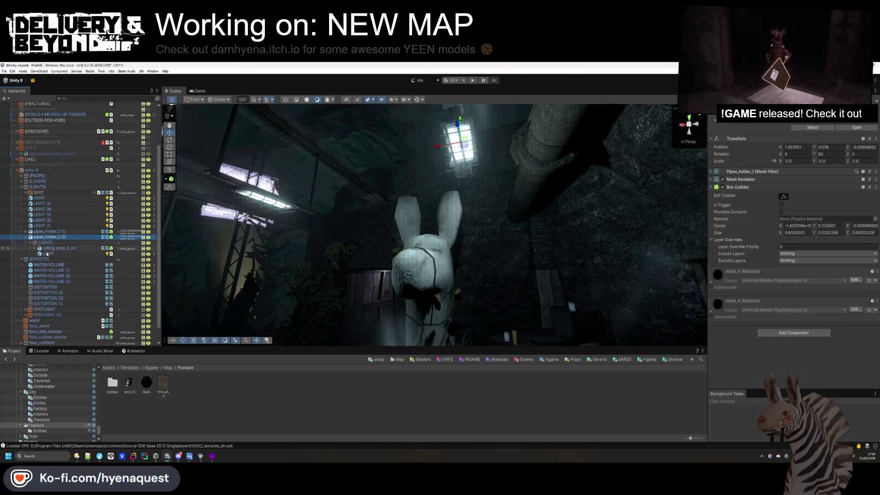
click(48, 253)
click(737, 173)
drag(768, 226, 694, 231)
mouse_move(527, 276)
mouse_down()
mouse_move(489, 291)
mouse_move(522, 260)
mouse_move(454, 264)
mouse_move(515, 315)
mouse_move(499, 266)
mouse_move(509, 324)
mouse_move(458, 284)
mouse_up()
Raise the SPOT light's intensity to 3.58
click(73, 193)
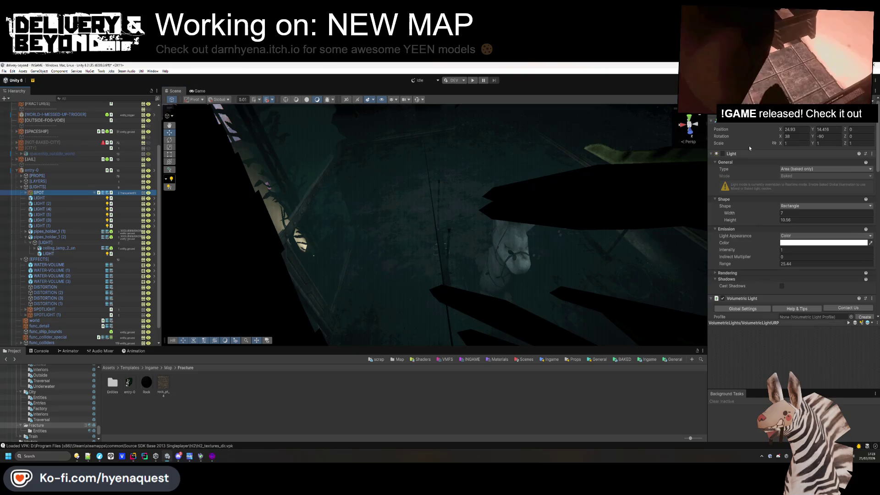
click(786, 250)
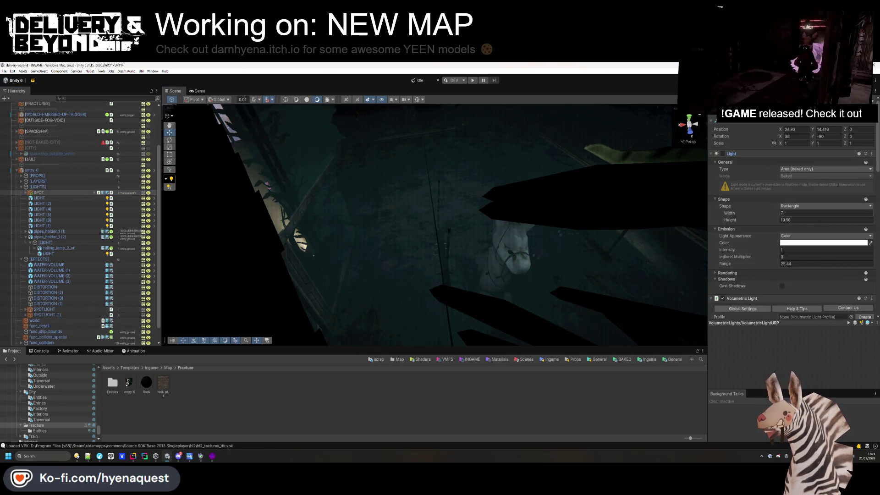
drag(772, 252, 793, 253)
mouse_move(527, 229)
mouse_down()
mouse_move(550, 238)
mouse_move(331, 137)
mouse_move(548, 189)
mouse_move(541, 192)
mouse_move(561, 189)
mouse_up()
In Hammer++, apply the black texture to the red roof-edge face
key(alt+Tab)
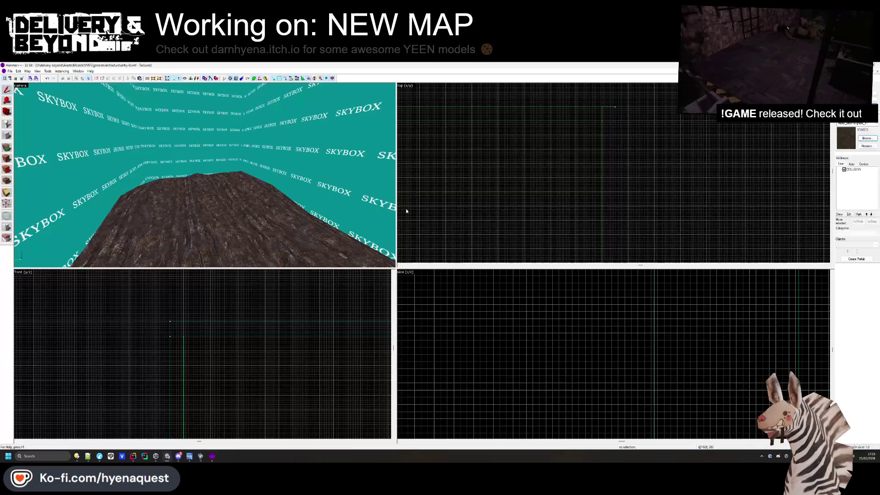
key(w)
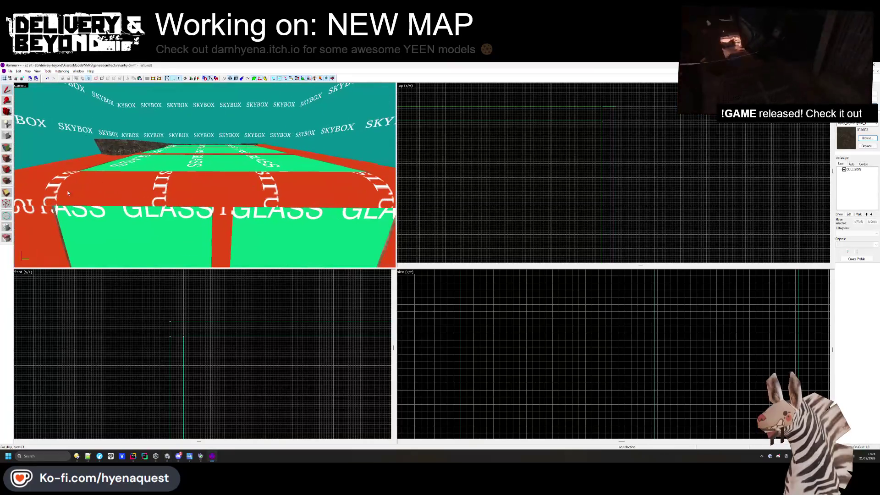
key(shift+a)
click(560, 202)
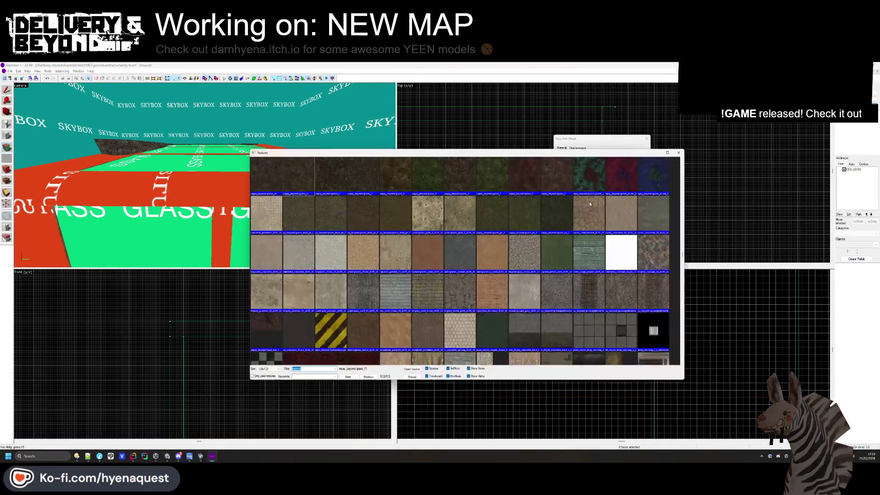
text(black)
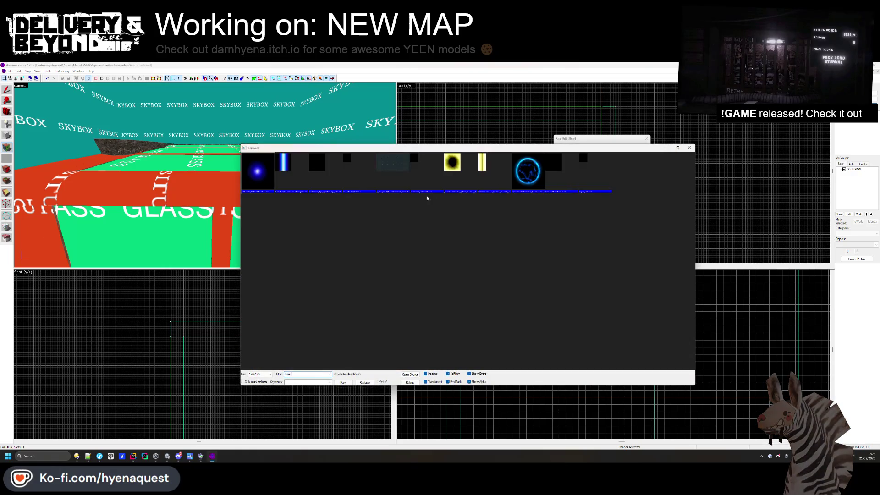
double_click(364, 183)
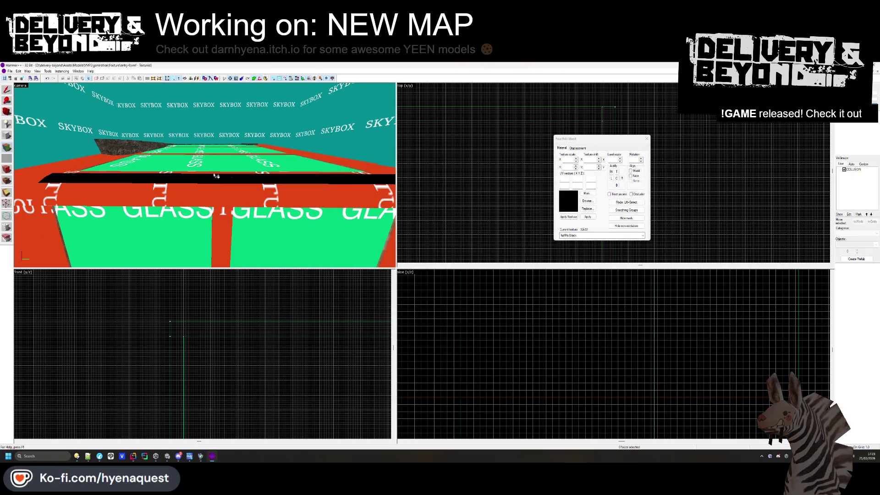
right_click(215, 193)
View the glass structure from several angles, then return to the Unity scene
drag(221, 221, 243, 164)
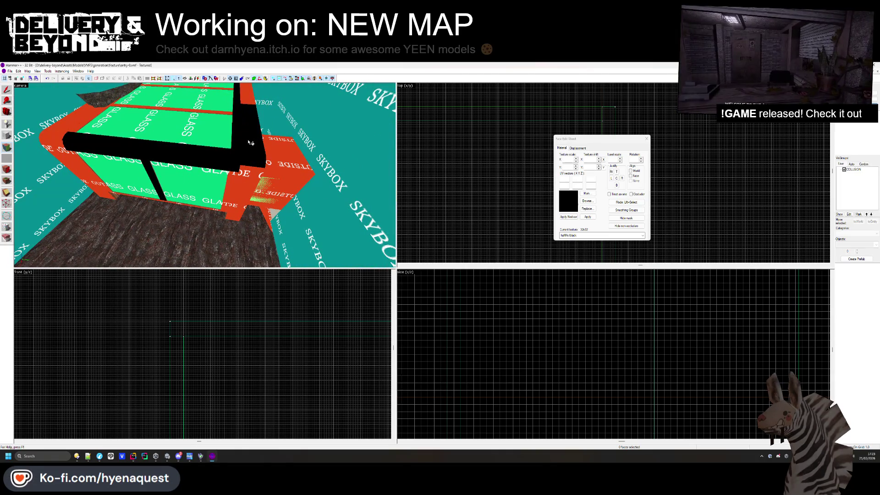
drag(237, 183, 189, 191)
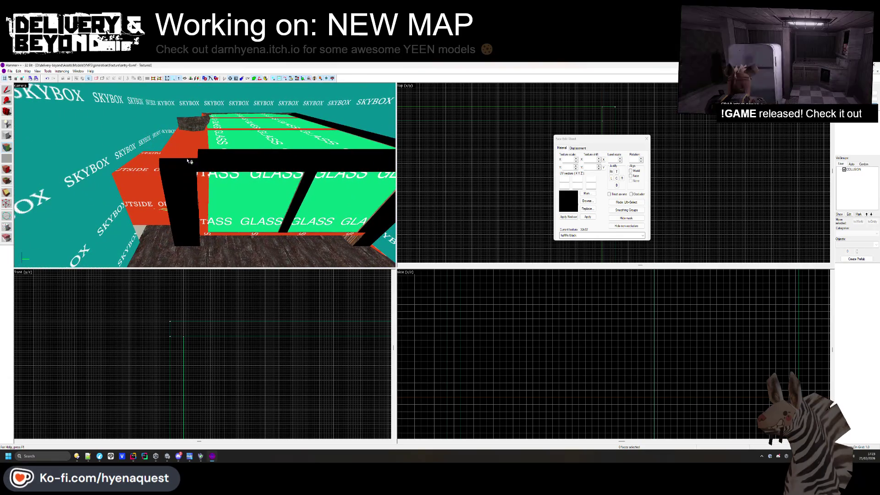
mouse_move(217, 236)
mouse_down()
mouse_move(205, 176)
mouse_move(269, 137)
mouse_move(205, 175)
mouse_up()
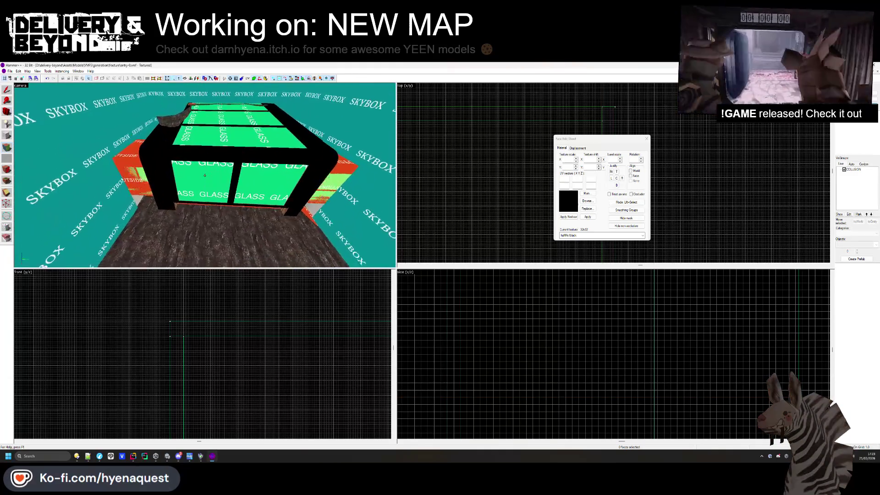
key(w)
mouse_move(230, 143)
mouse_down()
mouse_move(198, 190)
mouse_move(187, 180)
mouse_up()
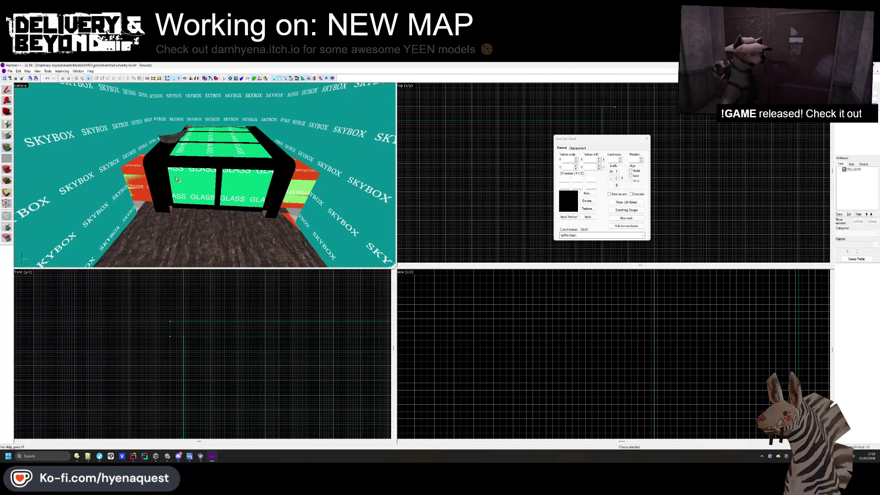
key(alt+Tab)
click(345, 213)
mouse_move(465, 222)
mouse_down()
mouse_move(316, 197)
mouse_move(230, 133)
mouse_move(285, 169)
mouse_up()
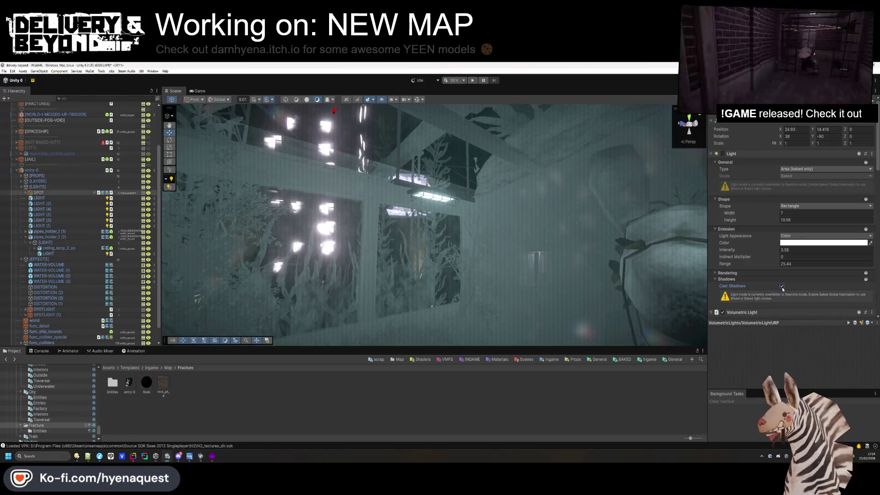
Try the Default raymarch preset on the volumetric light, then revert to Faster
click(754, 154)
scroll(760, 198, down, 3)
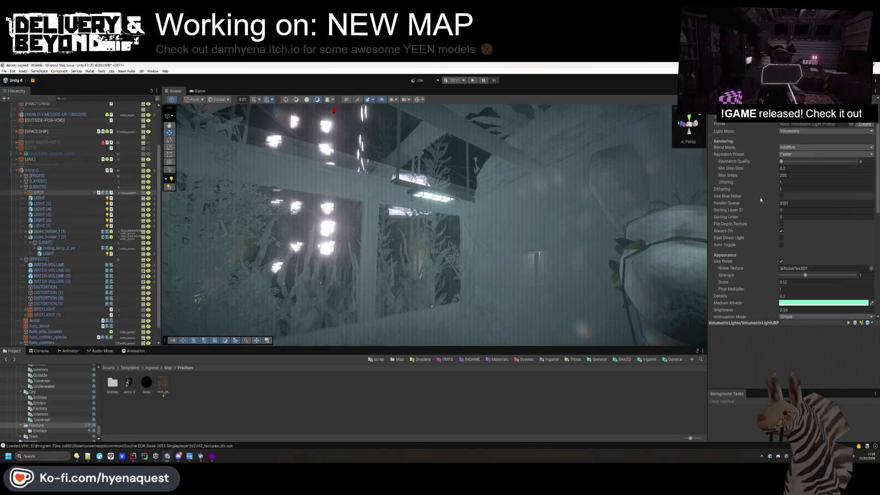
click(797, 154)
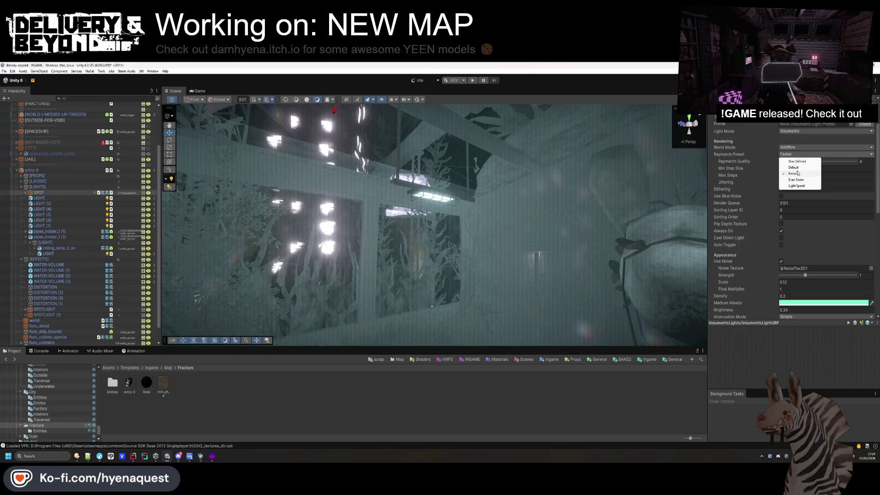
click(794, 168)
click(807, 154)
click(797, 173)
scroll(770, 196, down, 3)
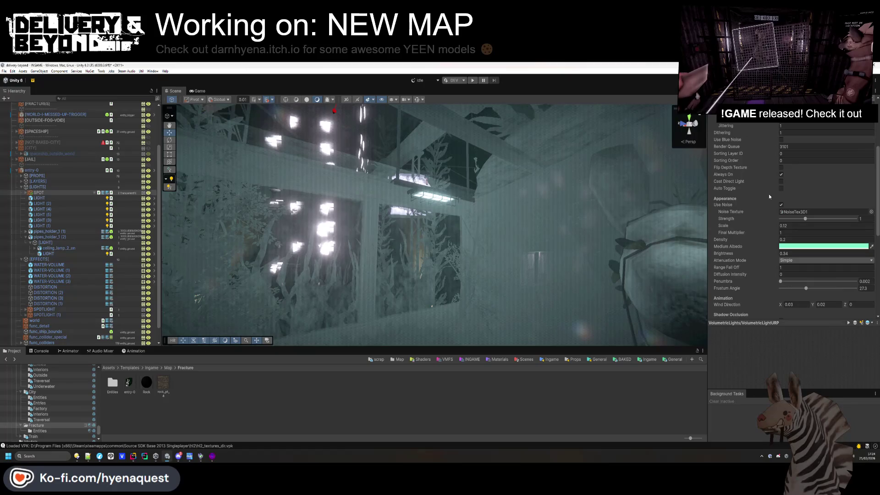
scroll(770, 196, down, 5)
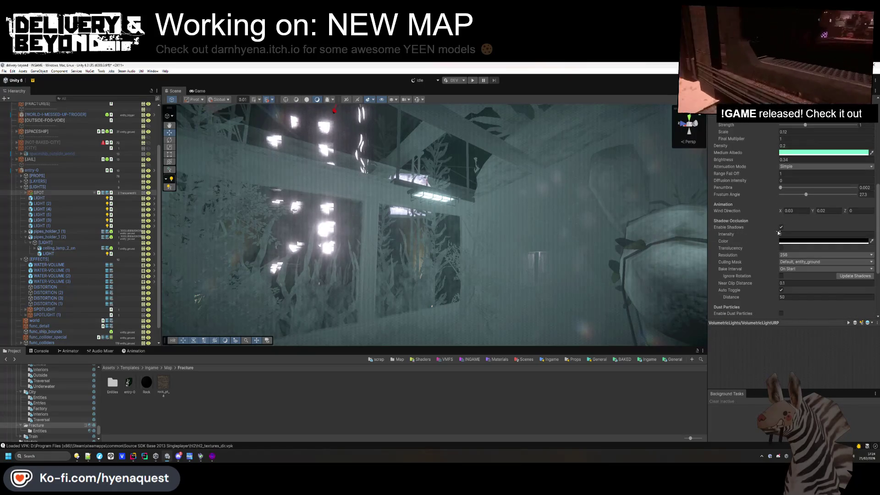
Keep volumetric shadows enabled and set the shadow culling mask to Default and entity_ground
click(782, 228)
click(782, 227)
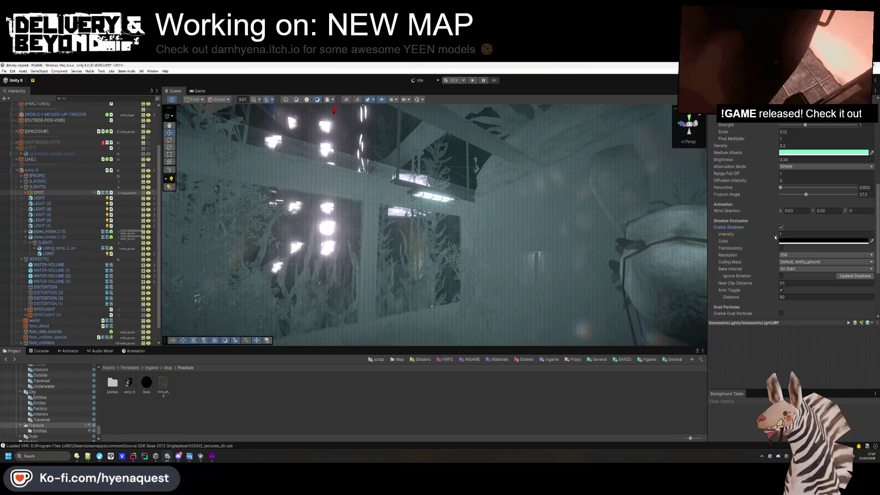
click(782, 248)
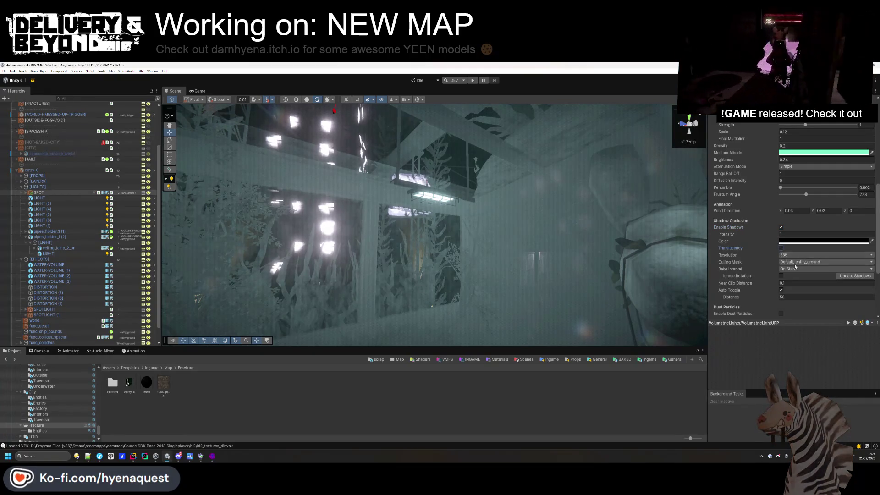
click(796, 262)
click(793, 270)
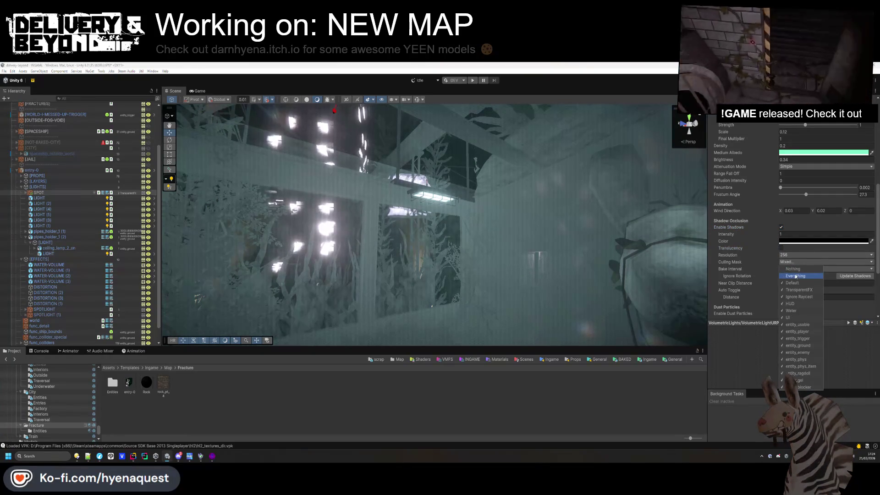
click(847, 277)
click(804, 262)
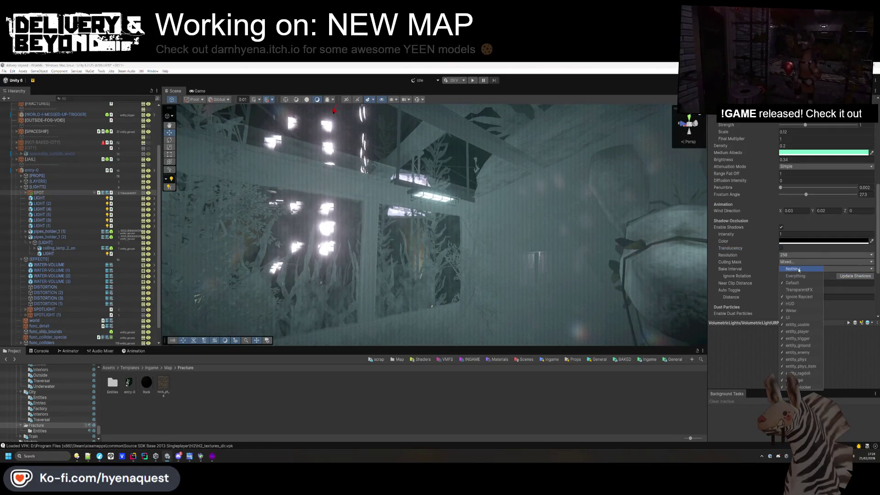
click(805, 347)
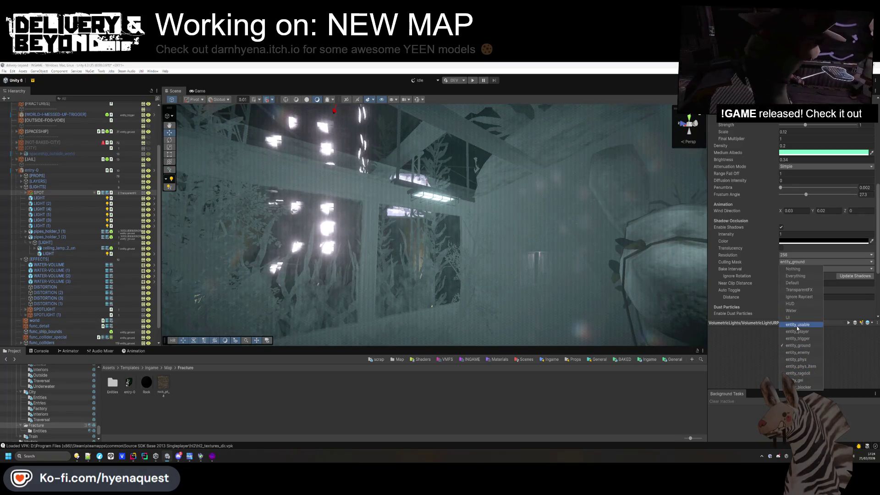
click(792, 282)
click(754, 262)
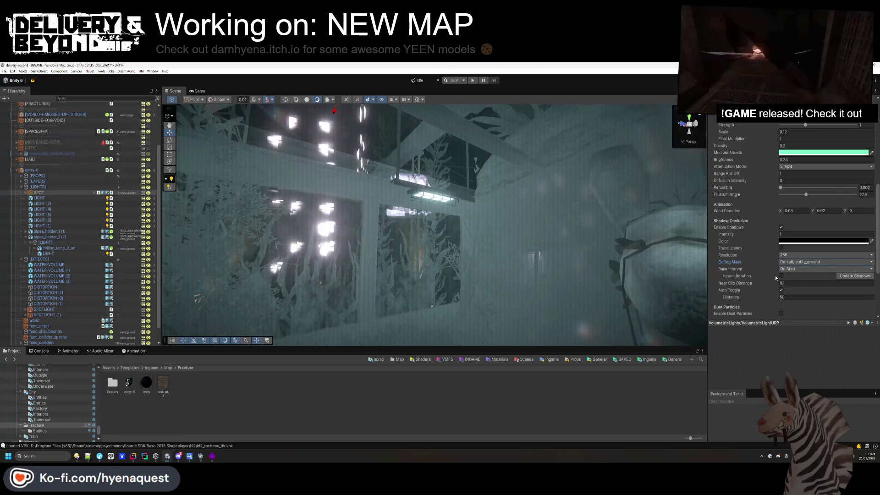
Keep shadow baking On Start and switch off Auto Toggle
click(787, 269)
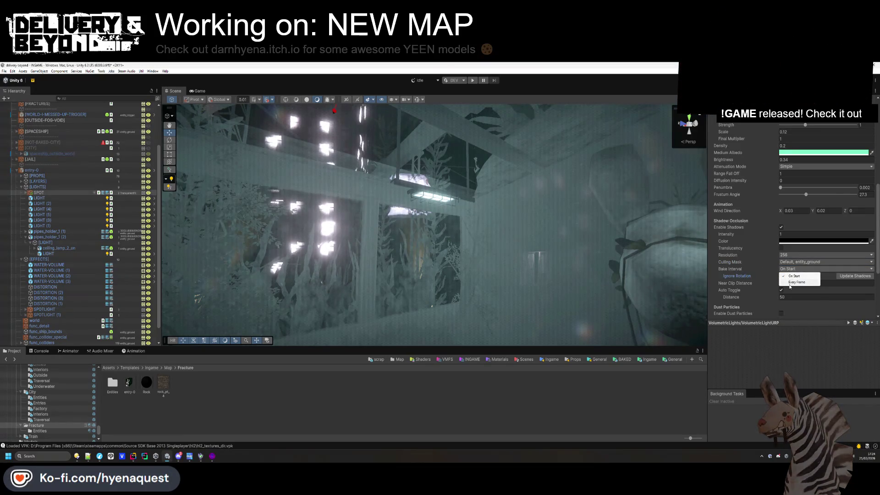
click(791, 282)
click(793, 276)
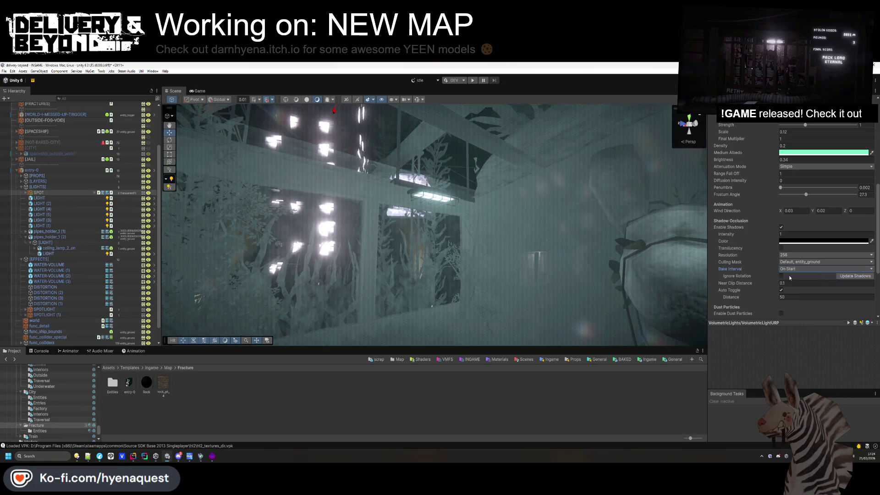
click(782, 291)
mouse_move(450, 275)
mouse_down()
mouse_move(464, 288)
mouse_move(513, 276)
mouse_up()
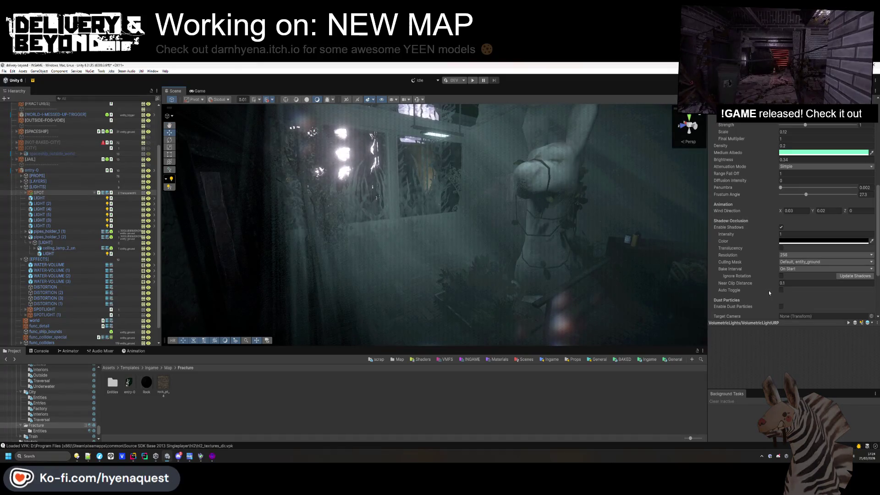
Keep Auto Toggle off and set the volumetric shadow intensity to 1 with black shadows
click(782, 290)
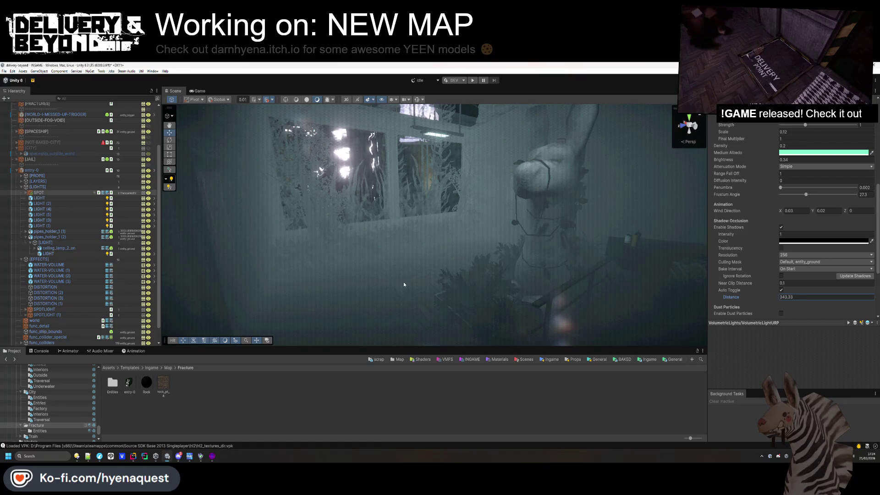
click(782, 290)
mouse_move(381, 303)
mouse_down()
mouse_move(519, 311)
mouse_move(481, 298)
mouse_up()
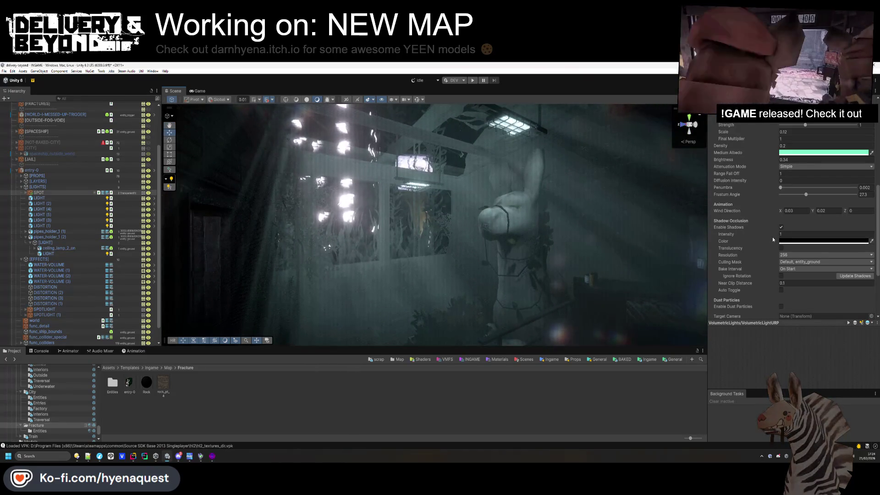
drag(775, 235, 776, 237)
text(1)
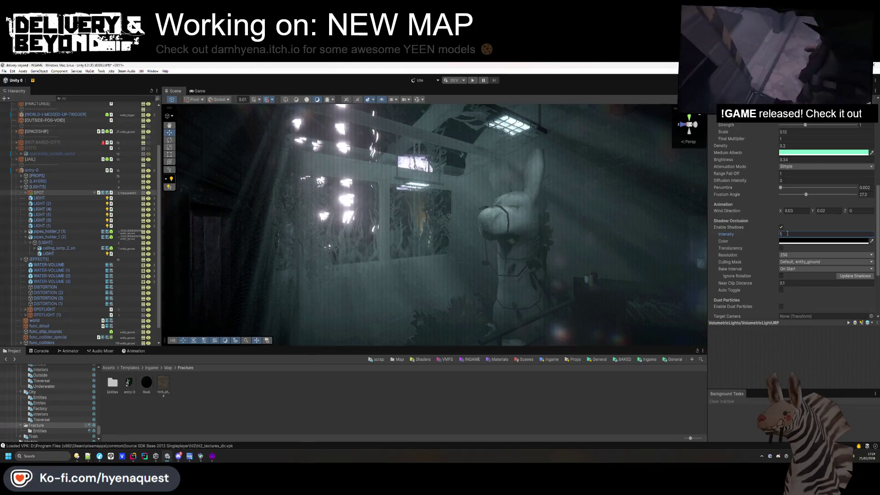
click(782, 248)
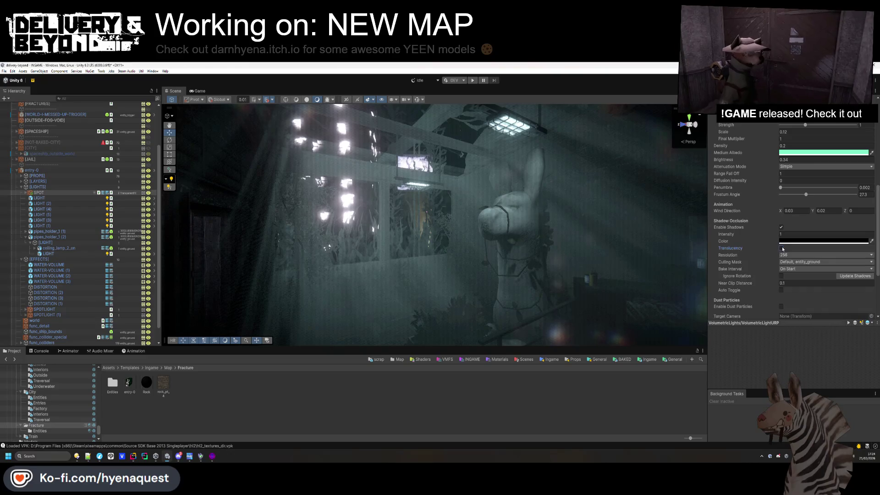
click(787, 242)
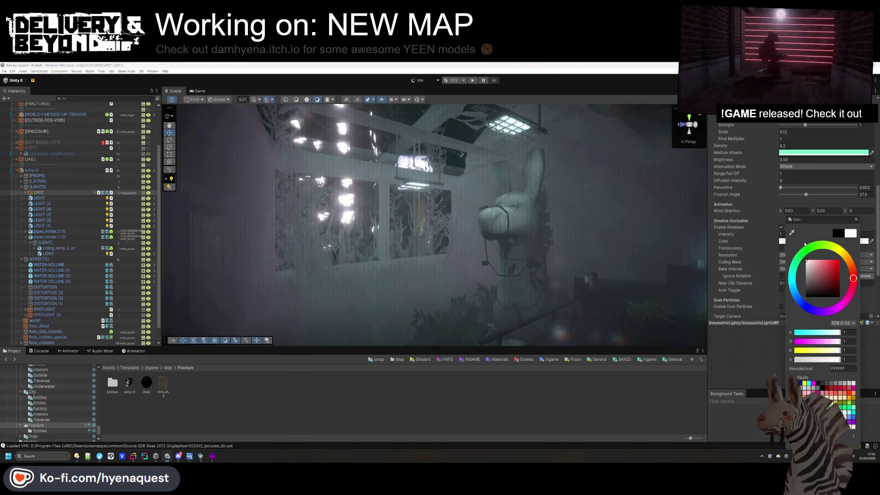
click(773, 283)
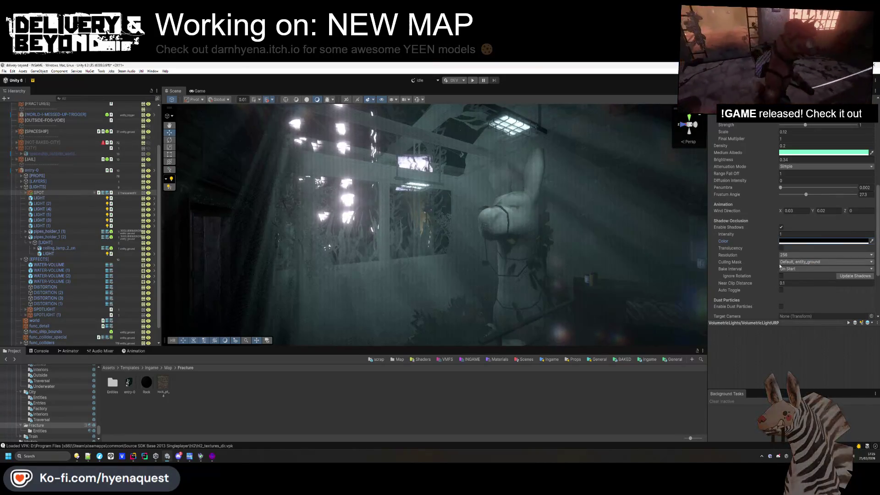
Set penumbra to 1, frustum angle to about 23.8, density 0.07 and brightness 0.29
scroll(788, 225, up, 1)
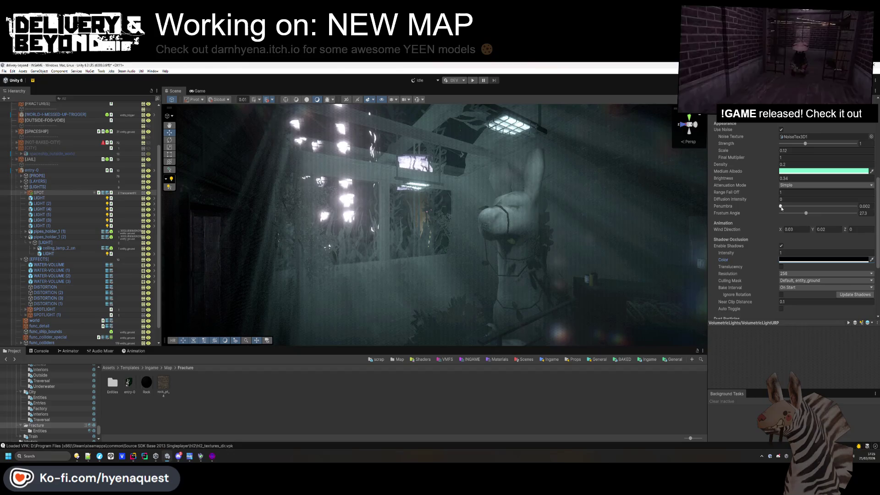
drag(799, 209, 841, 209)
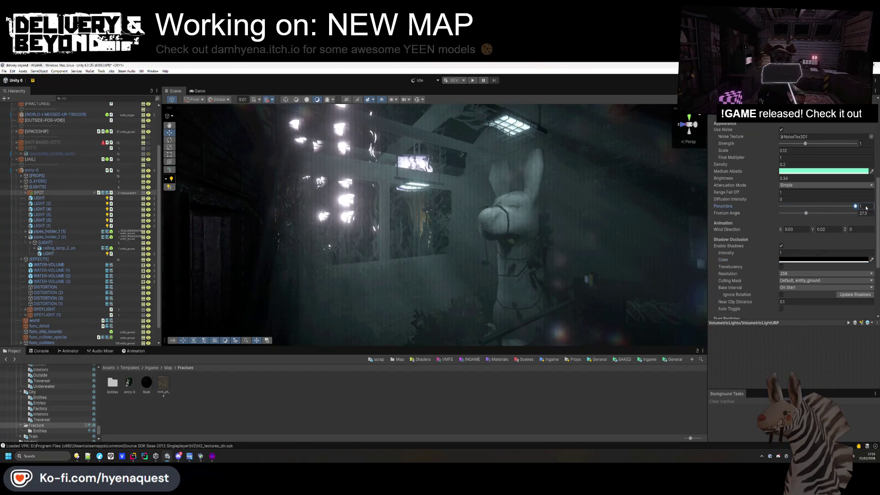
drag(807, 214, 724, 222)
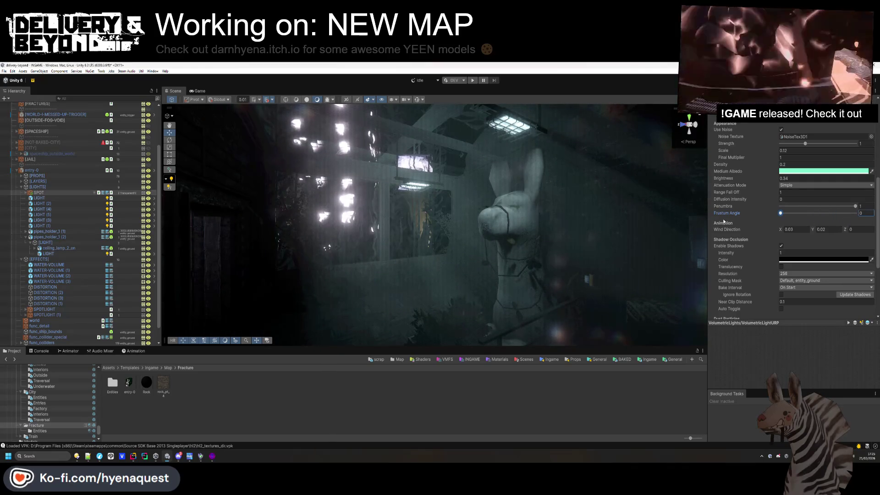
drag(766, 222, 805, 225)
scroll(804, 225, up, 3)
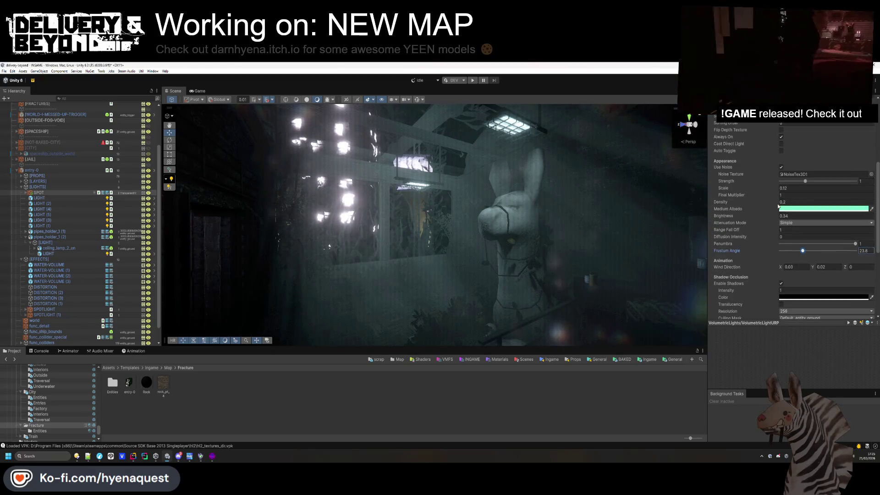
drag(767, 201, 762, 216)
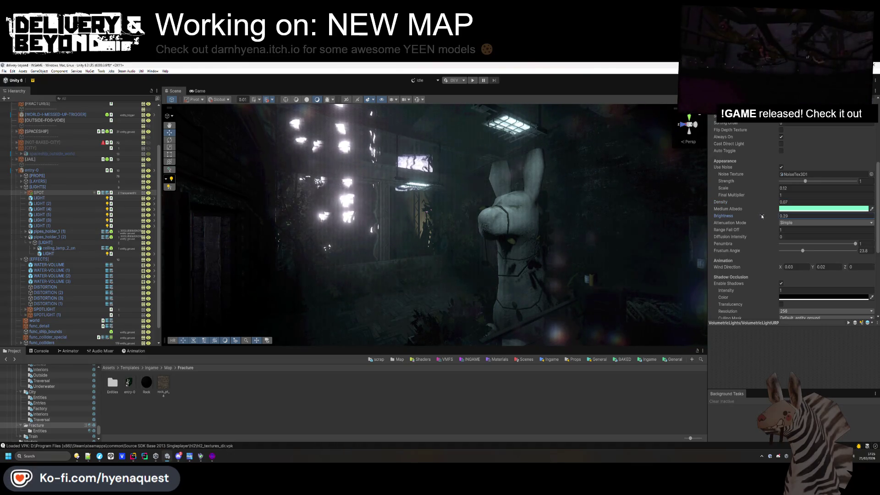
drag(559, 329, 359, 273)
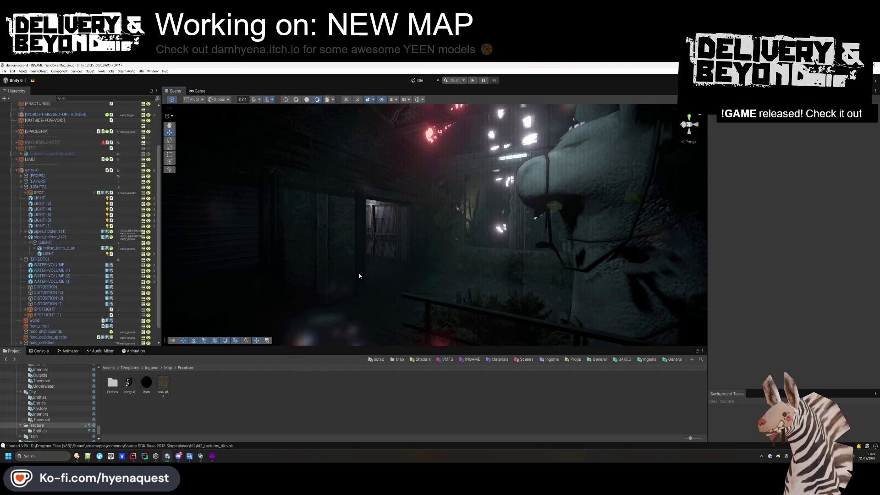
mouse_move(359, 273)
mouse_down()
mouse_move(412, 202)
mouse_move(301, 295)
mouse_move(431, 248)
mouse_move(474, 247)
mouse_up()
click(514, 168)
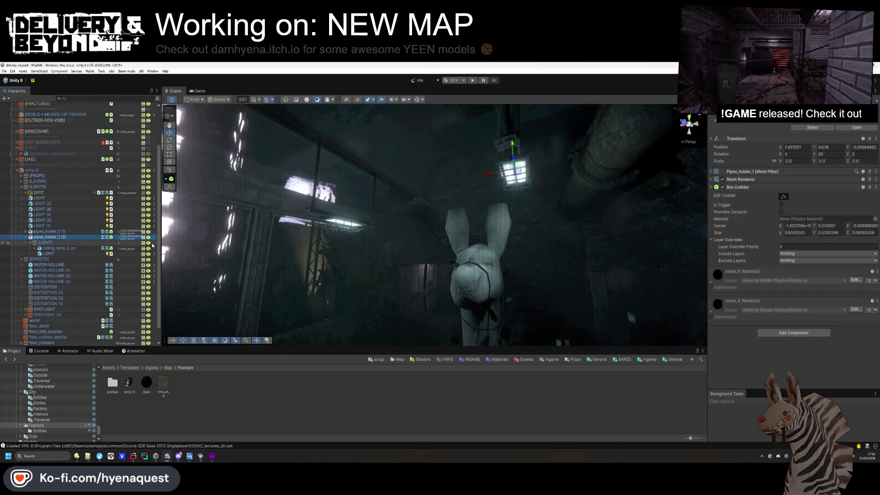
key(alt+shift+a)
mouse_move(601, 139)
mouse_down()
mouse_move(522, 270)
mouse_move(642, 255)
mouse_move(601, 220)
mouse_move(550, 221)
mouse_up()
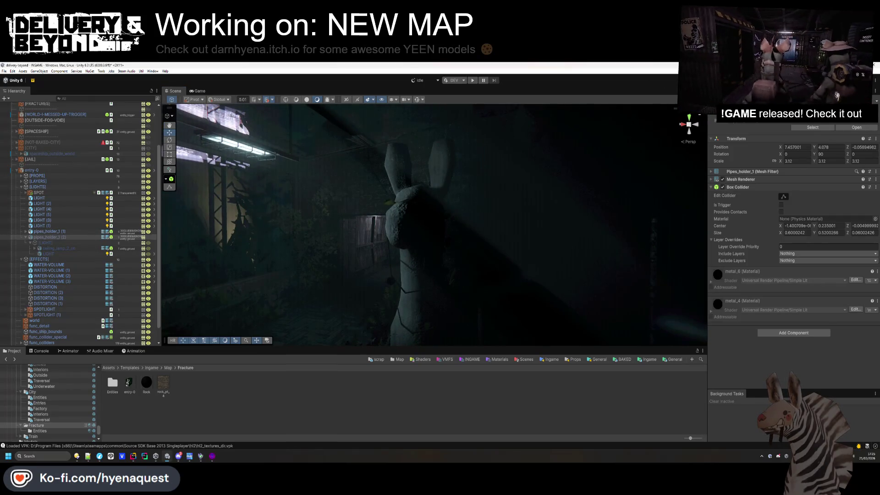
key(alt+shift+a)
click(49, 231)
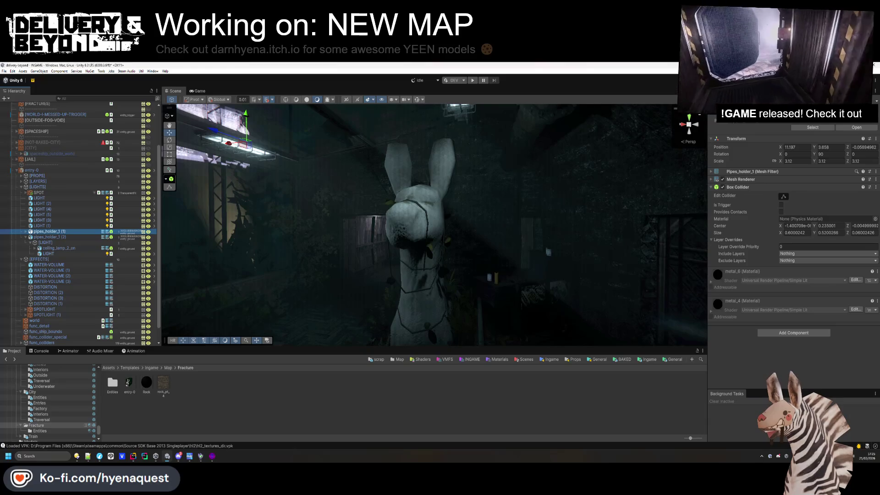
drag(431, 229, 417, 252)
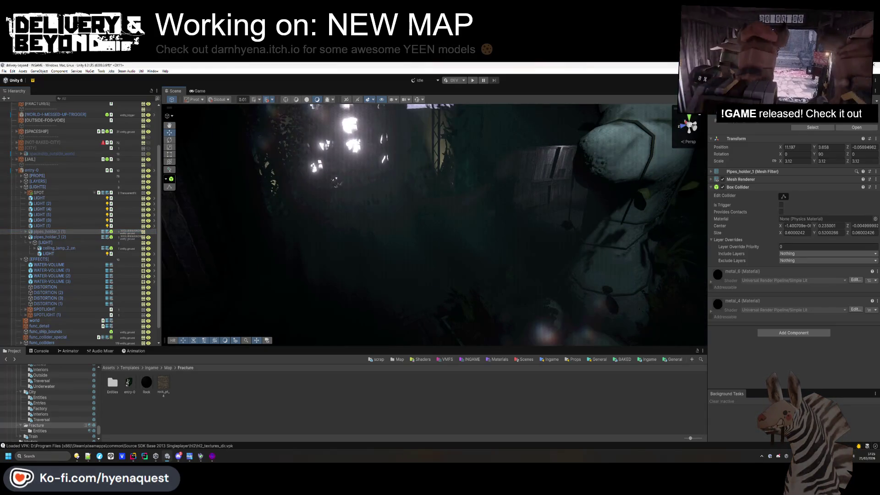
mouse_move(511, 227)
mouse_down()
mouse_move(474, 394)
mouse_move(441, 276)
mouse_move(615, 309)
mouse_move(727, 304)
mouse_move(502, 307)
mouse_move(468, 216)
mouse_move(508, 234)
mouse_up()
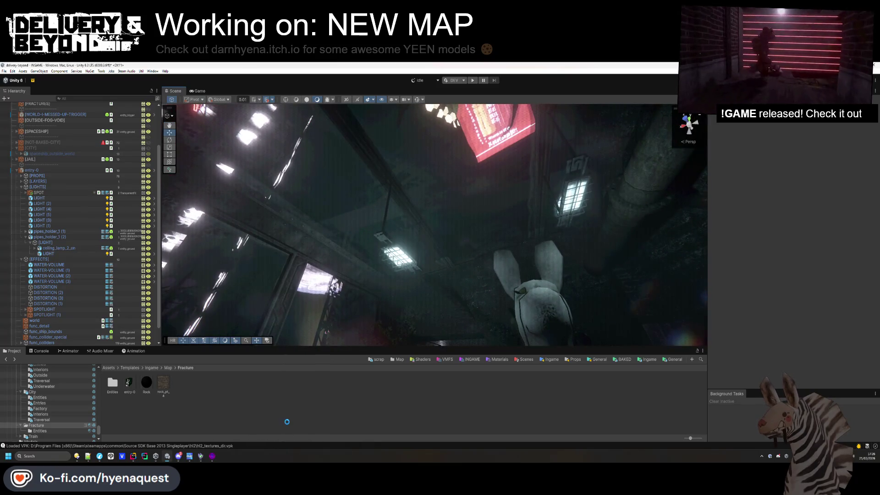
click(21, 187)
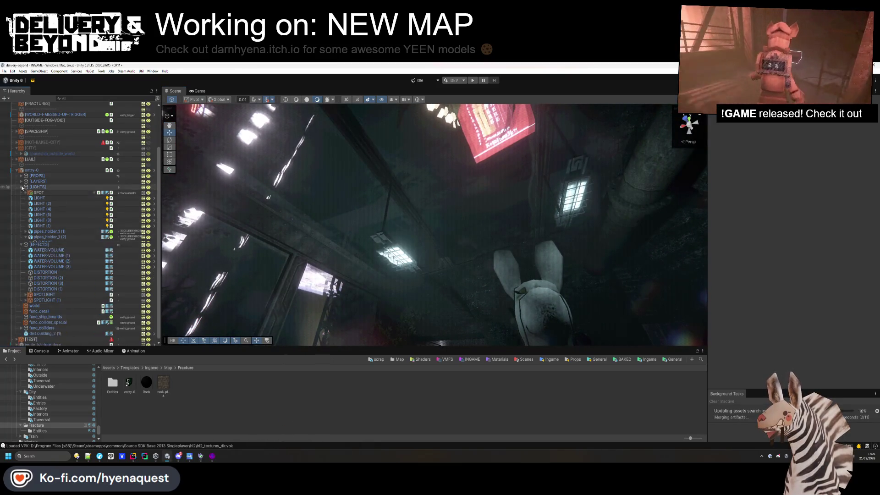
Apply all of entry-0's overrides to its prefab
click(22, 243)
click(32, 222)
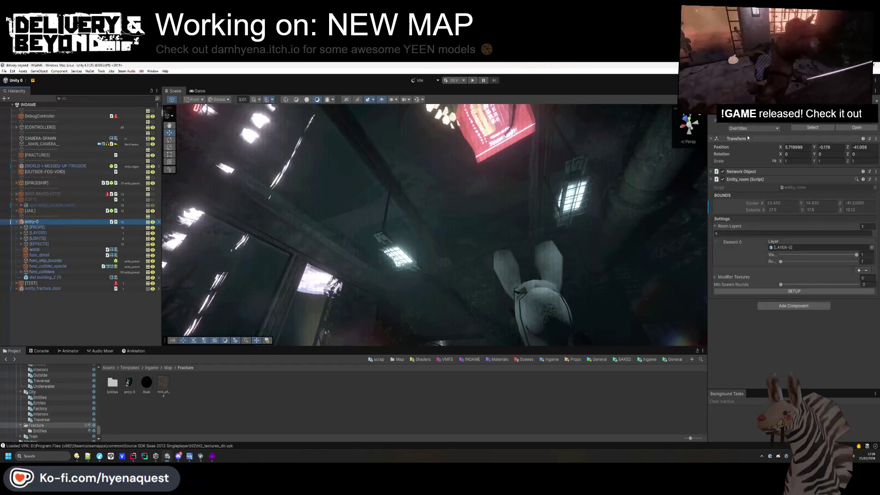
click(745, 129)
click(701, 444)
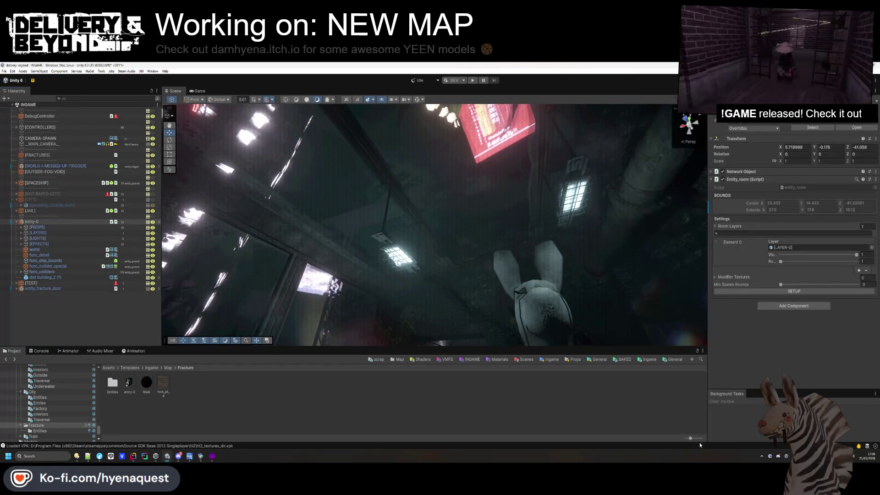
Open the entry-0 prefab in Prefab Mode
click(64, 228)
click(82, 221)
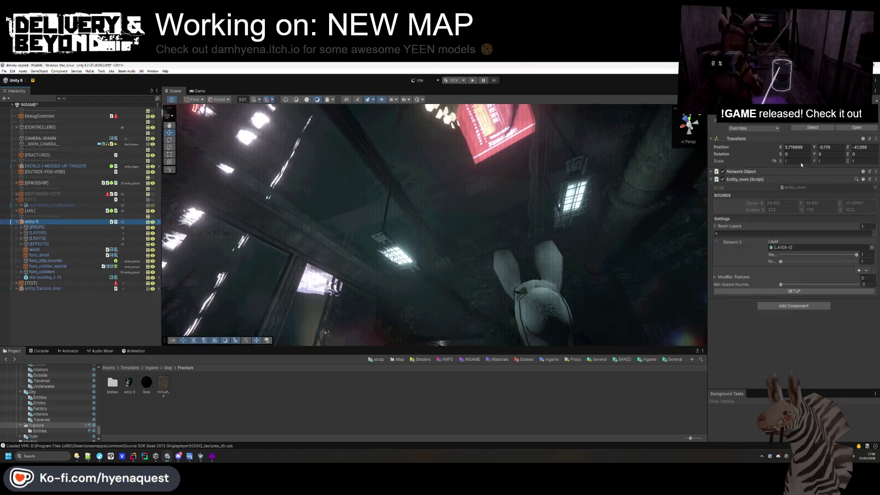
click(159, 222)
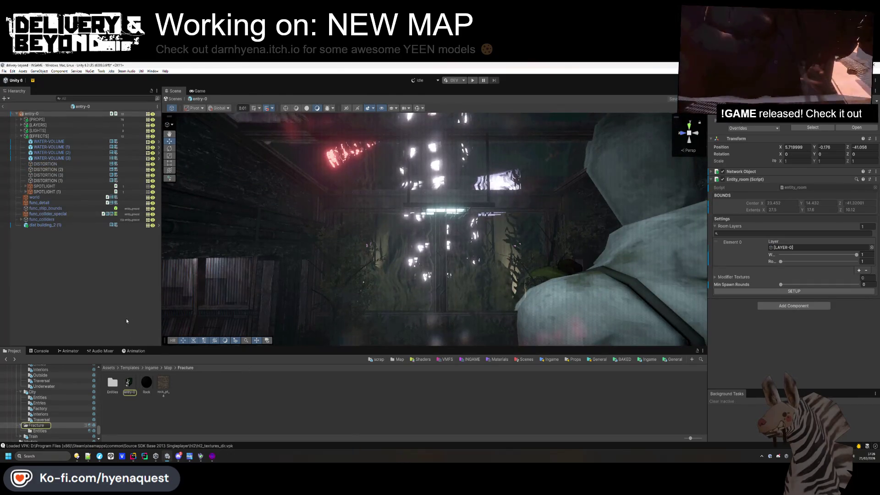
click(21, 136)
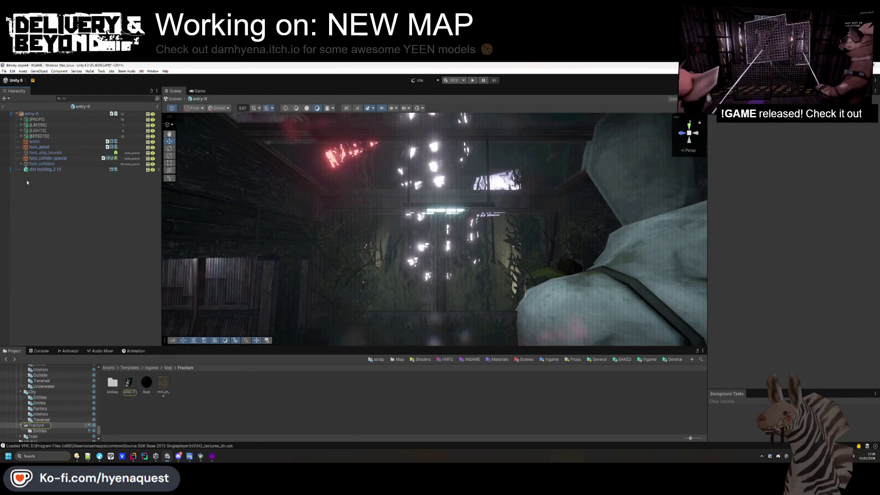
Delete dist building_2 (1) from the entry-0 prefab and save it
right_click(57, 183)
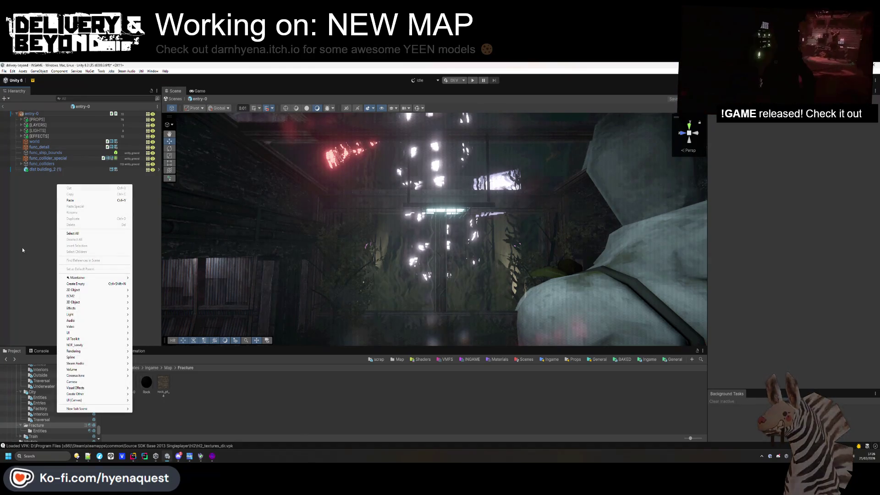
click(43, 168)
click(44, 169)
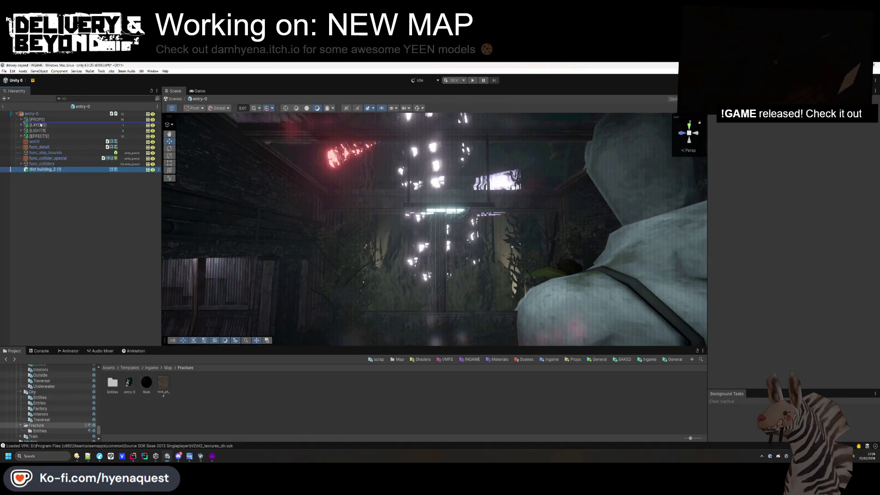
click(36, 176)
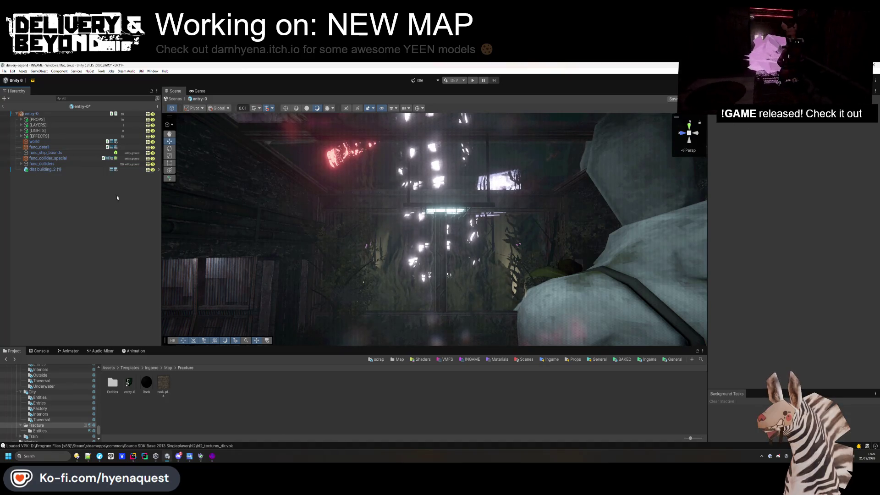
click(80, 171)
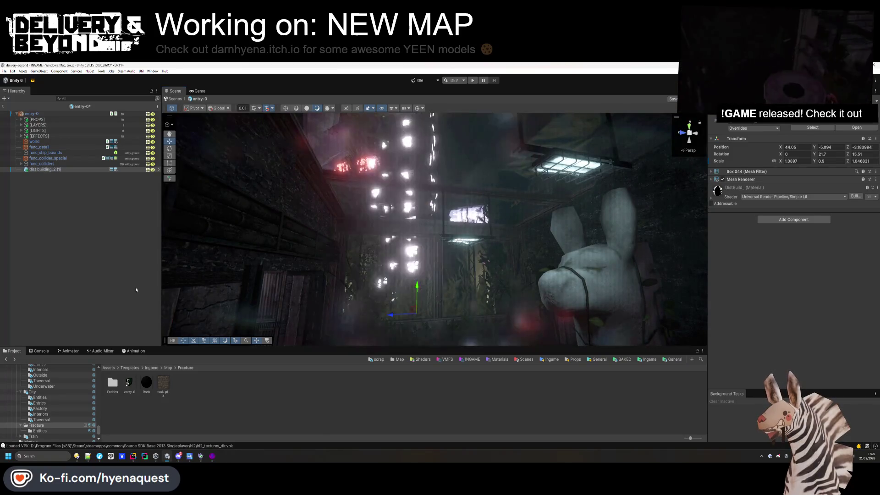
click(45, 298)
click(34, 169)
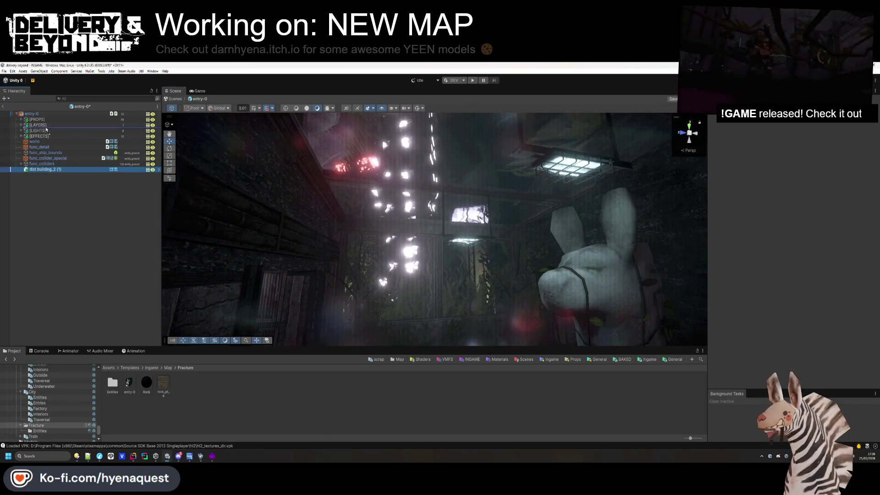
key(Delete)
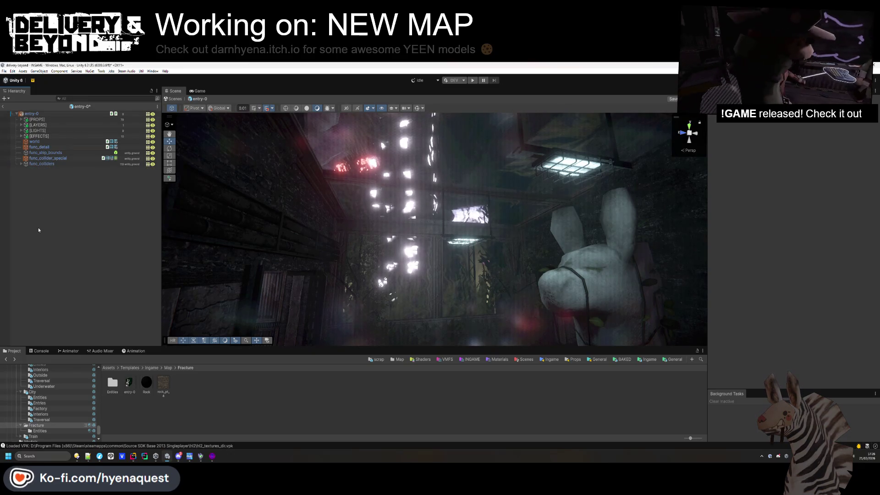
key(ctrl+s)
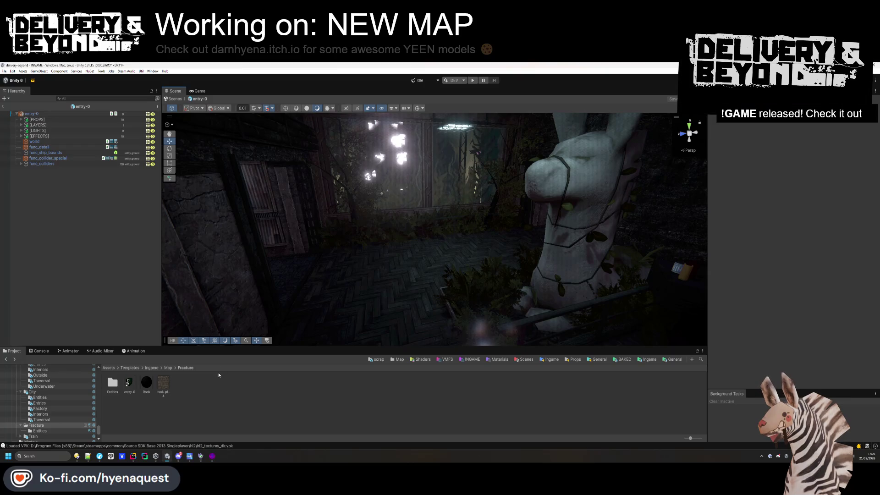
click(174, 368)
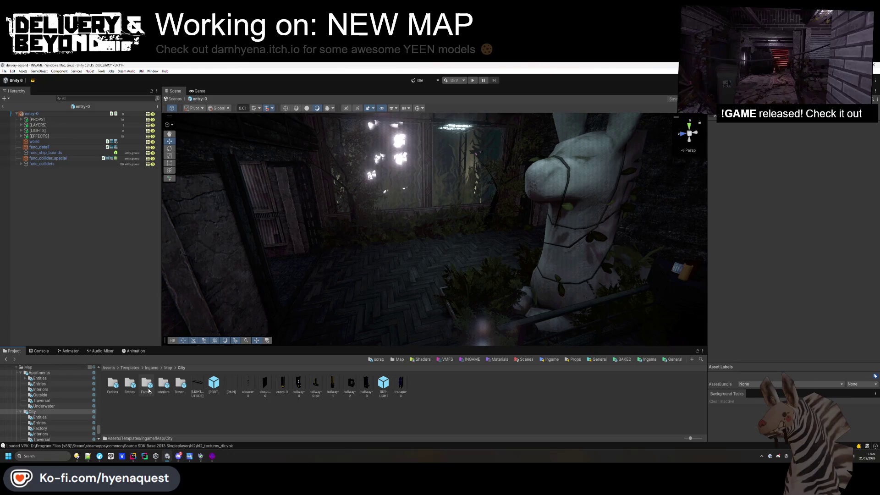
Select the WaterLeak effect inside the hallway-3 prefab, then reopen the entry-0 prefab
double_click(114, 384)
click(181, 368)
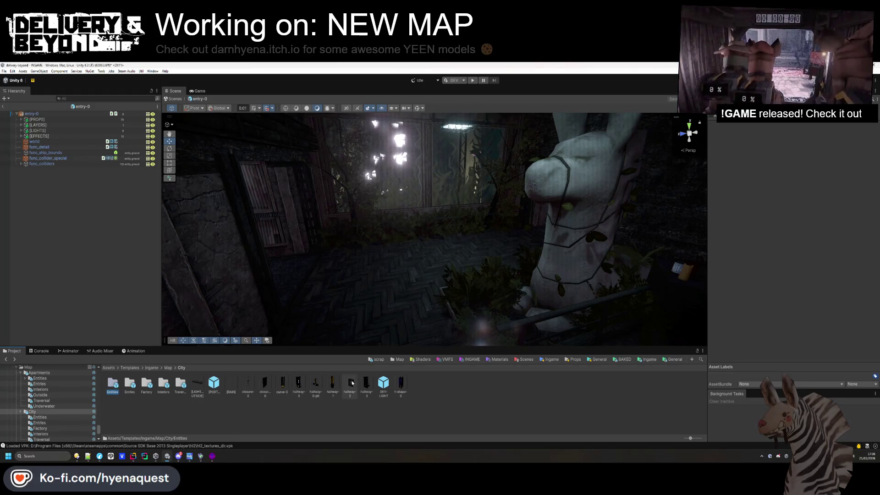
double_click(367, 383)
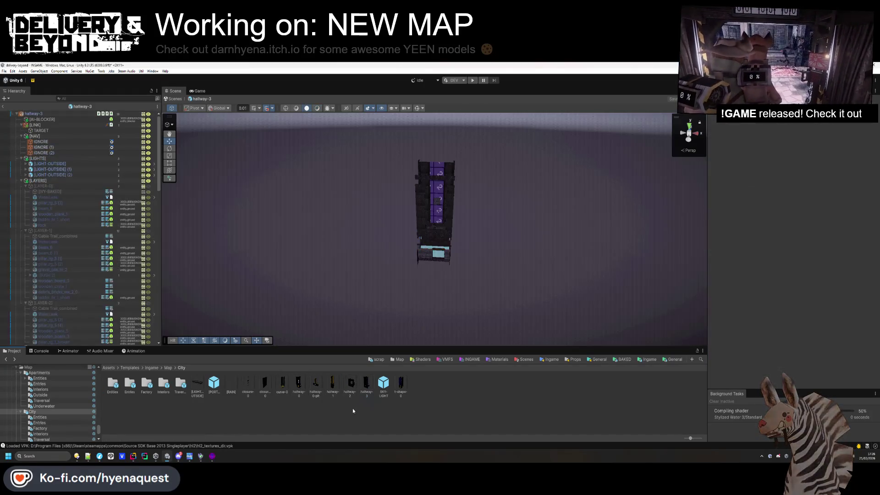
click(52, 198)
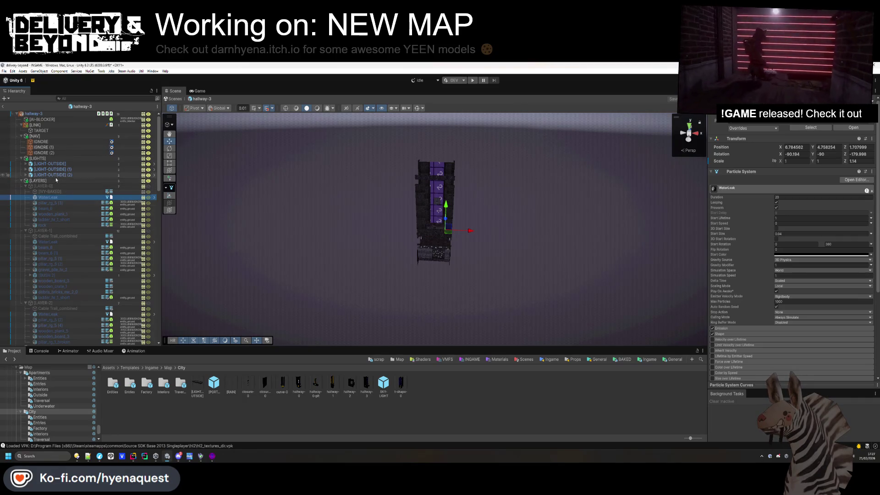
click(4, 109)
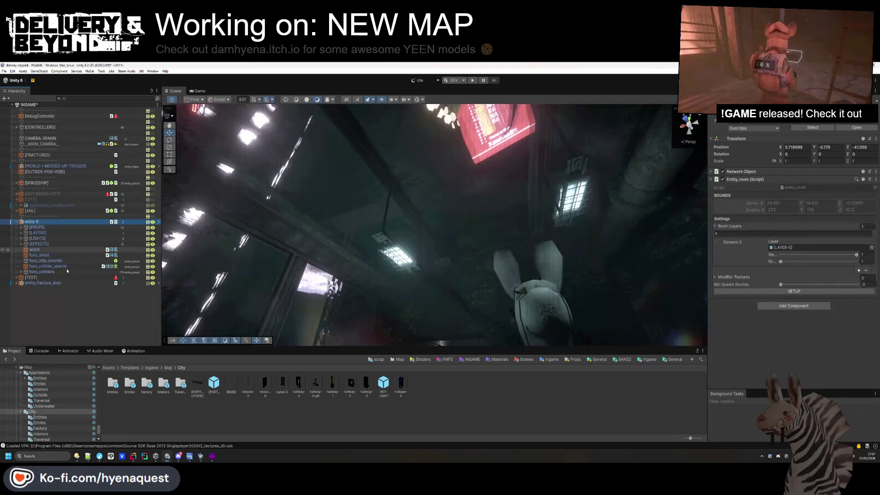
double_click(129, 382)
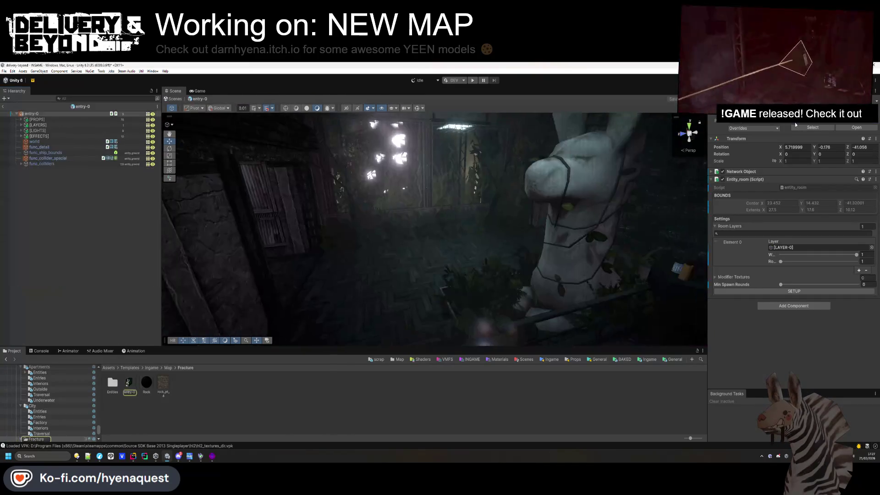
Add WaterLeak under entry-0's [EFFECTS] group at X 12.71, height 6.526
right_click(47, 174)
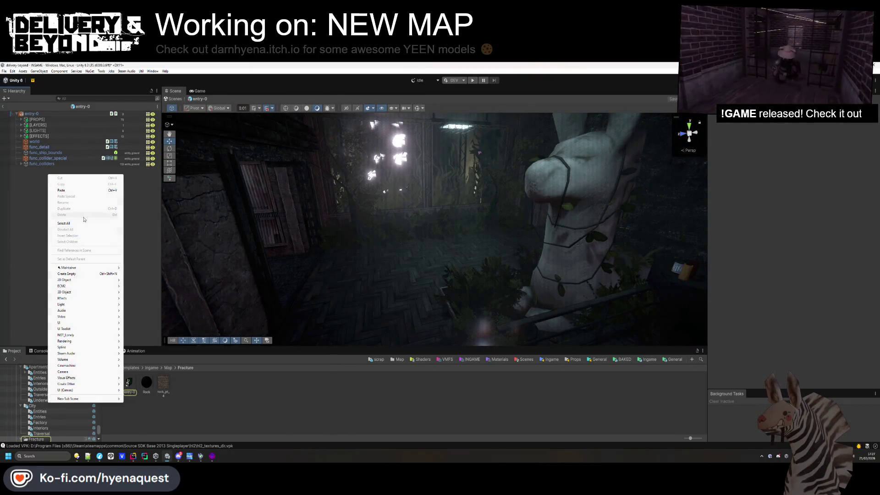
click(22, 137)
key(ctrl+z)
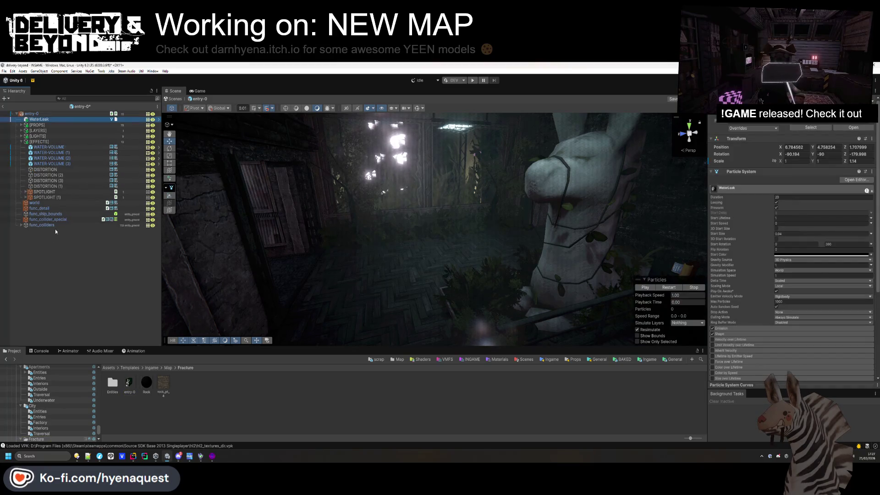
drag(57, 147, 66, 149)
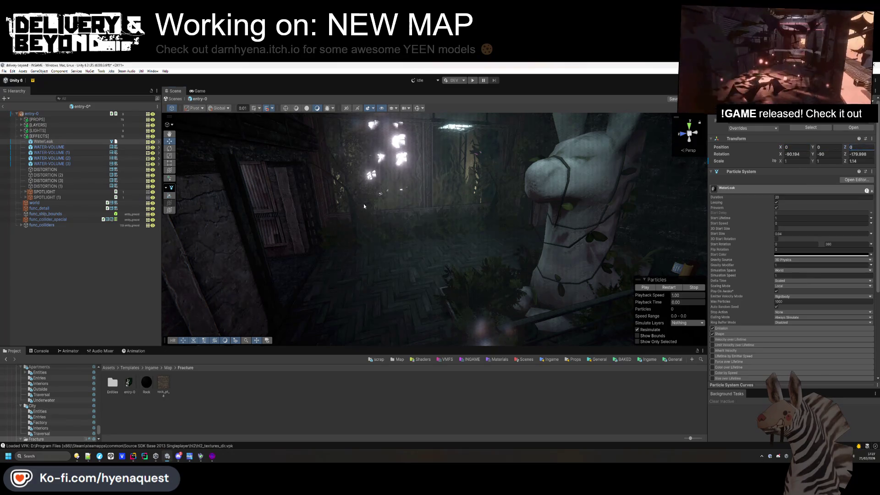
key(f)
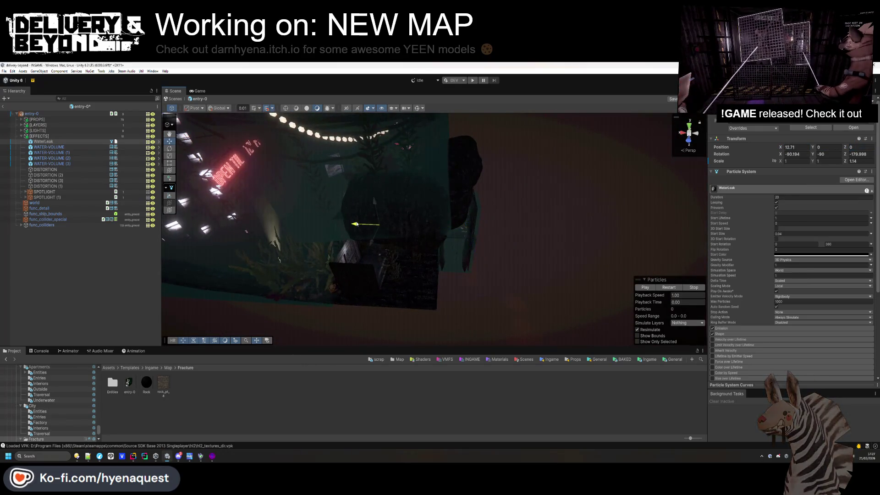
drag(374, 202, 373, 147)
key(f)
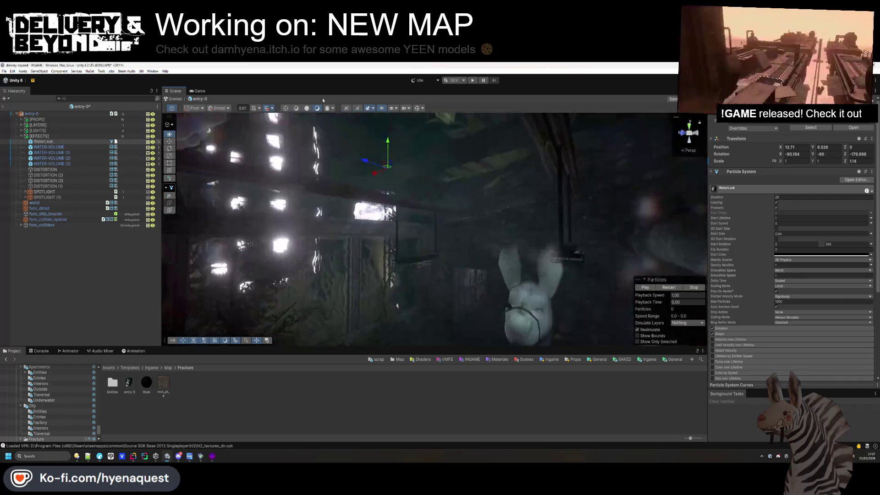
drag(324, 103, 369, 116)
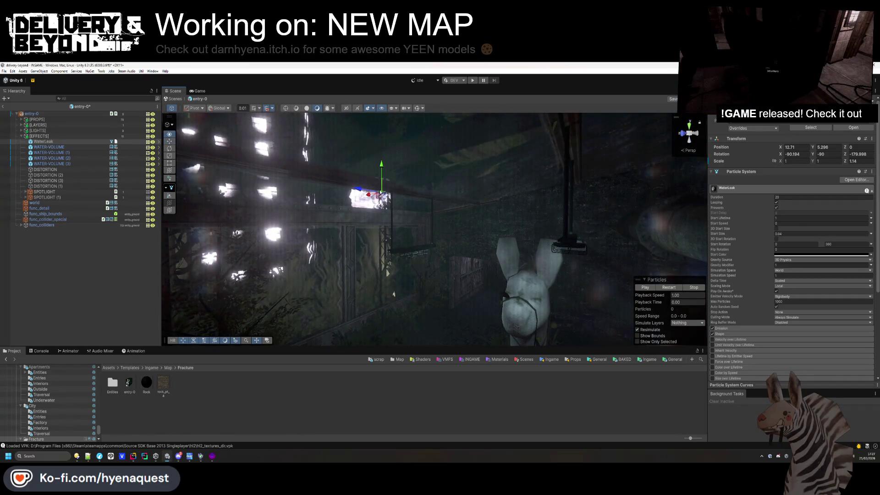
key(f)
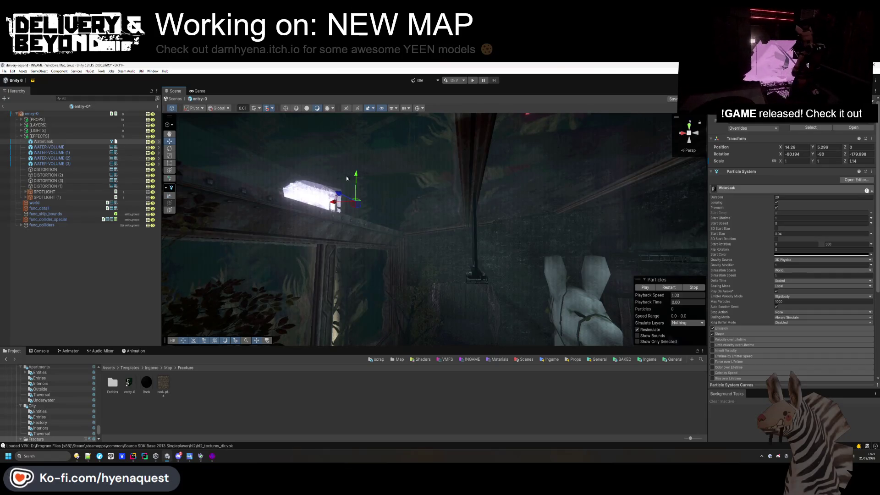
drag(355, 192, 630, 283)
mouse_move(505, 261)
mouse_down()
mouse_move(399, 240)
mouse_move(399, 249)
mouse_move(330, 257)
mouse_move(255, 130)
mouse_move(293, 123)
mouse_up()
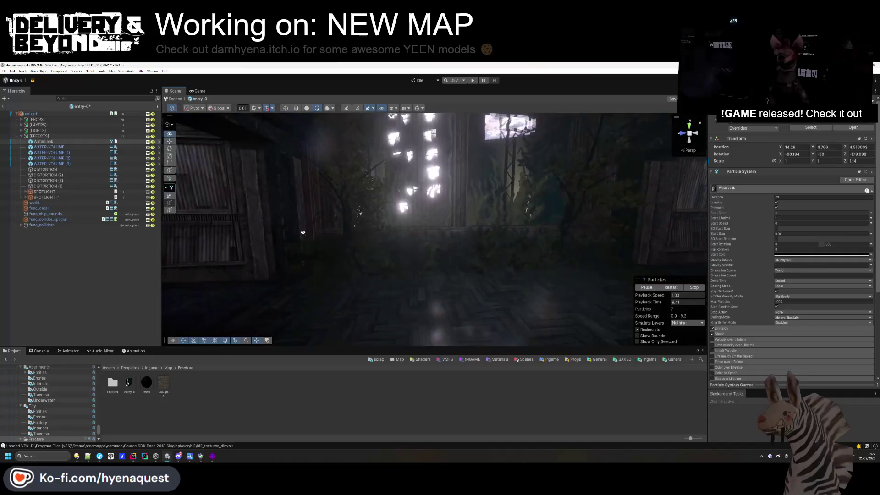
Duplicate the effect as WaterLeak (1) and return to the INGAME scene
key(ctrl+d)
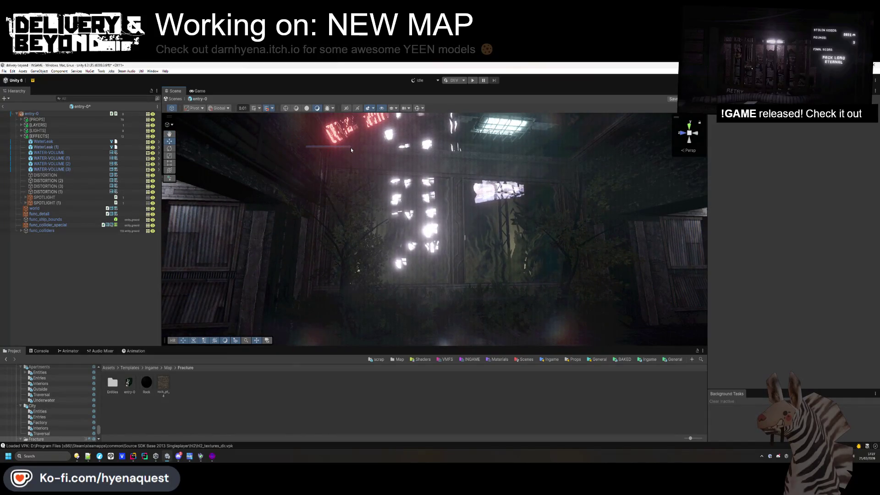
scroll(334, 166, up, 5)
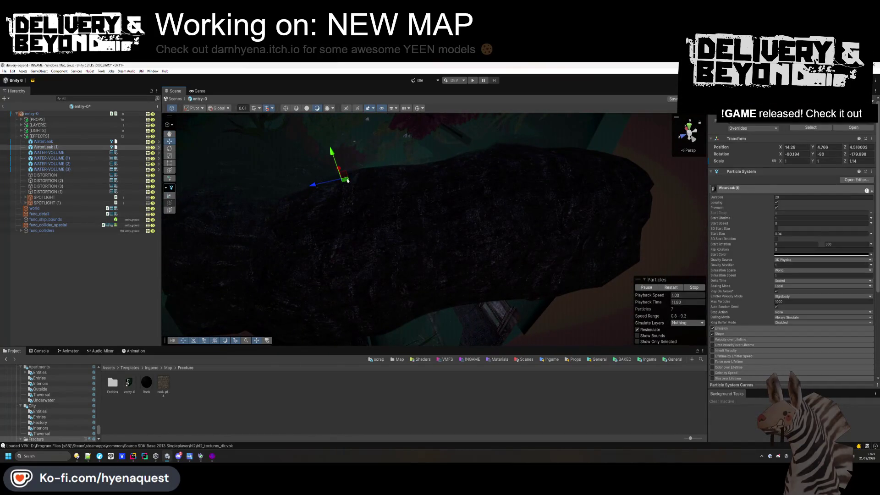
mouse_move(419, 199)
mouse_down()
mouse_move(403, 232)
mouse_move(406, 199)
mouse_move(477, 137)
mouse_move(463, 165)
mouse_up()
click(86, 258)
mouse_move(256, 234)
mouse_down()
mouse_move(276, 244)
mouse_move(266, 245)
mouse_up()
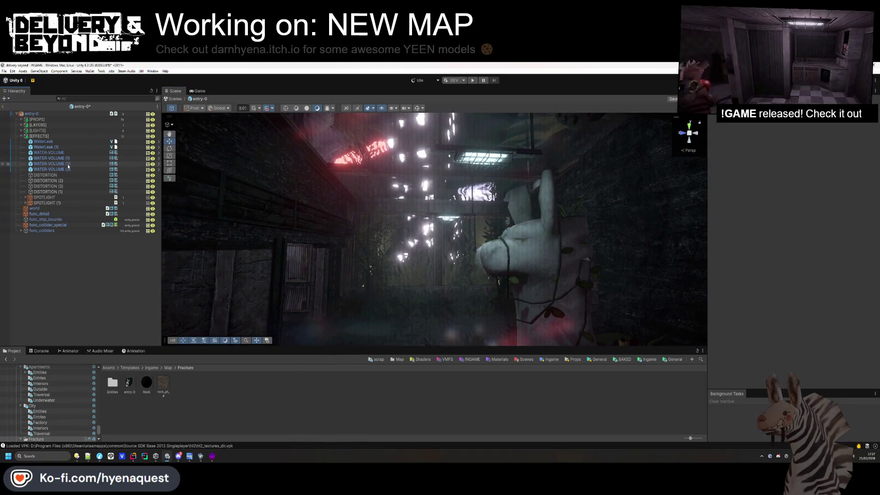
click(60, 147)
click(71, 292)
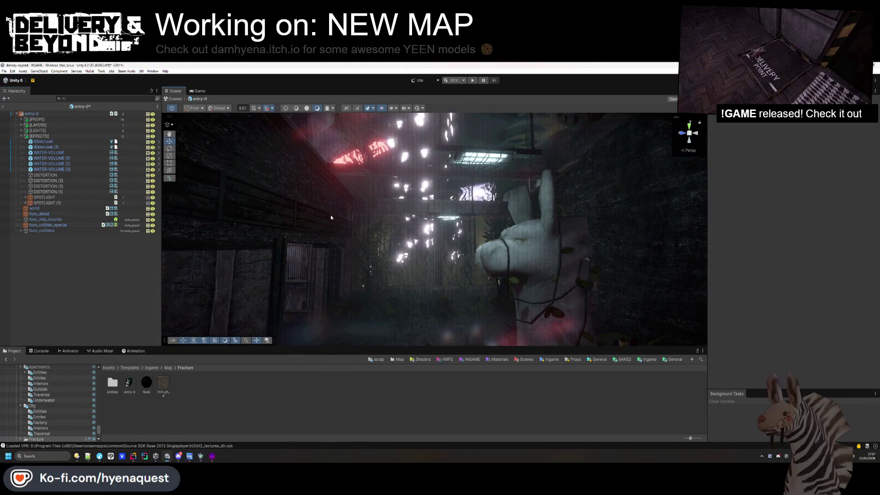
scroll(334, 222, up, 2)
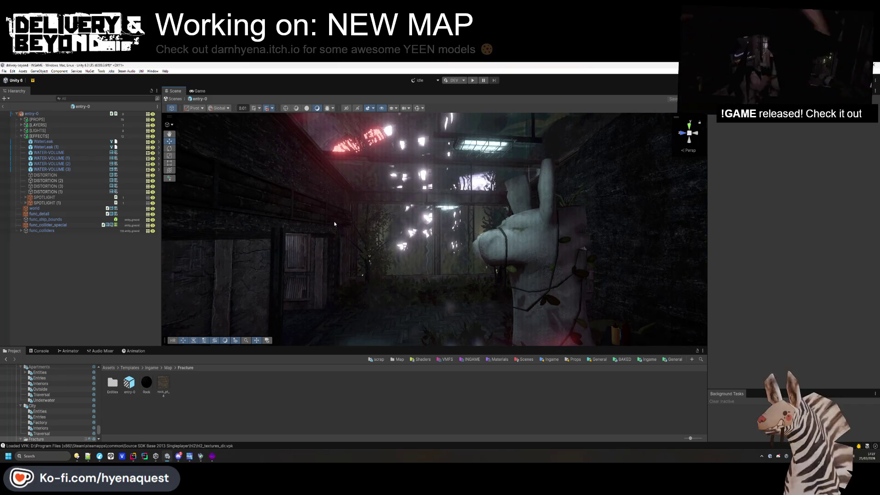
click(4, 107)
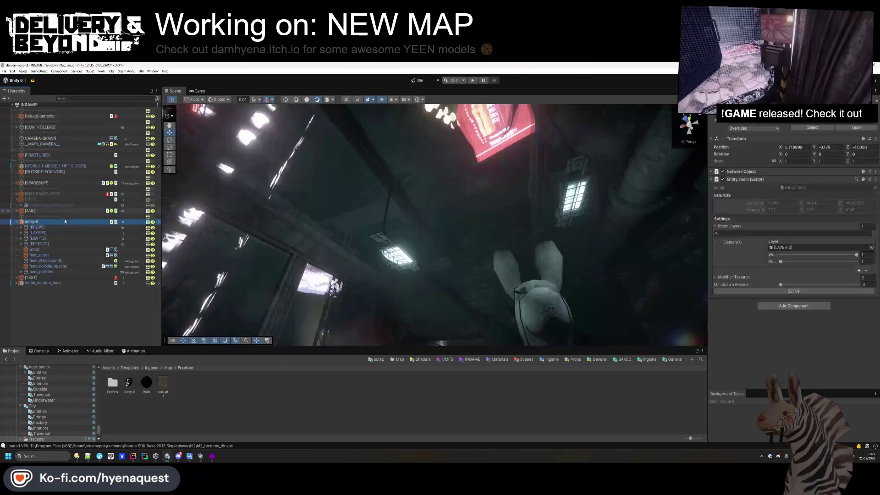
mouse_move(349, 329)
mouse_down()
mouse_move(349, 297)
mouse_move(264, 313)
mouse_move(229, 291)
mouse_move(238, 288)
mouse_up()
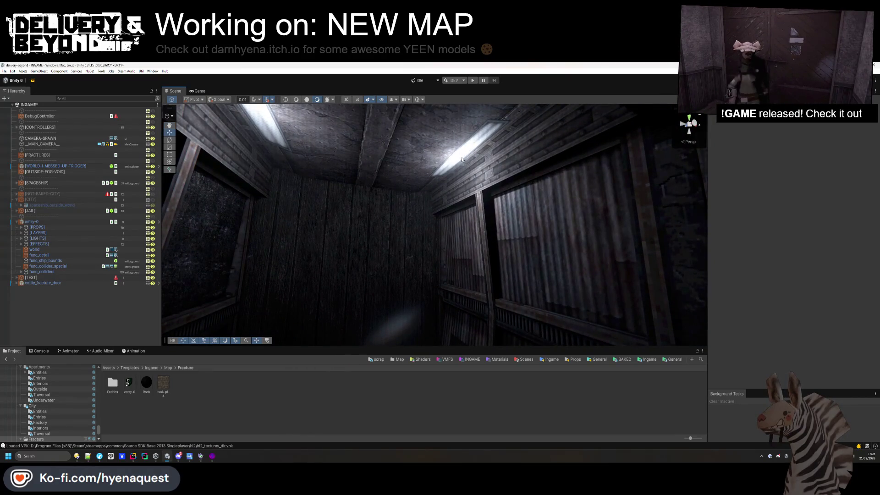
click(463, 160)
mouse_move(463, 160)
mouse_down()
mouse_move(406, 185)
mouse_move(415, 110)
mouse_up()
click(397, 228)
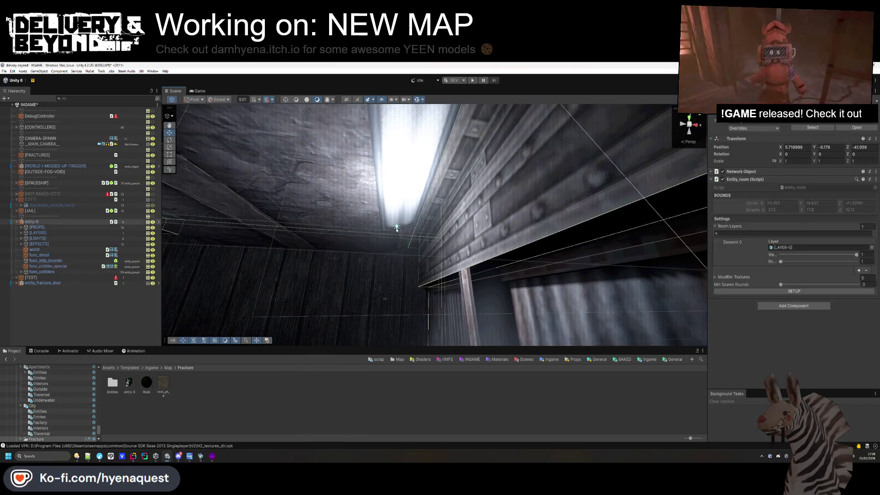
key(f)
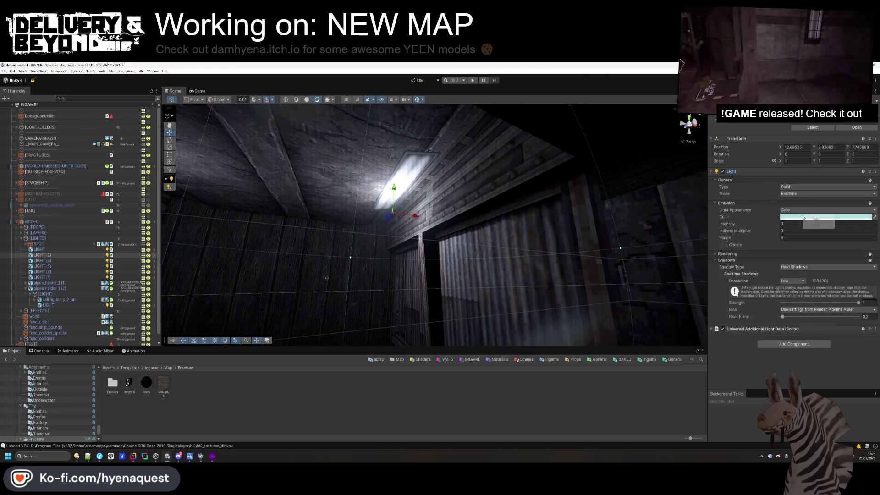
drag(472, 225, 498, 238)
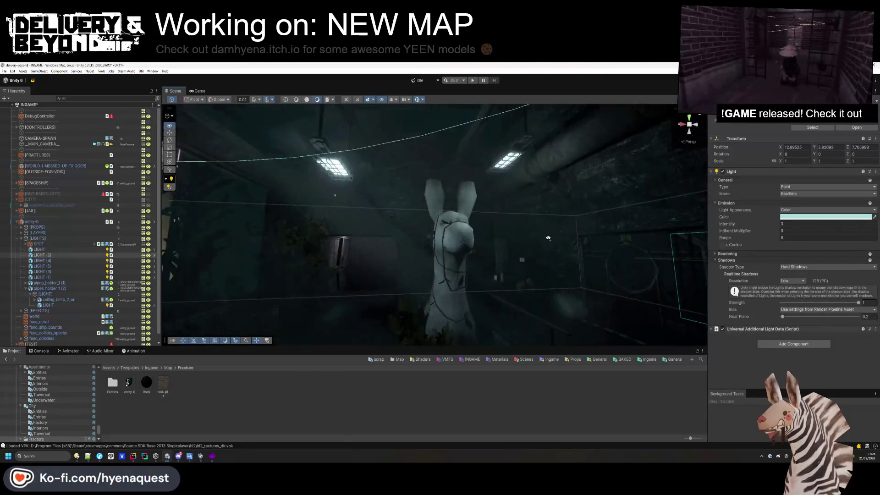
click(408, 215)
click(408, 214)
key(f)
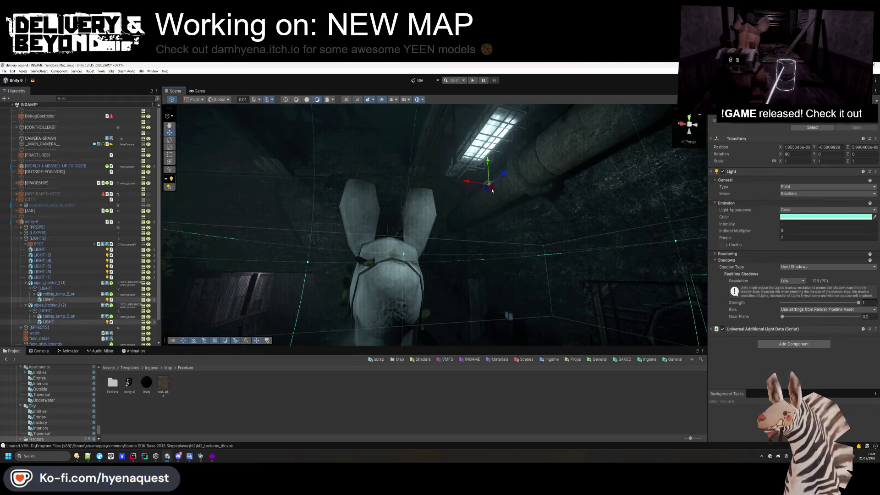
mouse_move(458, 275)
mouse_down()
mouse_move(475, 303)
mouse_move(425, 250)
mouse_move(515, 232)
mouse_move(556, 239)
mouse_move(299, 257)
mouse_move(155, 287)
mouse_up()
mouse_move(501, 251)
mouse_down()
mouse_move(360, 256)
mouse_move(360, 197)
mouse_up()
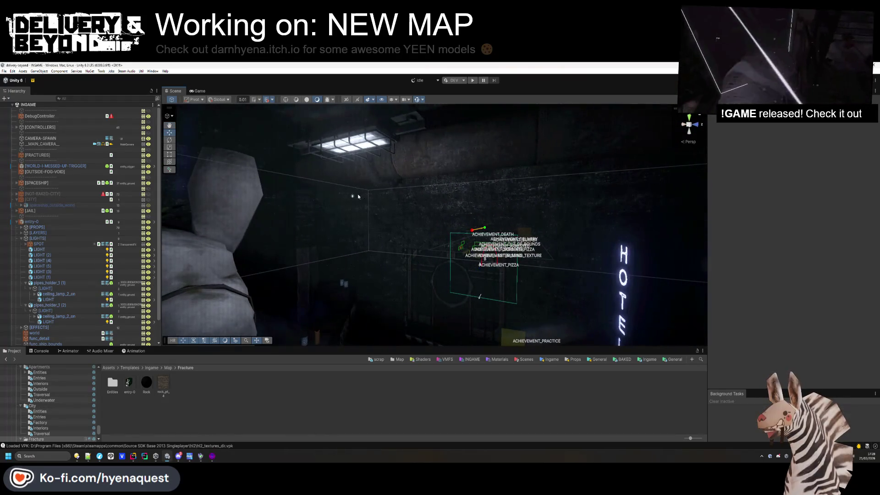
click(354, 197)
click(353, 196)
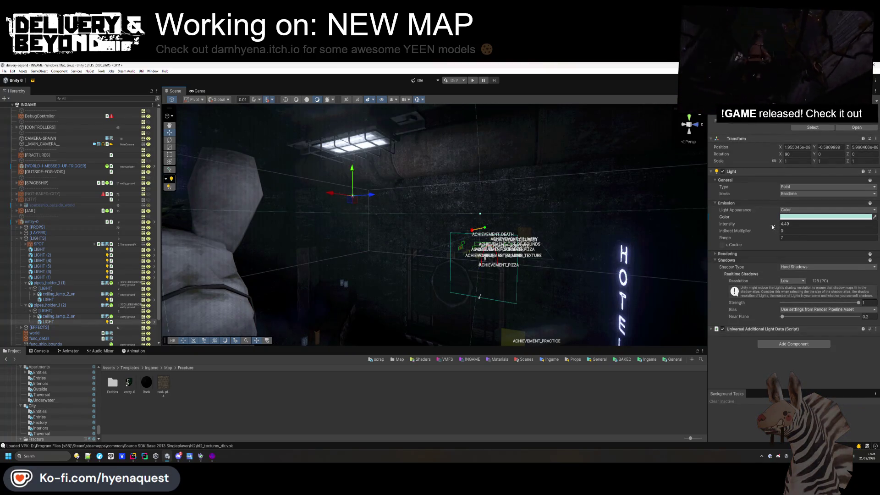
mouse_move(565, 226)
mouse_down()
mouse_move(451, 266)
mouse_move(244, 232)
mouse_move(538, 264)
mouse_up()
click(450, 265)
mouse_move(449, 263)
mouse_down()
mouse_move(456, 250)
mouse_move(635, 246)
mouse_move(650, 205)
mouse_move(625, 208)
mouse_up()
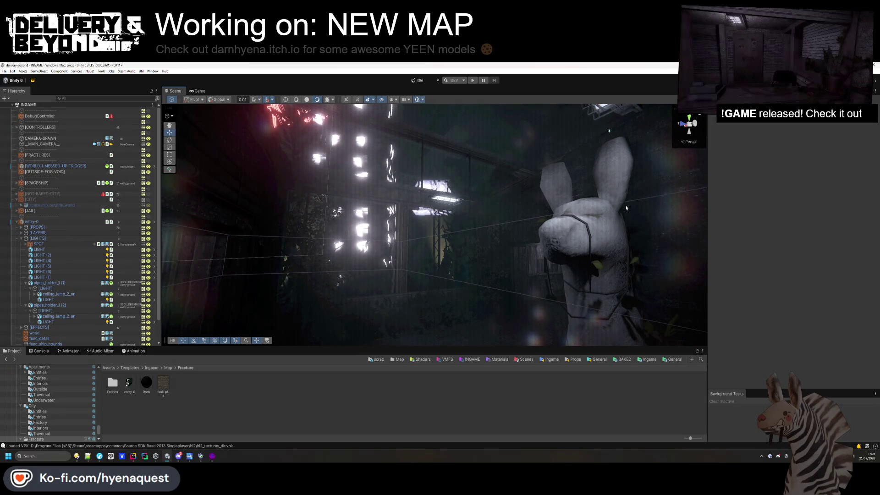
Frame the LIGHT-BEAM quad on the lit wall and select its LIGHT-BEAM material asset
mouse_move(626, 207)
mouse_down()
mouse_move(719, 285)
mouse_move(667, 309)
mouse_up()
click(393, 198)
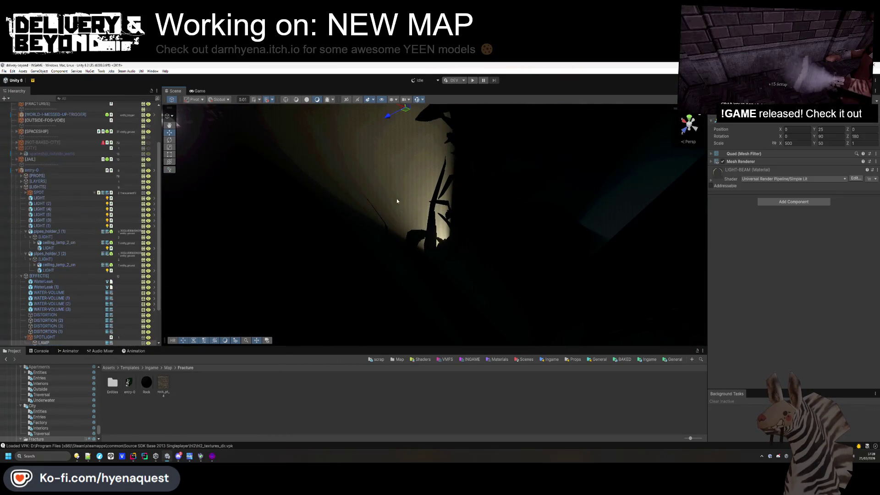
key(f)
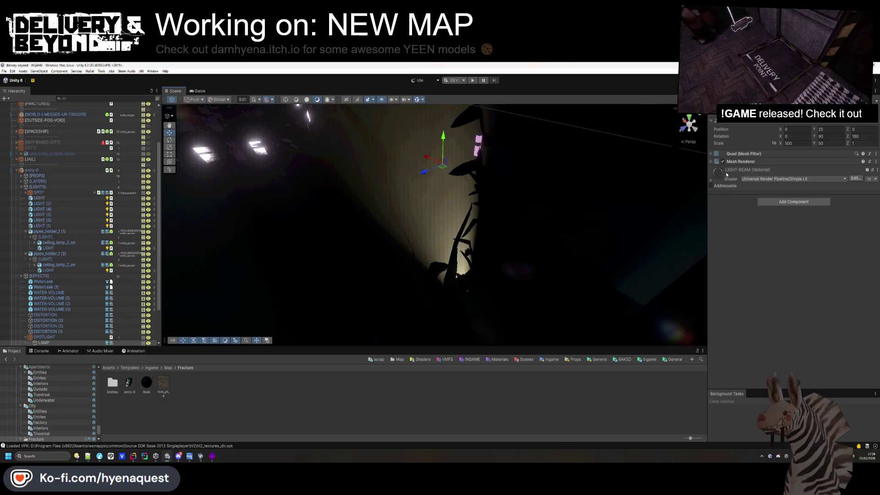
click(745, 170)
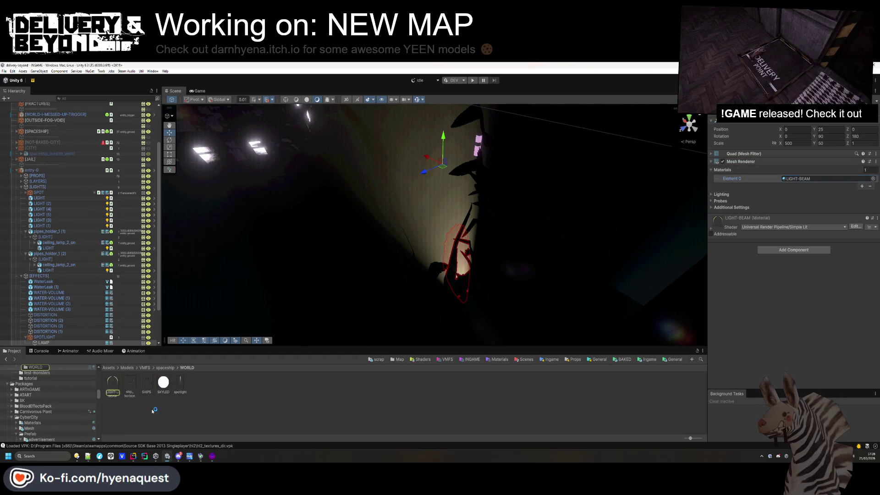
click(110, 388)
Rename the LIGHT-BEAM 1 material to LIGHT-BEAM_2 and change its emission from yellow to cyan-green
right_click(134, 394)
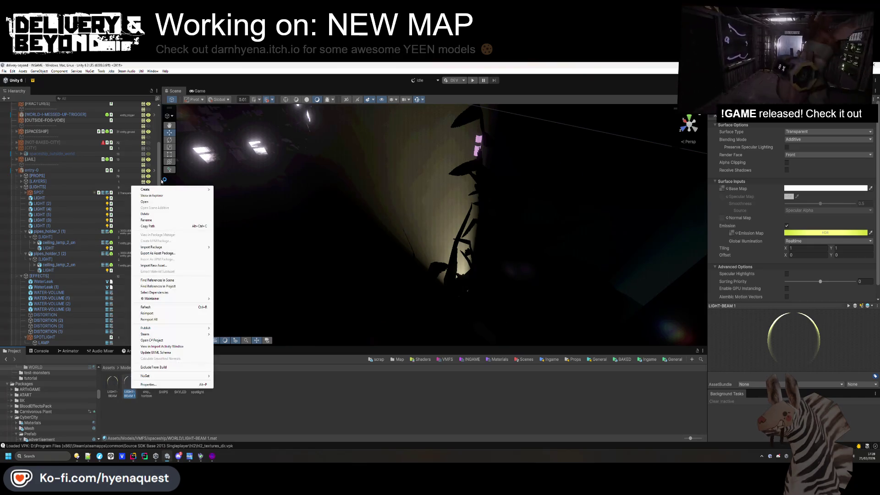
click(158, 221)
text(LIGHT-BEAM_2)
key(Return)
click(826, 233)
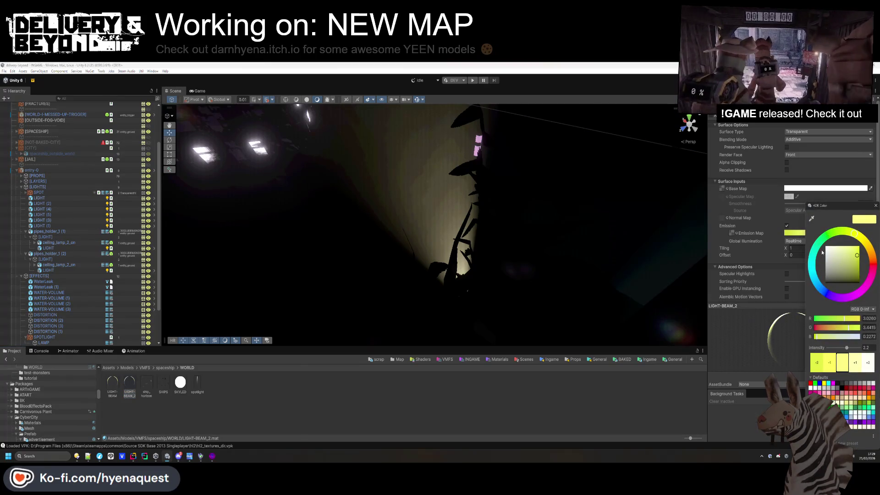
drag(815, 245, 819, 246)
click(459, 416)
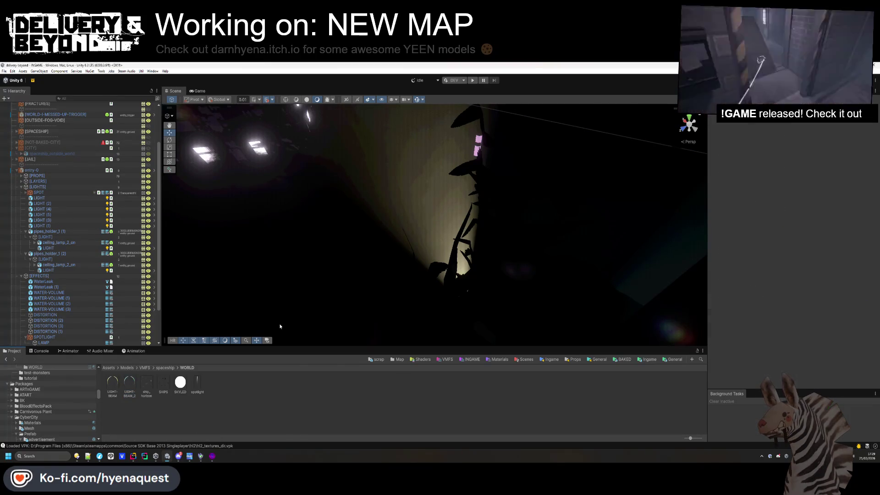
Assign LIGHT-BEAM_2 as Element 0 material on both LAMP Mesh Renderers
click(43, 343)
scroll(51, 340, down, 2)
ctrl+click(43, 312)
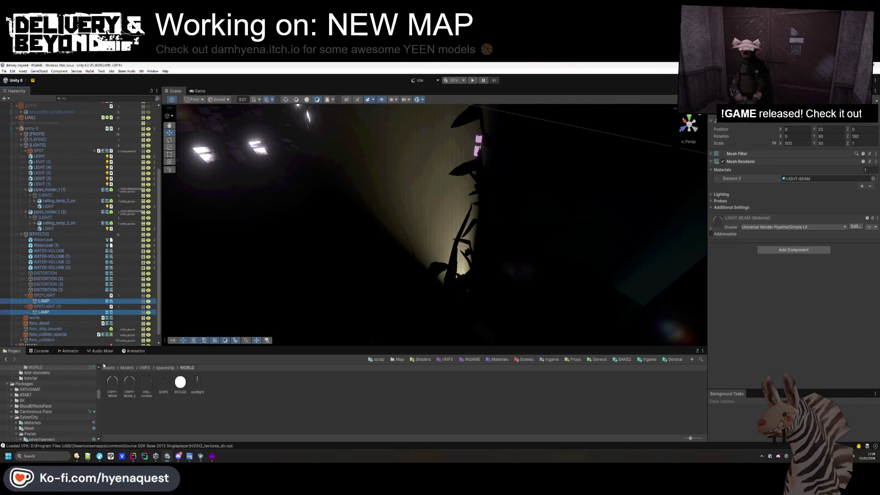
mouse_move(132, 392)
mouse_down()
mouse_move(829, 172)
mouse_move(815, 175)
mouse_up()
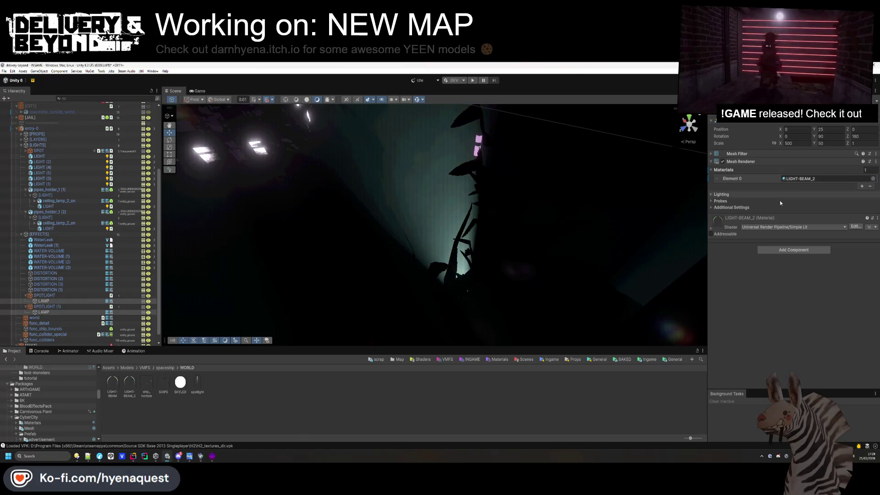
mouse_move(330, 183)
mouse_down()
mouse_move(308, 163)
mouse_move(293, 183)
mouse_move(321, 229)
mouse_move(330, 275)
mouse_up()
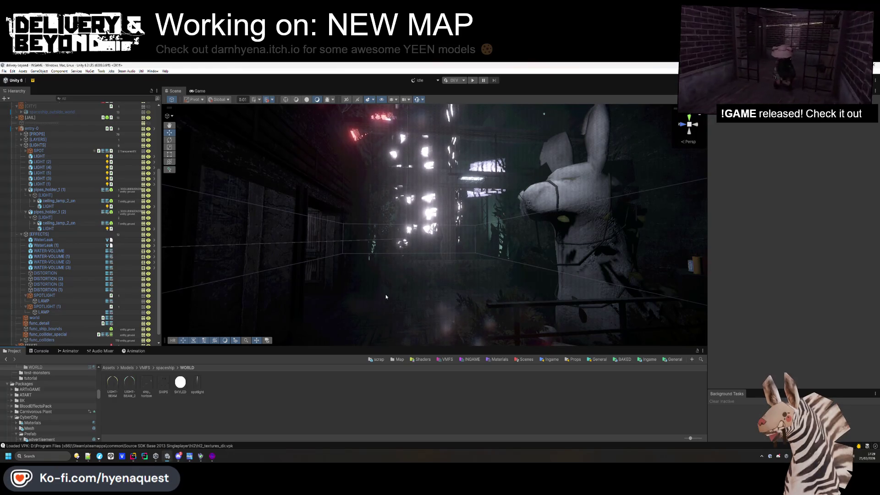
Look around the lit building and bunny statue, then open the City map templates folder
mouse_move(386, 297)
mouse_down()
mouse_move(387, 240)
mouse_move(416, 266)
mouse_move(373, 306)
mouse_move(352, 310)
mouse_move(570, 375)
mouse_move(434, 266)
mouse_move(431, 102)
mouse_move(411, 257)
mouse_move(580, 228)
mouse_move(593, 250)
mouse_up()
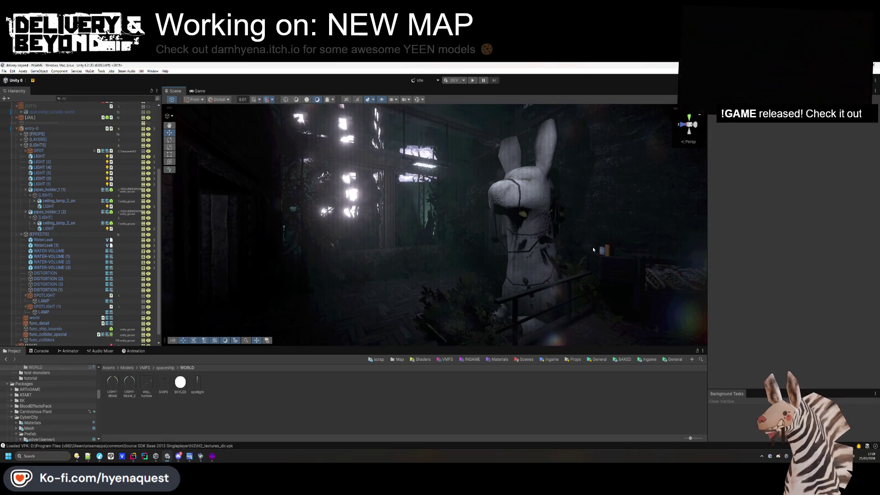
drag(468, 221, 463, 226)
click(398, 360)
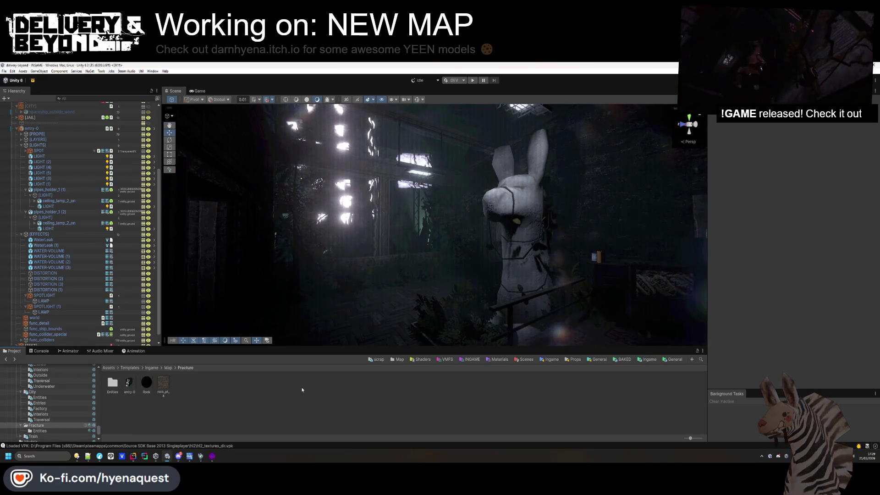
scroll(44, 416, up, 15)
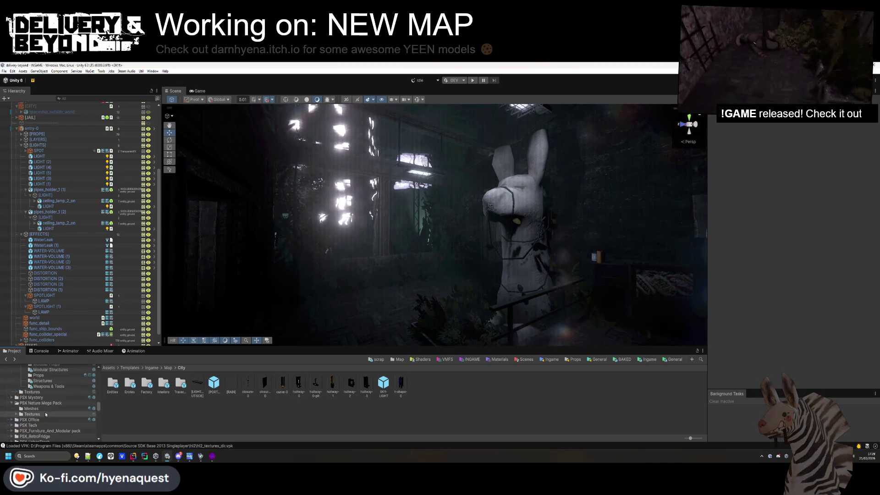
scroll(44, 416, down, 5)
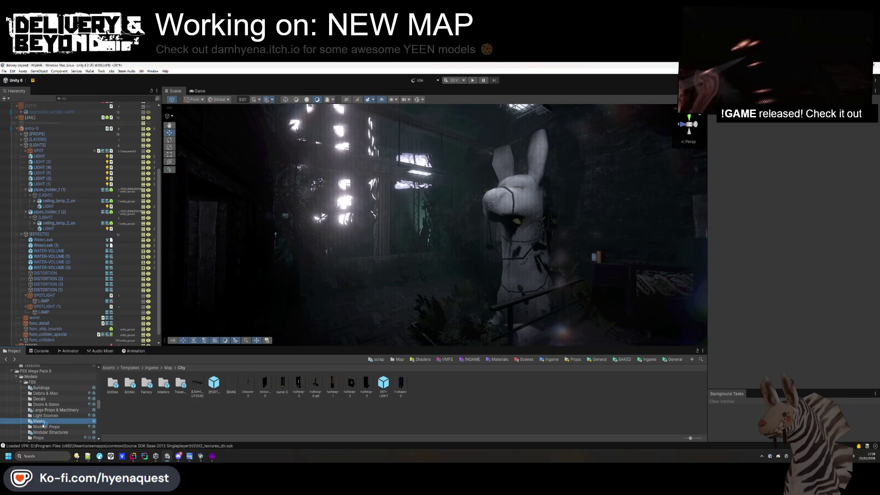
Browse the Modular Props and Modular Structures folders, settling on PSX Mega Pack II Modular Props
click(44, 427)
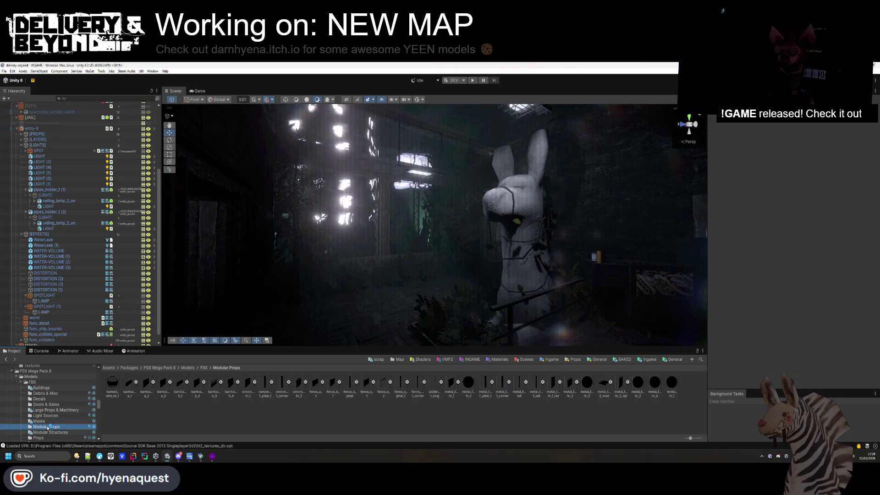
scroll(49, 427, down, 2)
click(48, 411)
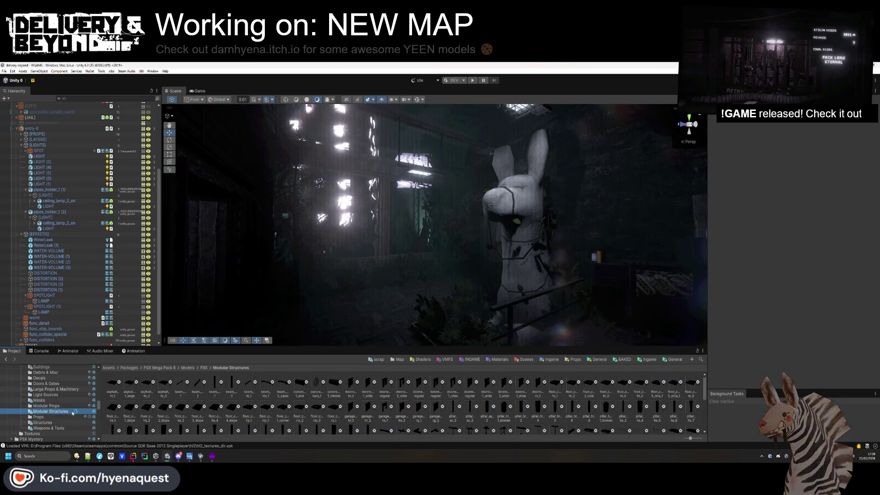
scroll(260, 392, up, 3)
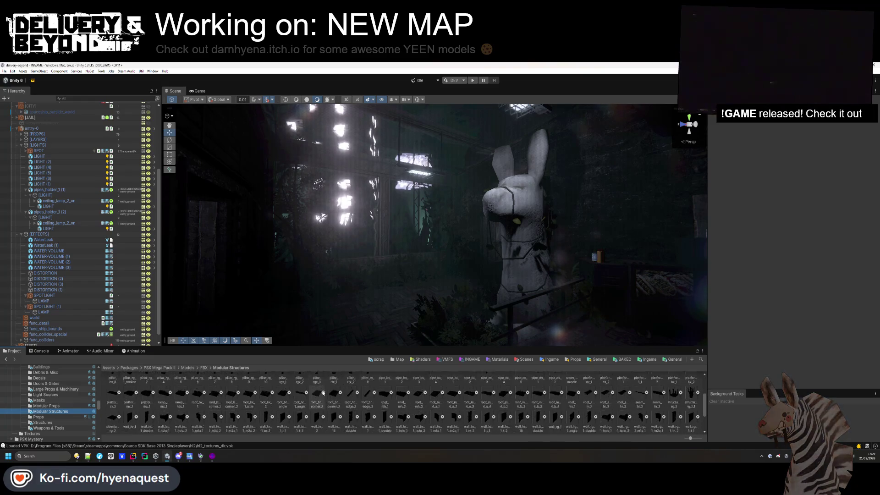
scroll(326, 394, down, 1)
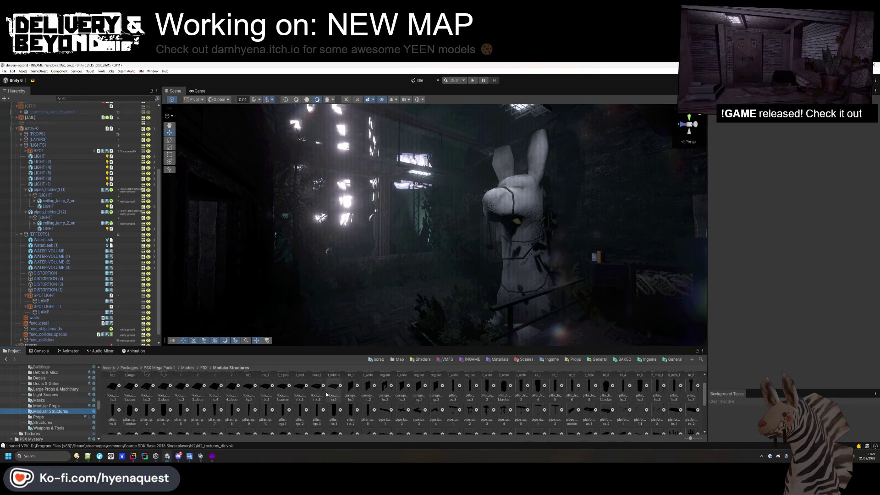
scroll(329, 395, down, 5)
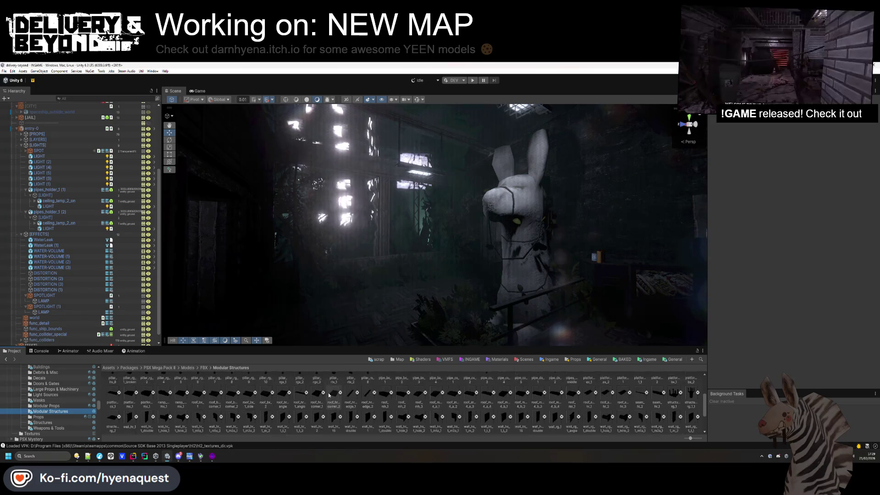
click(64, 406)
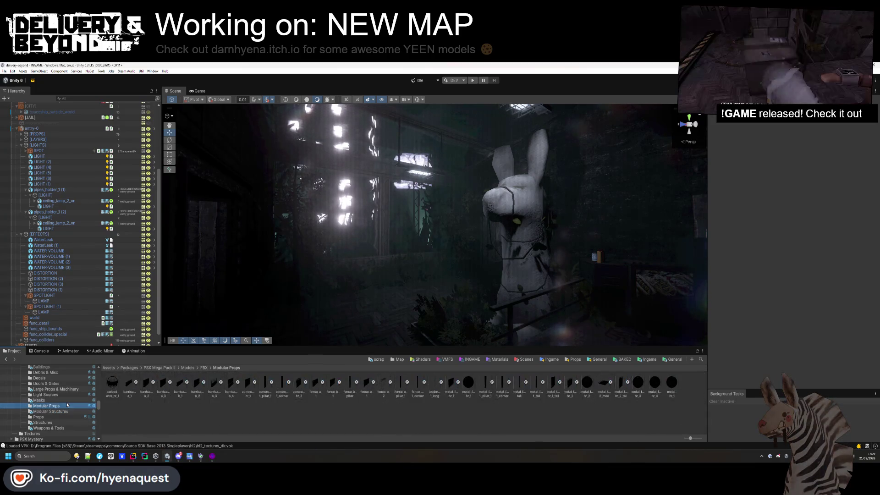
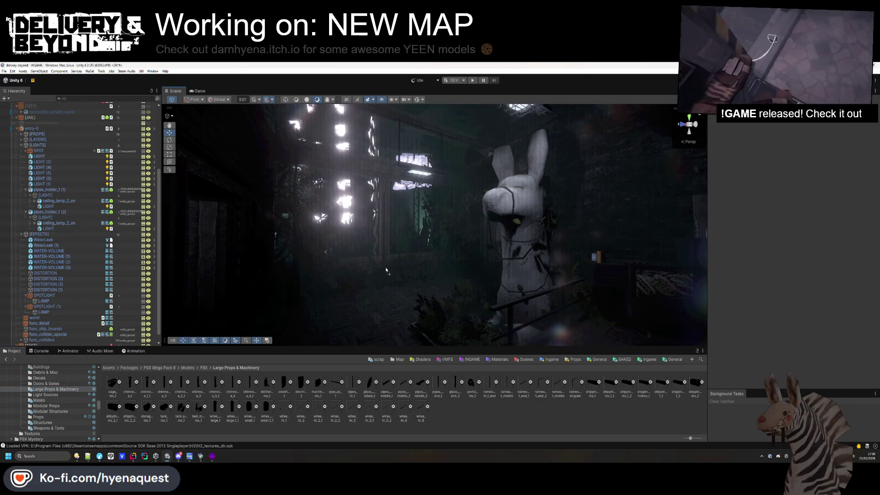
Place a Pipes_hr_1 model against the wall, rotated -90 on Y
drag(388, 271, 388, 271)
key(f)
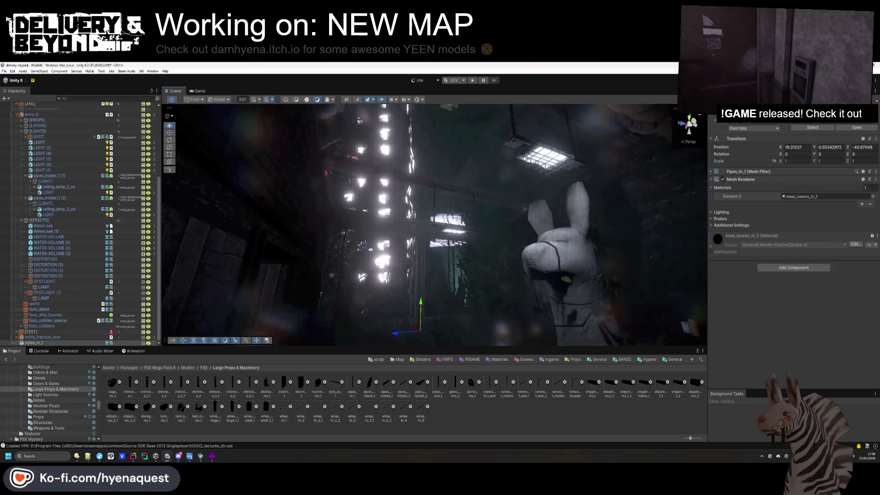
drag(428, 316, 389, 261)
text(90)
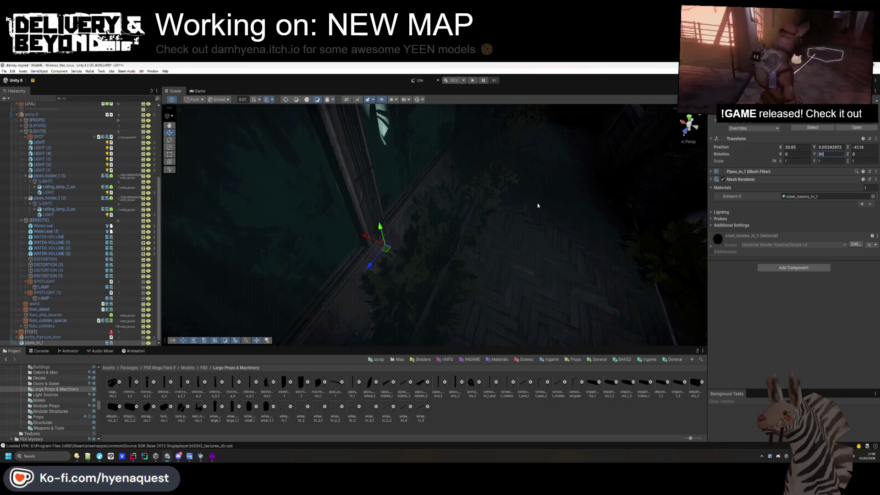
key(Home)
text(-)
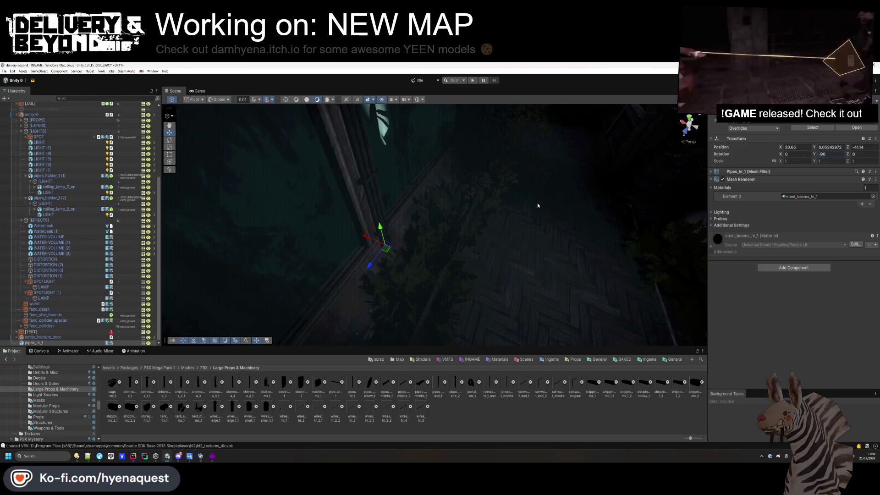
scroll(451, 237, up, 5)
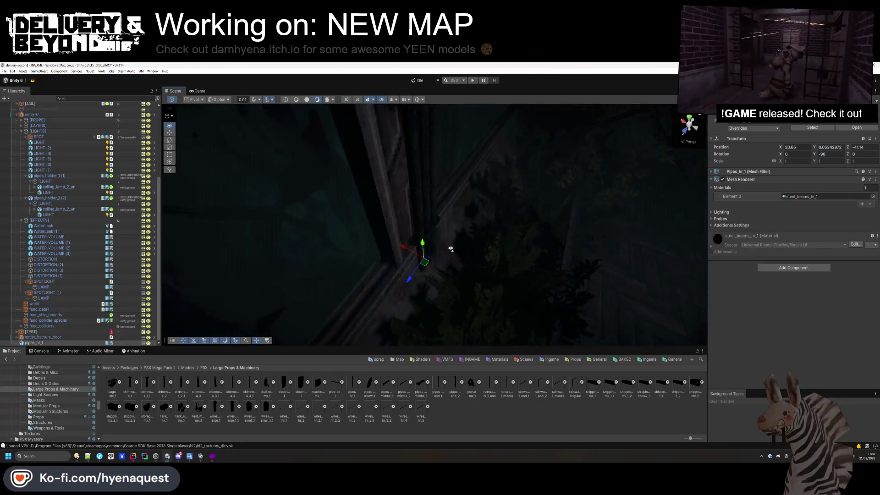
click(400, 287)
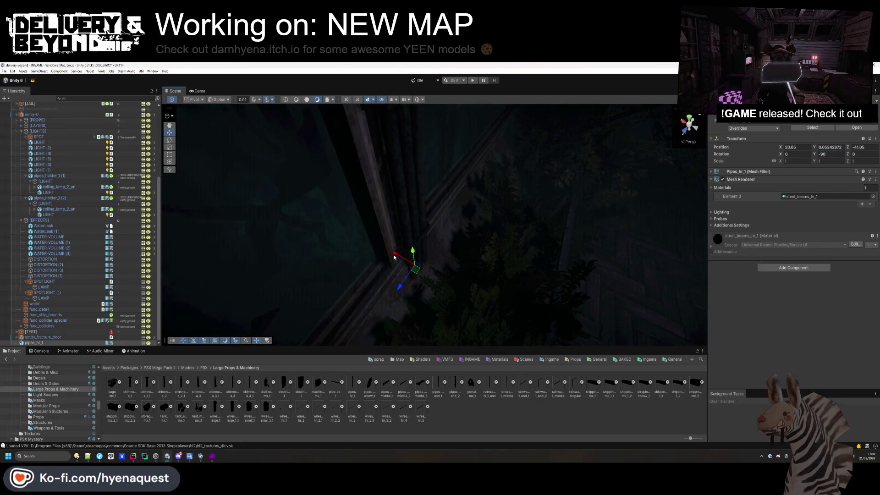
scroll(393, 255, down, 5)
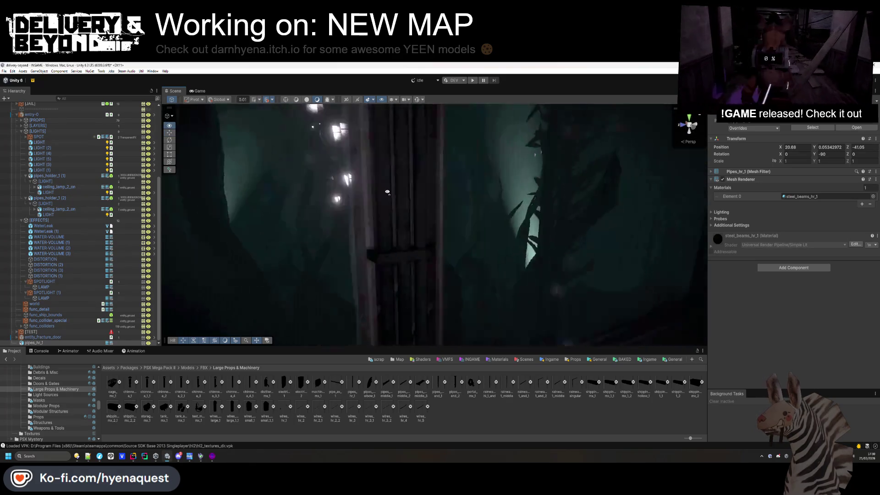
mouse_move(422, 319)
mouse_down()
mouse_move(425, 302)
mouse_move(426, 320)
mouse_up()
scroll(421, 302, up, 3)
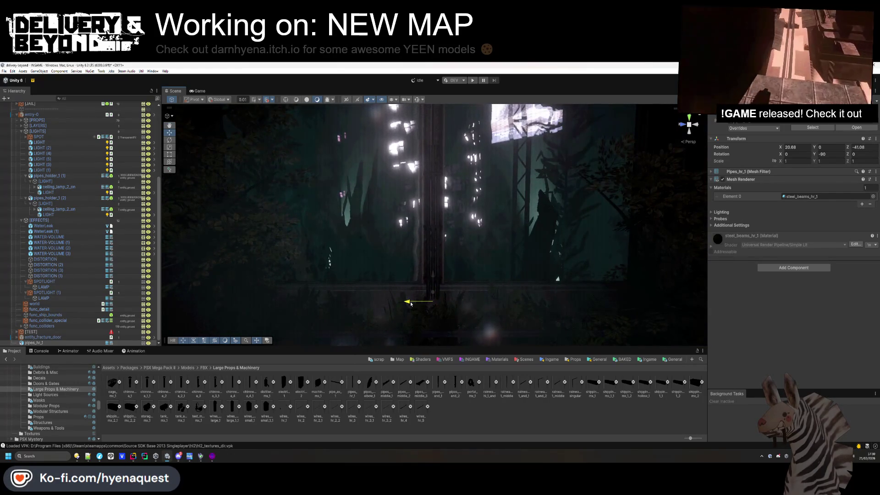
Duplicate the pipe, lift the copy above the original and frame both pipes
key(ctrl+d)
drag(423, 259, 423, 231)
key(f)
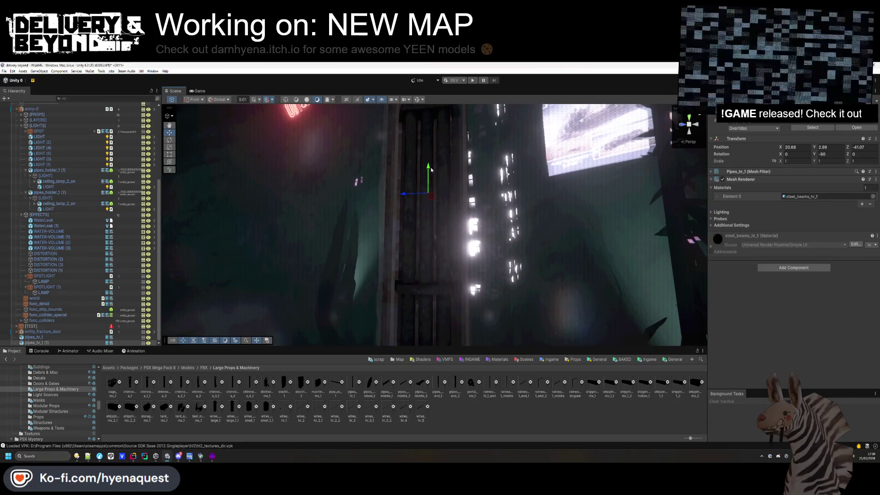
shift+click(66, 342)
key(f)
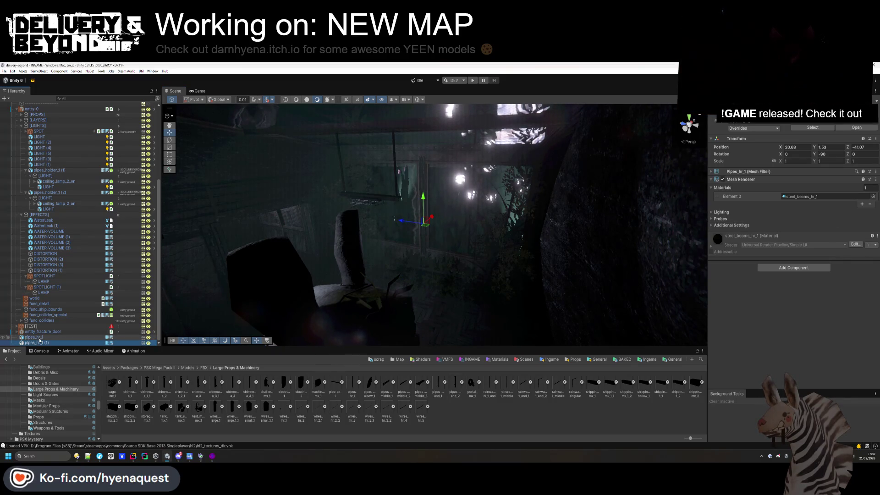
Add a Box Collider to the pipe, stretch its bounds, and mark the pipe Static
click(802, 267)
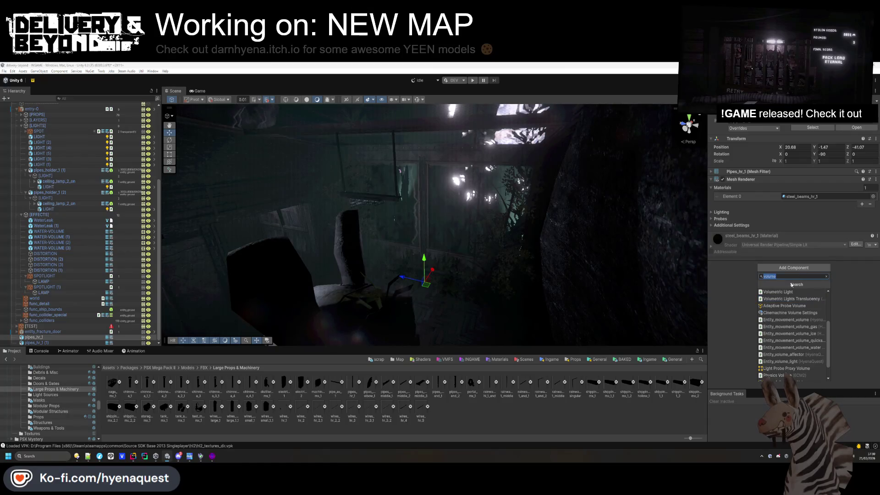
text(box)
click(778, 291)
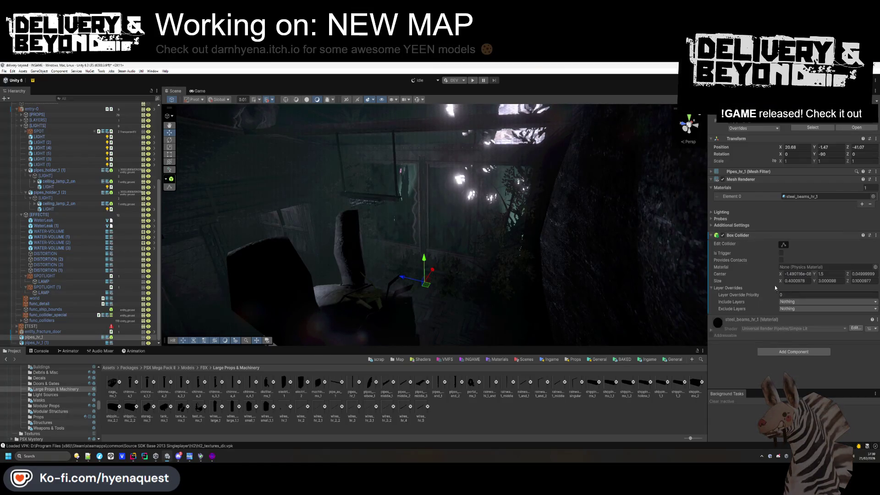
click(783, 247)
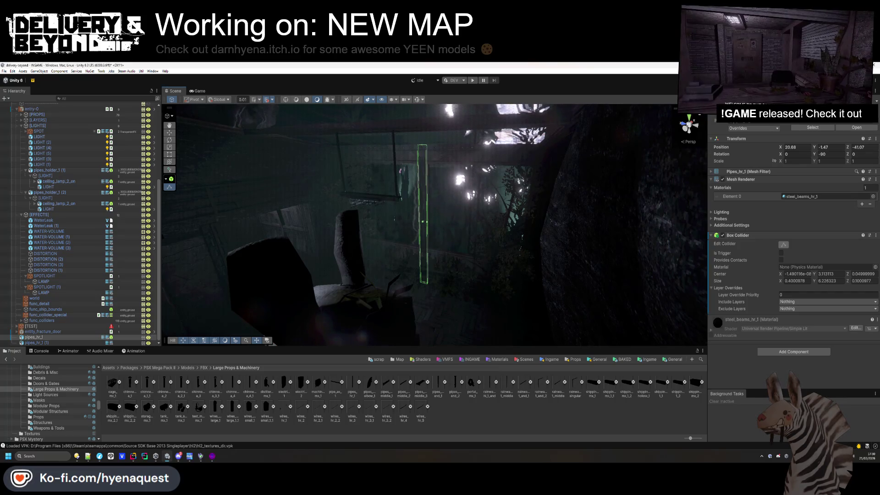
click(862, 120)
click(841, 147)
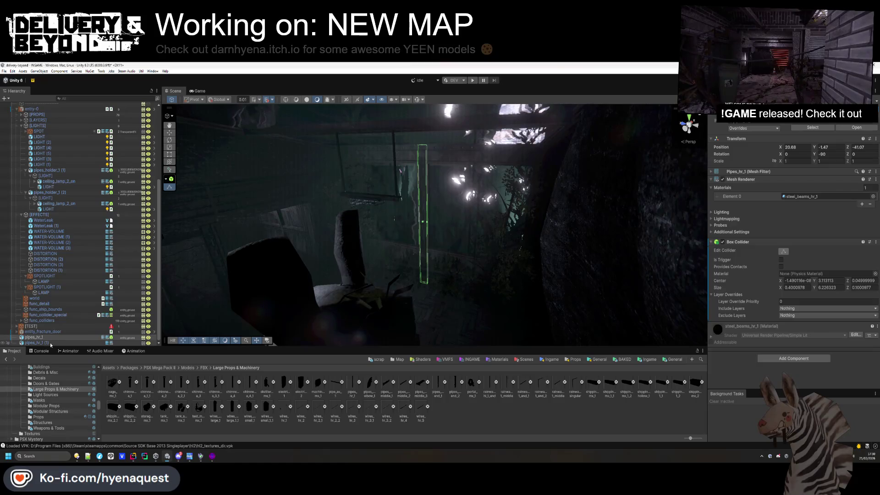
Move the pipe under a parent group and tidy the [EFFECTS], [CITY] and [PROPS] groups
scroll(42, 341, up, 1)
mouse_move(38, 137)
mouse_down()
mouse_move(28, 124)
mouse_move(22, 142)
mouse_up()
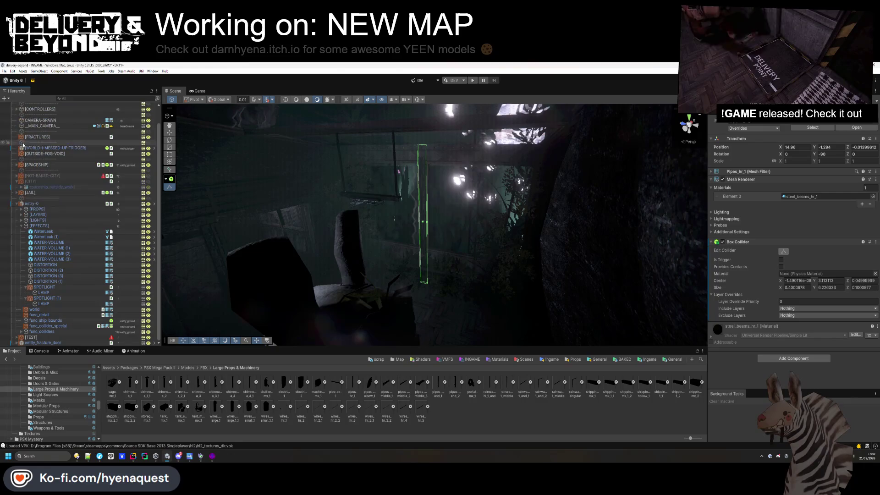
click(26, 227)
click(32, 288)
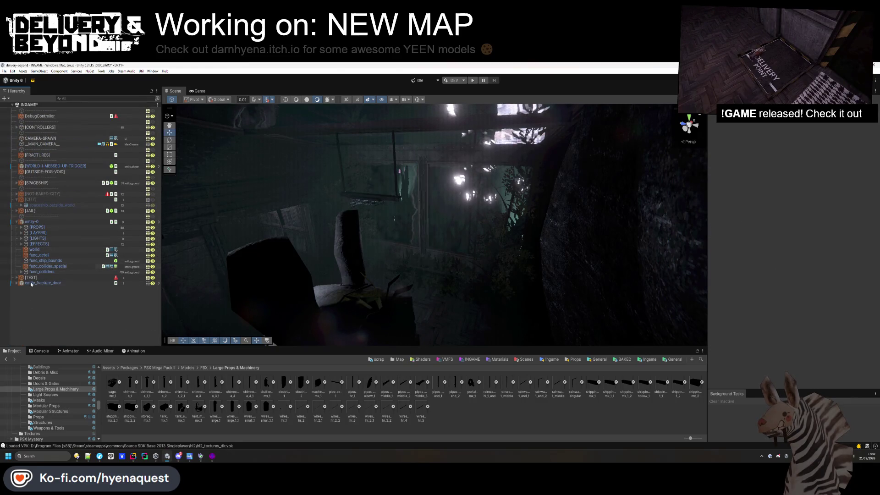
click(24, 228)
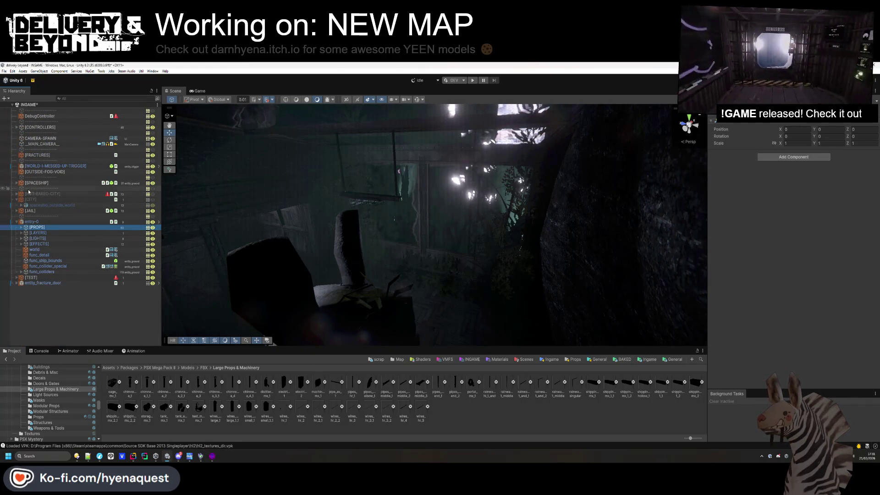
click(16, 199)
click(36, 315)
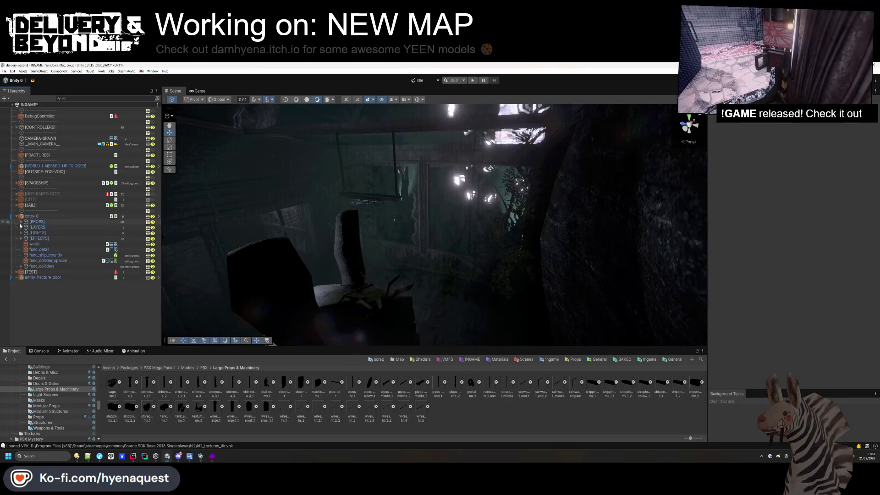
click(21, 223)
click(21, 223)
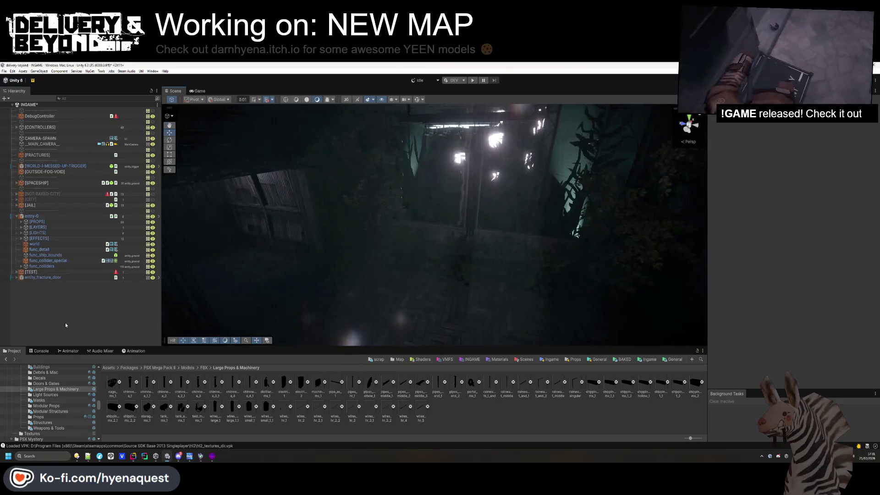
Create a new Cable Trail object and give it the CABLE material
right_click(76, 310)
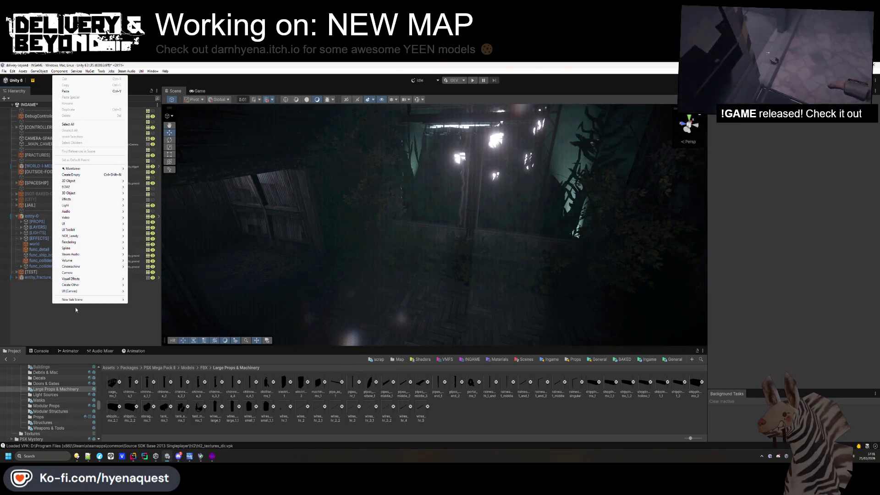
click(143, 237)
scroll(812, 248, down, 5)
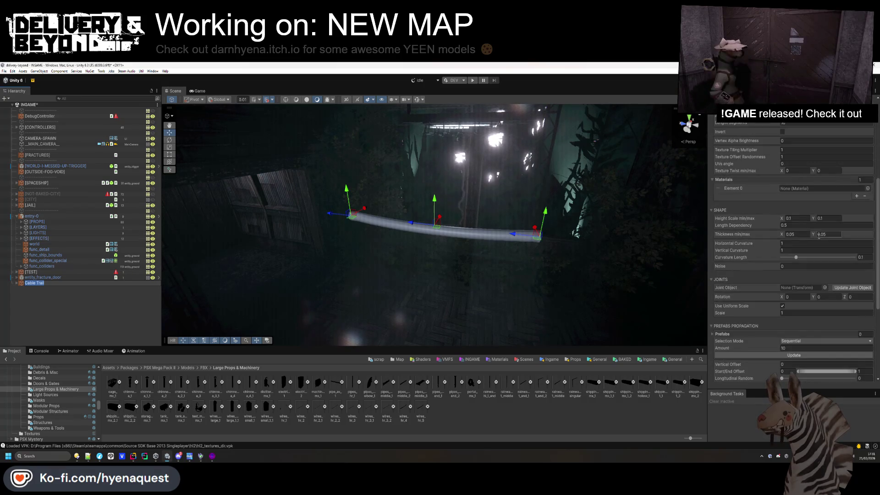
click(868, 189)
text(CABLE)
double_click(720, 212)
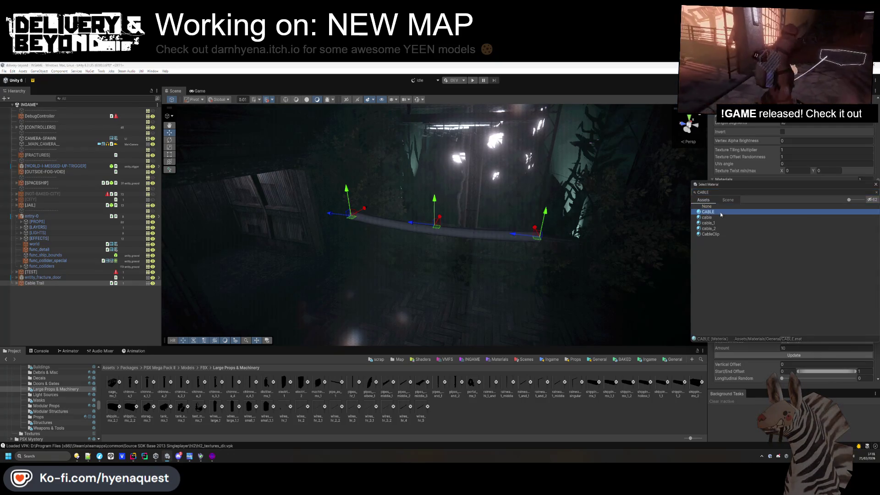
Inspect the cable trail along its route past the HOTEL sign to the rabbit statue
click(37, 283)
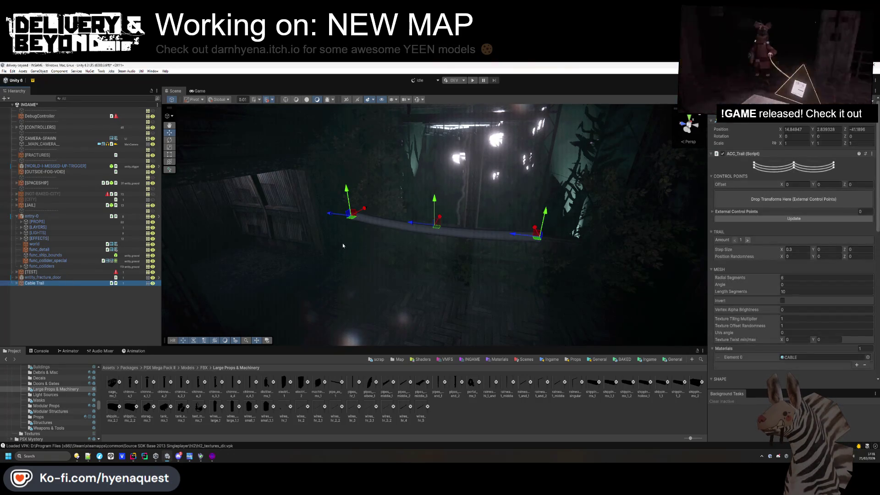
key(f)
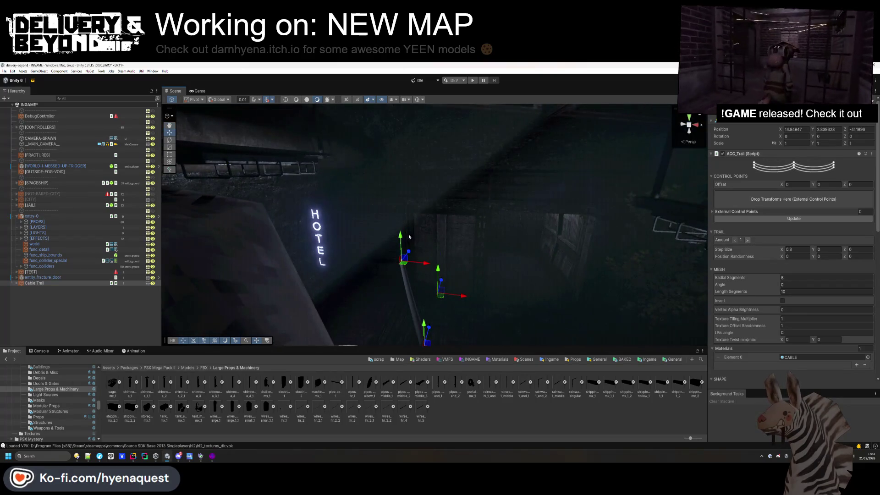
mouse_move(393, 130)
mouse_down()
mouse_move(448, 187)
mouse_move(442, 226)
mouse_move(462, 230)
mouse_up()
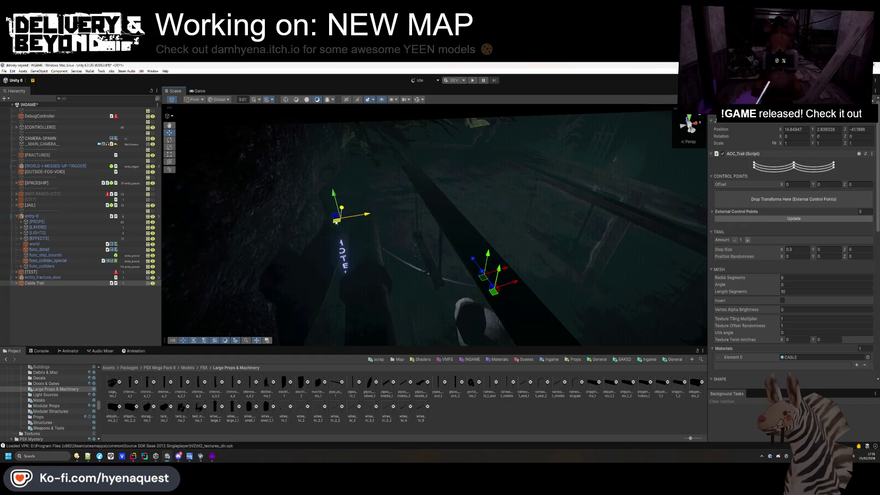
drag(326, 145, 411, 224)
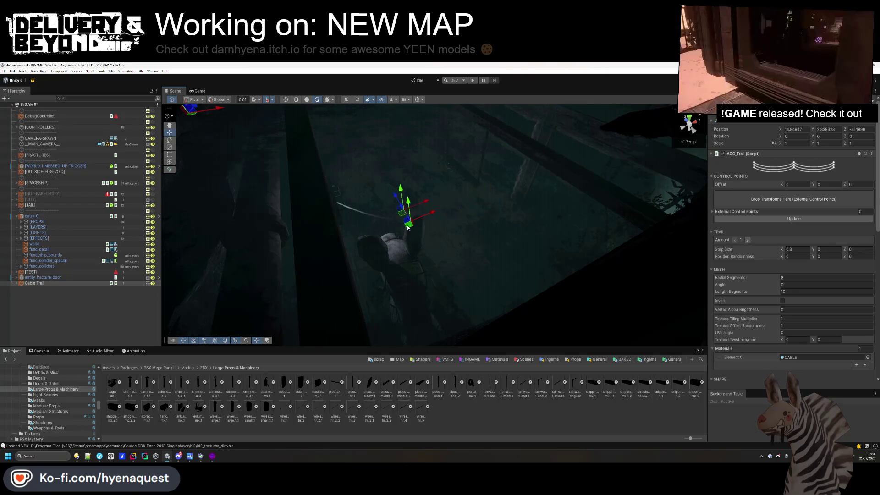
mouse_move(522, 261)
mouse_down()
mouse_move(586, 262)
mouse_move(499, 226)
mouse_up()
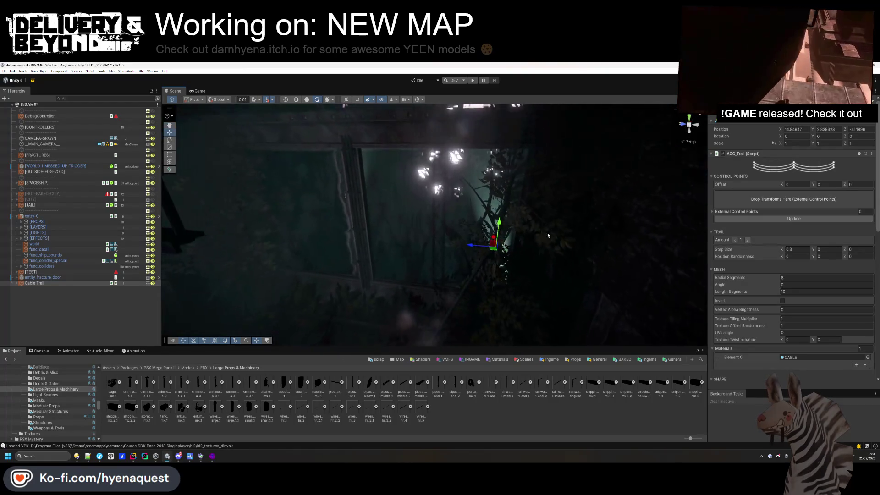
click(499, 226)
click(499, 225)
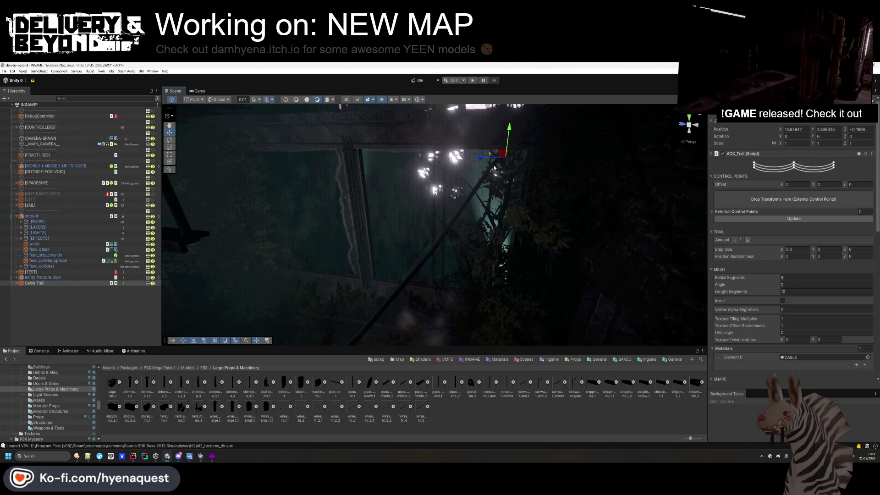
key(f)
mouse_move(493, 167)
mouse_down()
mouse_move(360, 324)
mouse_move(369, 255)
mouse_up()
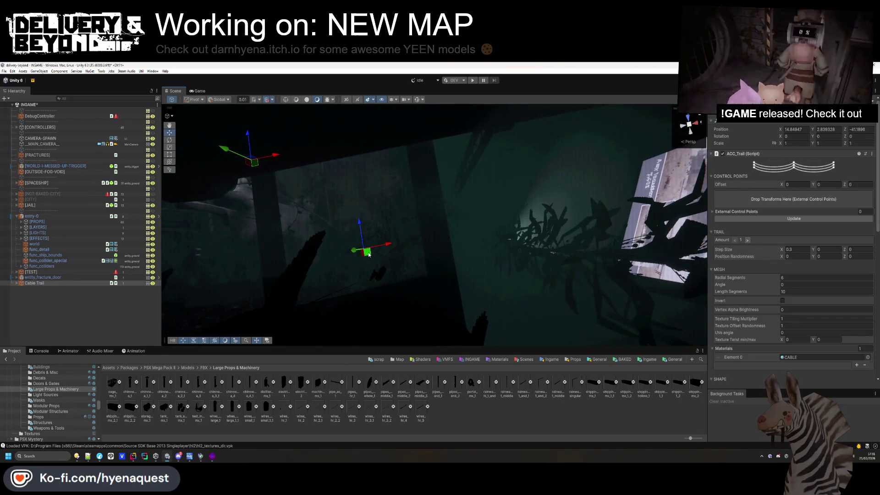
click(434, 277)
mouse_move(435, 277)
mouse_down()
mouse_move(327, 230)
mouse_move(384, 114)
mouse_up()
click(384, 115)
key(f)
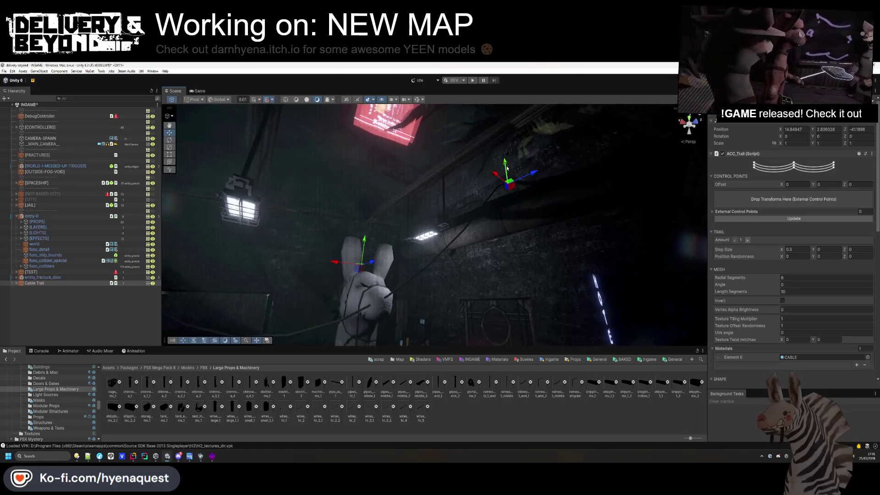
mouse_move(526, 152)
mouse_down()
mouse_move(396, 269)
mouse_move(447, 295)
mouse_move(507, 298)
mouse_up()
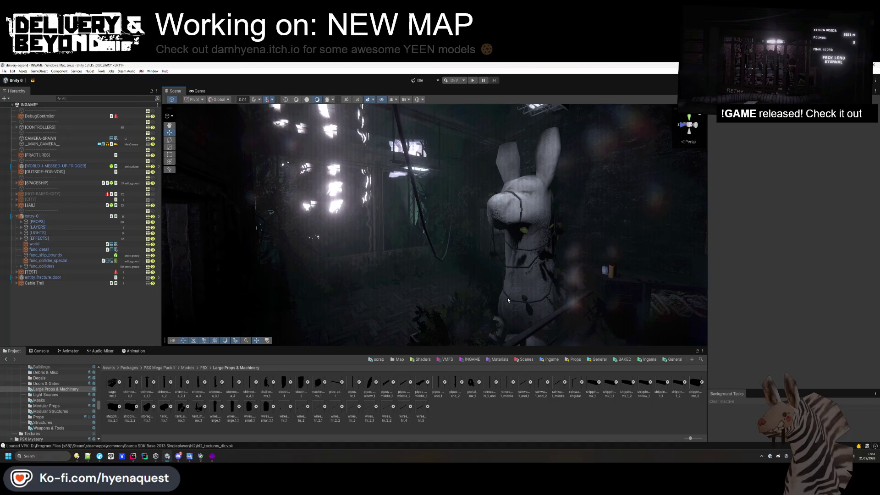
Set the ACC_Trail save path to Packages/ and combine the cable meshes into one
click(76, 283)
scroll(802, 298, down, 10)
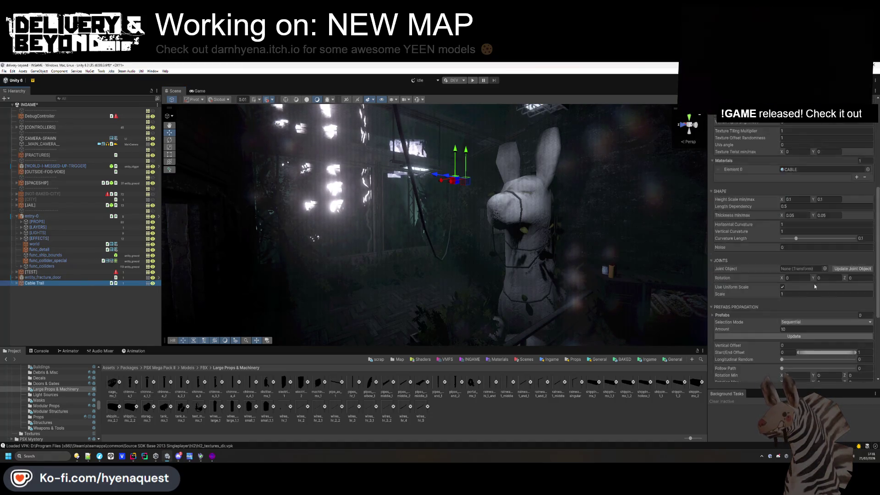
click(801, 298)
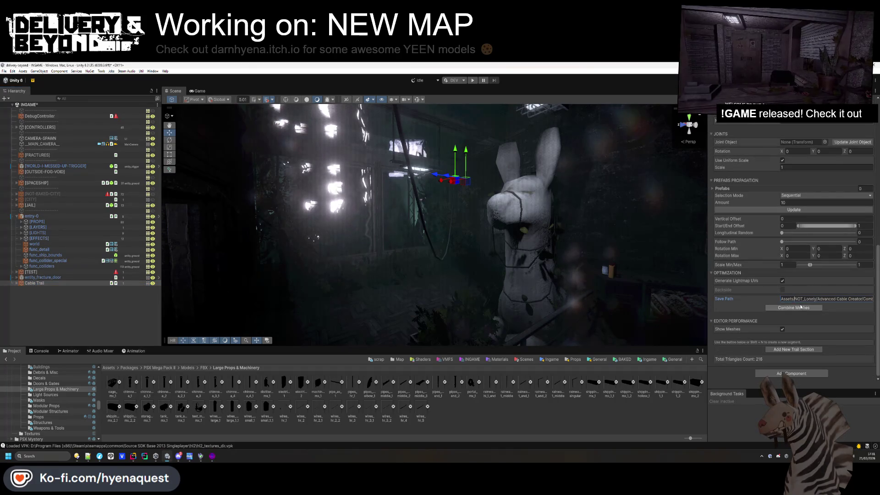
text(Packages/)
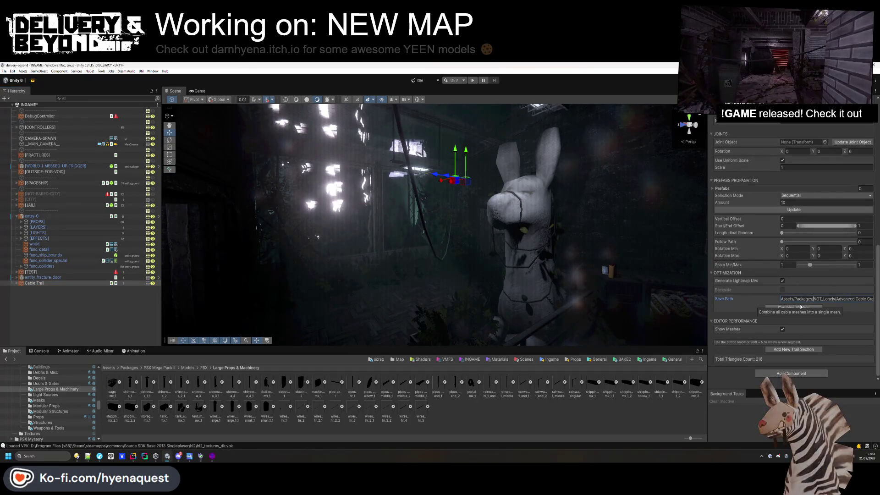
click(802, 307)
key(Return)
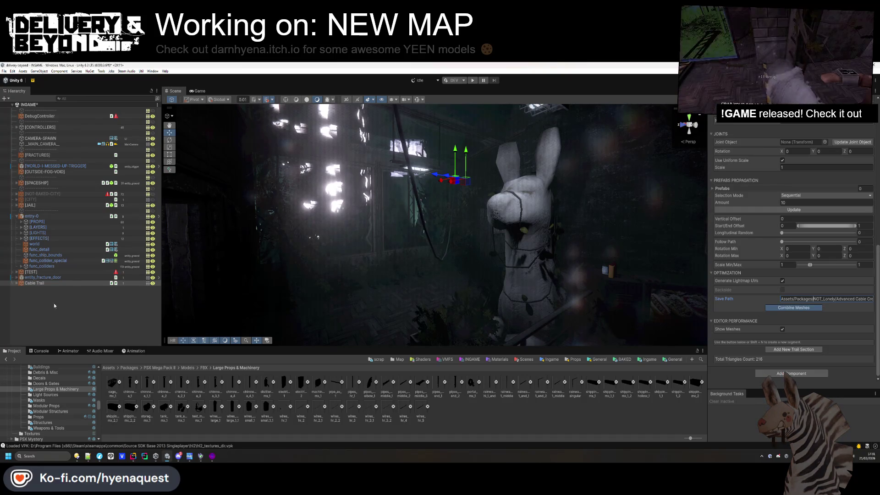
Move Cable Trail_combined under the [PROPS] group
click(42, 285)
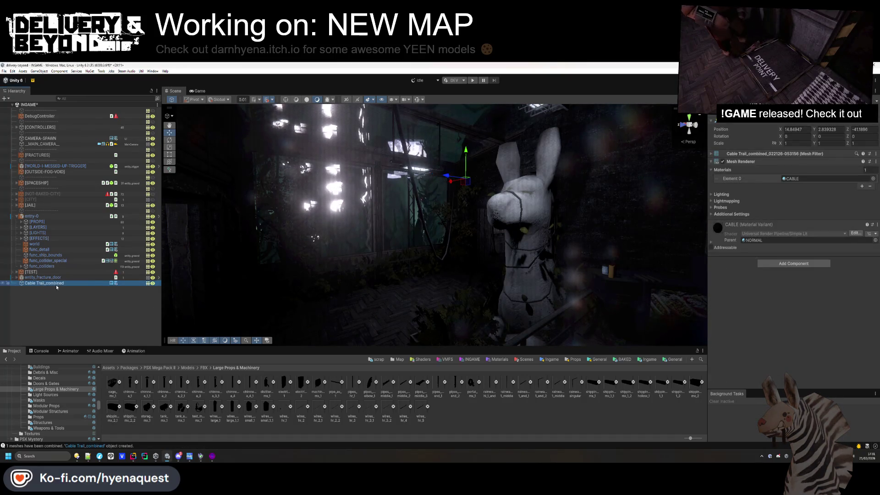
drag(39, 236, 37, 222)
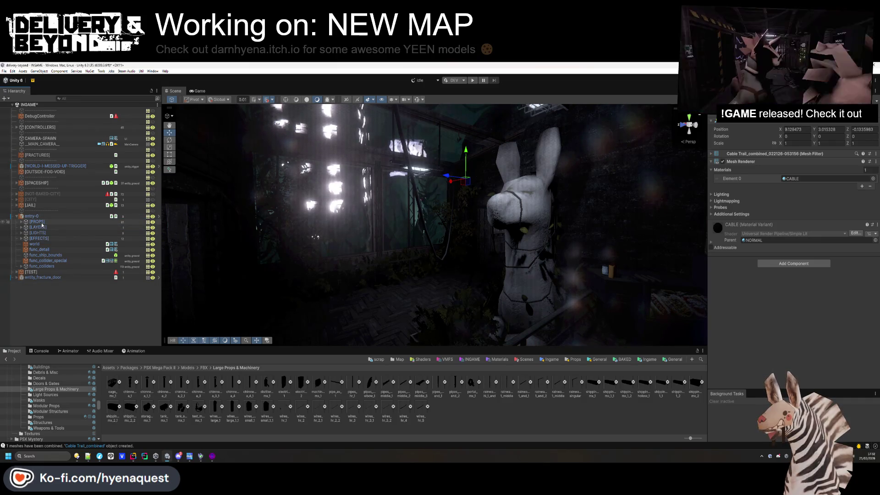
click(20, 224)
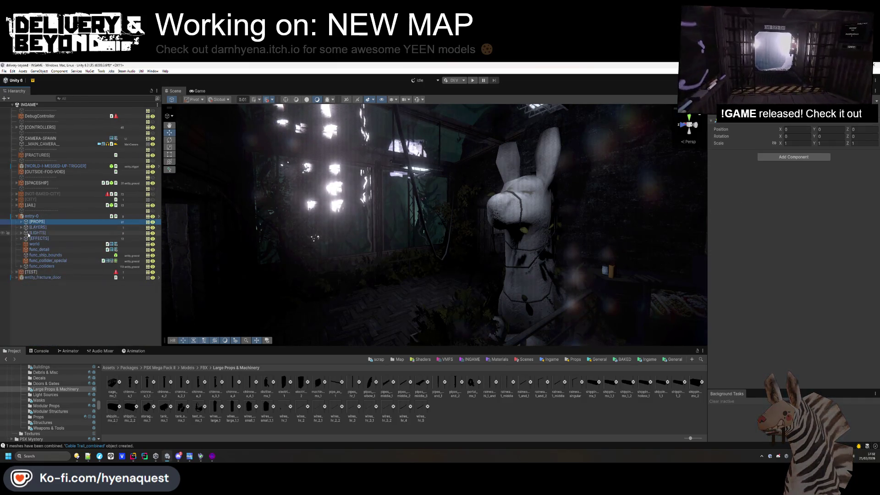
click(43, 293)
Turn toward the scaffolding and open the Assets > Templates > Ingame > Map folder
drag(413, 247, 414, 246)
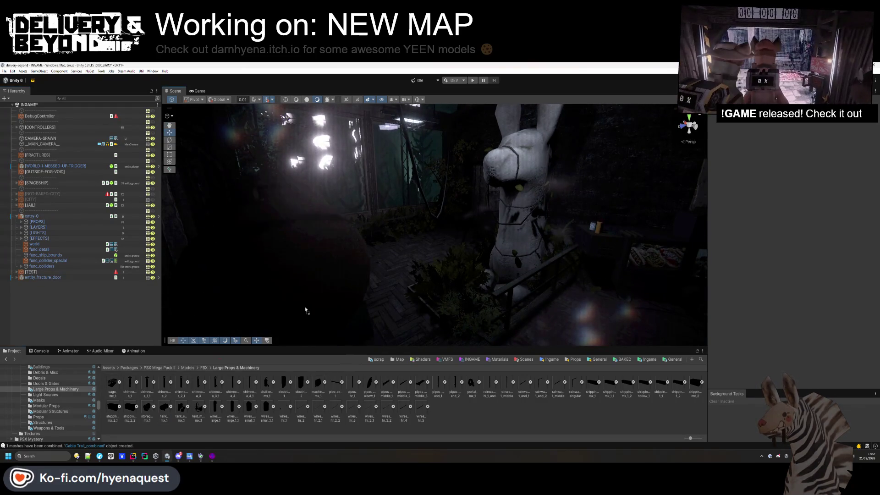
mouse_move(376, 269)
mouse_down()
mouse_move(417, 275)
mouse_move(405, 211)
mouse_move(397, 227)
mouse_up()
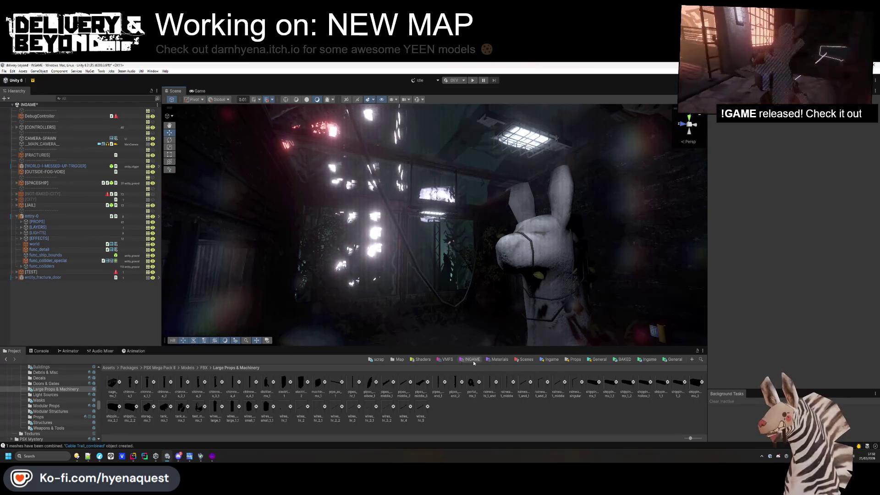
click(400, 361)
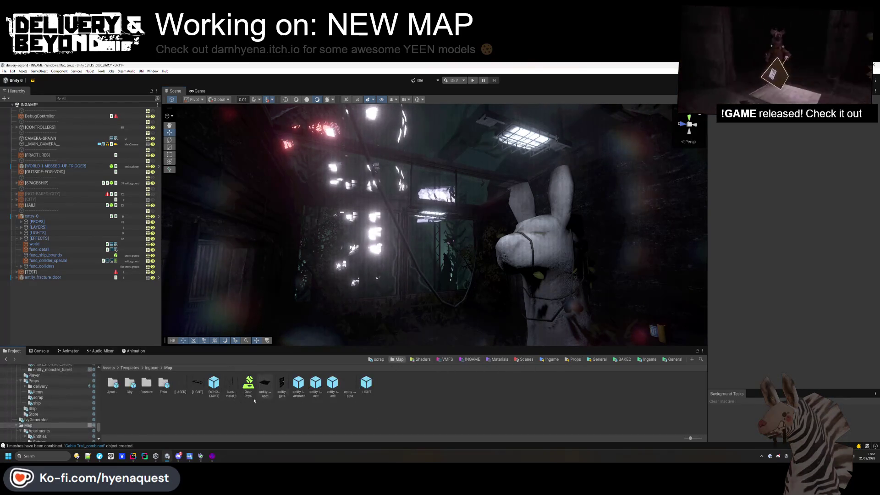
Place the LIGHT prefab into the scene near the bunny statue
drag(294, 275, 347, 297)
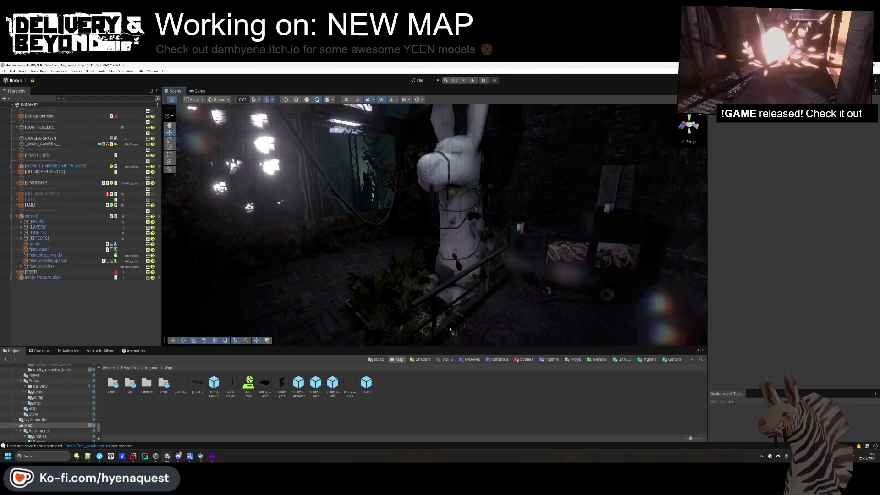
mouse_move(571, 162)
mouse_down()
mouse_move(448, 196)
mouse_move(500, 239)
mouse_move(401, 146)
mouse_move(376, 243)
mouse_move(417, 236)
mouse_move(456, 132)
mouse_move(412, 154)
mouse_up()
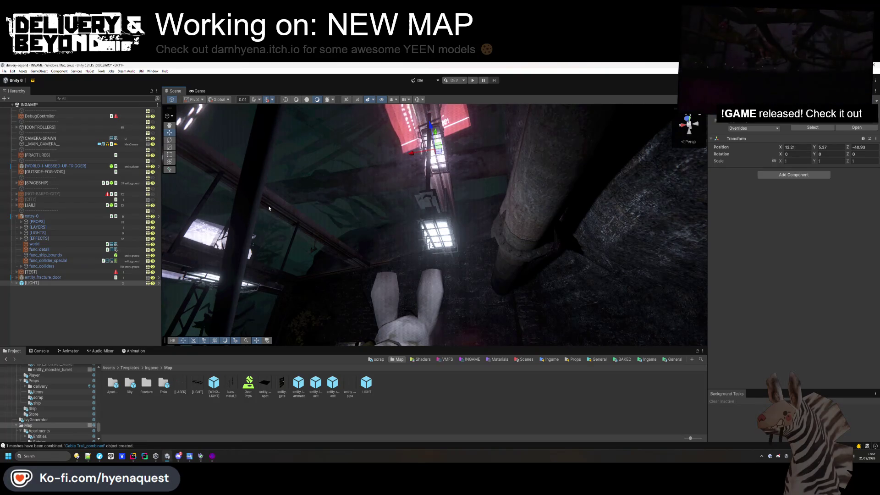
click(73, 300)
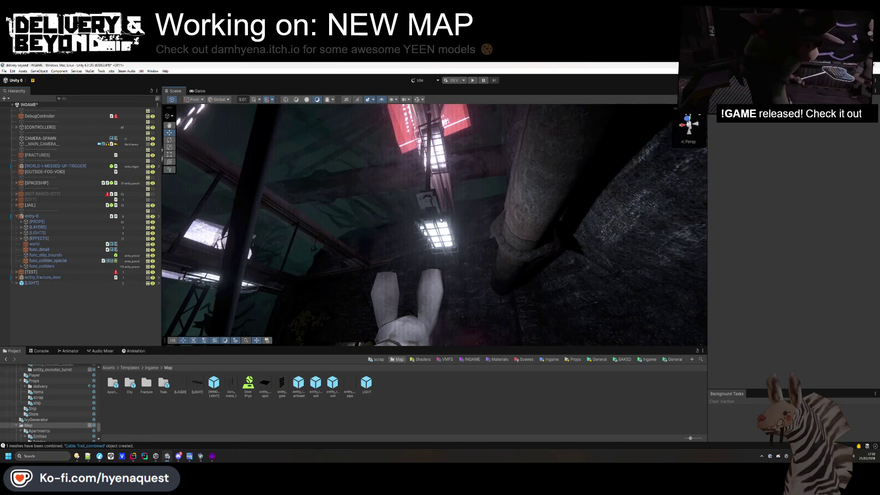
Inspect the ceiling lamp and pipe holders, ending with pillar_rgx_3 selected
click(441, 221)
click(54, 300)
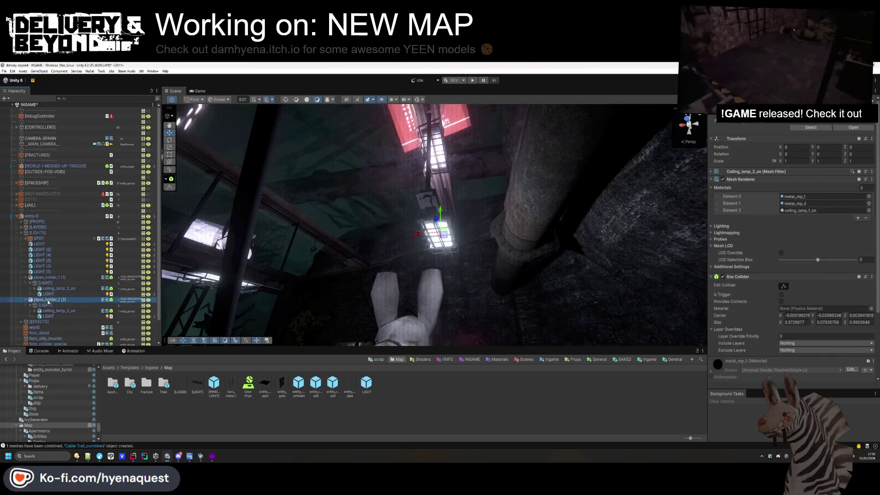
ctrl+click(49, 278)
mouse_move(253, 238)
mouse_down()
mouse_move(427, 206)
mouse_move(553, 167)
mouse_move(548, 174)
mouse_up()
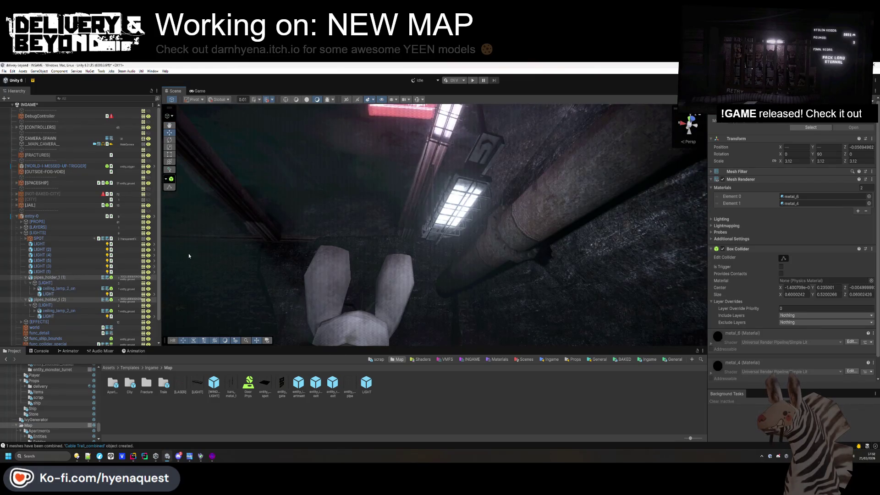
click(55, 300)
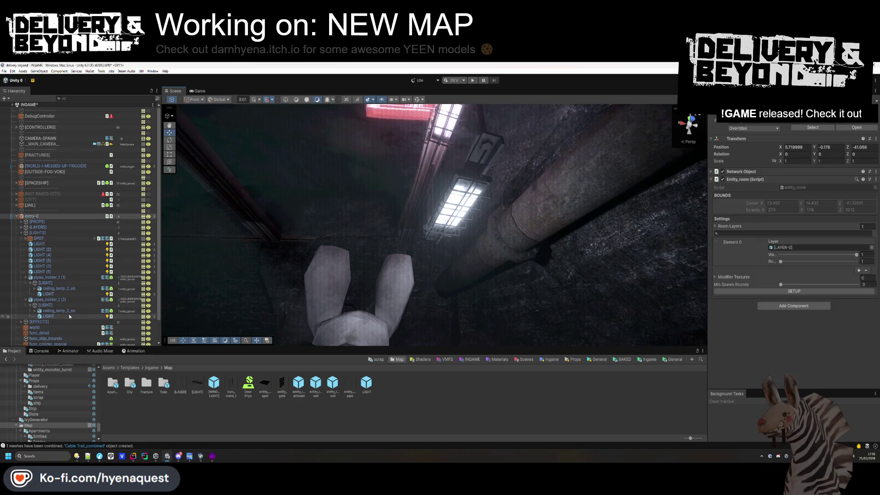
click(496, 216)
mouse_move(506, 181)
mouse_down()
mouse_move(540, 292)
mouse_move(458, 216)
mouse_move(526, 284)
mouse_move(662, 310)
mouse_move(526, 196)
mouse_move(470, 235)
mouse_move(477, 254)
mouse_up()
click(527, 197)
click(525, 196)
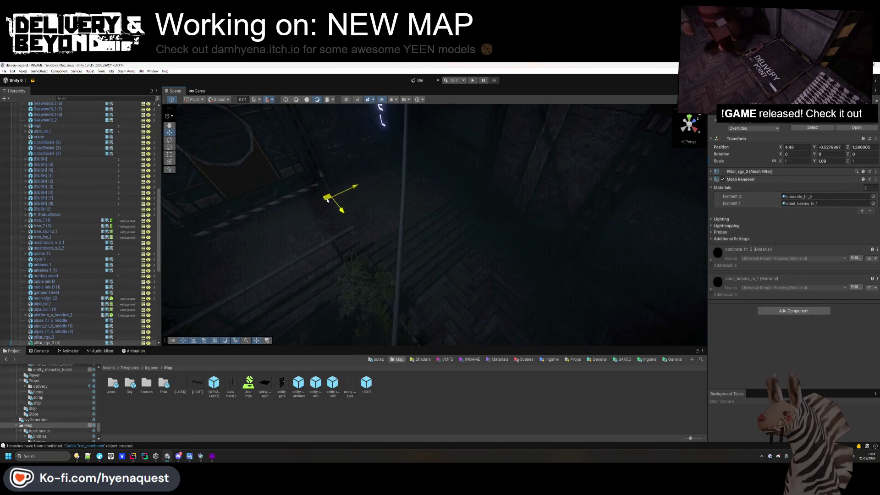
Add a Box Collider to the pillar and show gizmos in the Scene view
drag(335, 205, 423, 277)
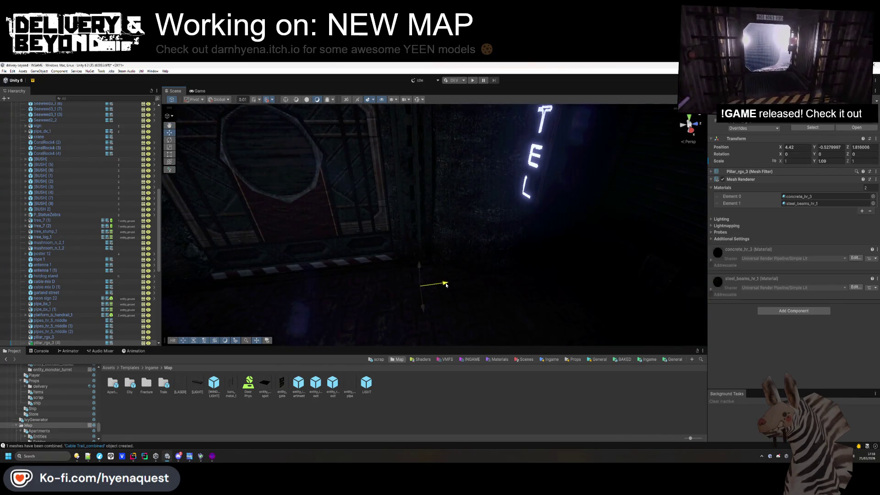
mouse_move(427, 312)
mouse_down()
mouse_move(401, 226)
mouse_move(417, 246)
mouse_move(486, 227)
mouse_move(495, 205)
mouse_move(500, 252)
mouse_move(418, 216)
mouse_move(393, 216)
mouse_move(484, 290)
mouse_up()
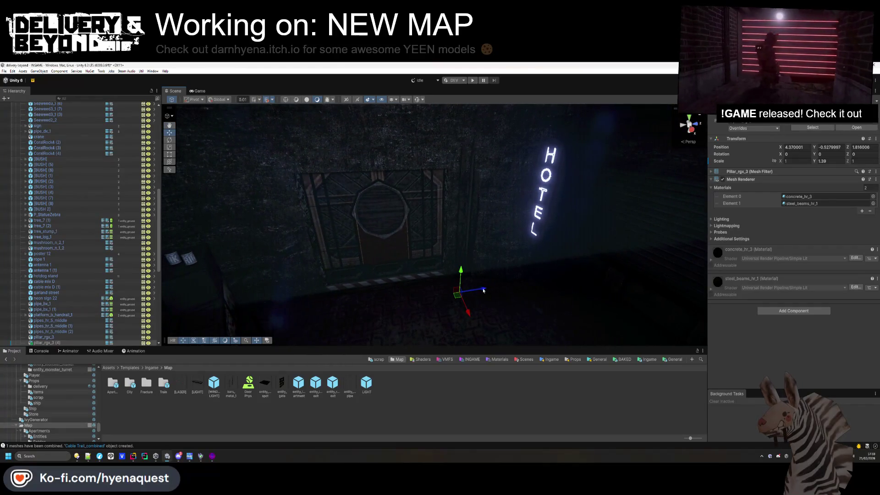
click(790, 310)
click(780, 335)
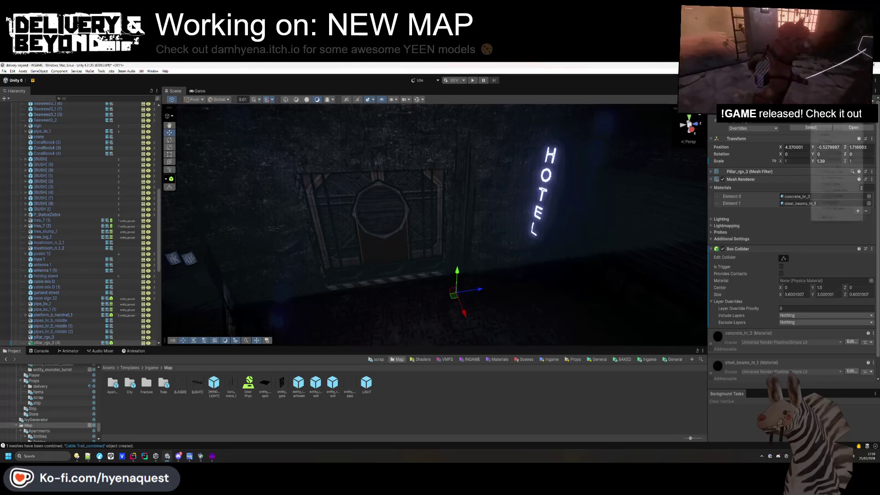
mouse_move(477, 239)
mouse_down()
mouse_move(495, 235)
mouse_move(469, 246)
mouse_up()
scroll(68, 317, down, 3)
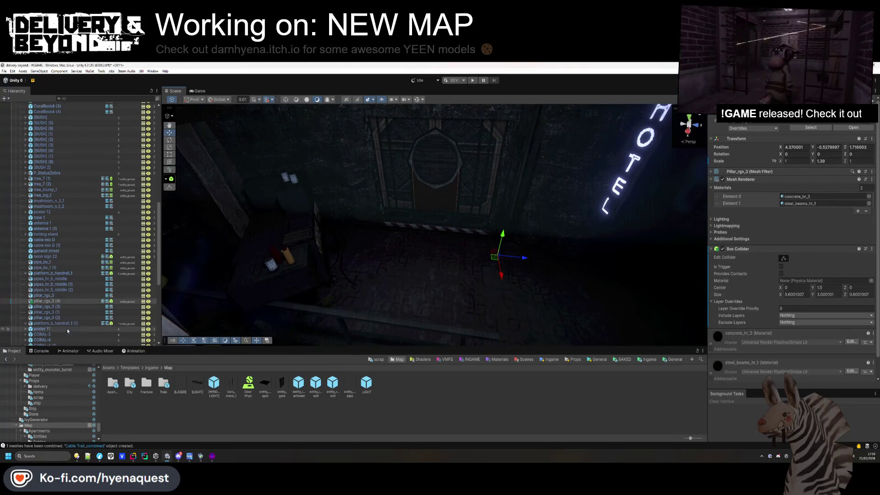
click(416, 100)
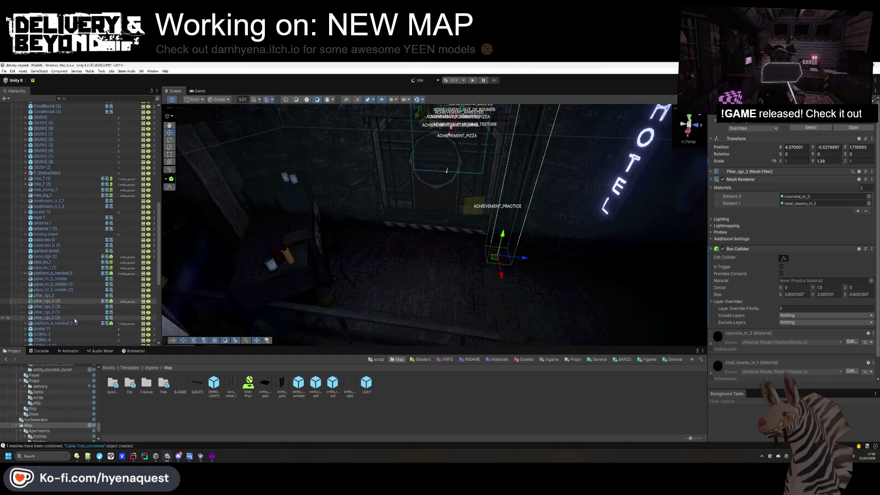
Duplicate pillar_rgx_3 (4) and slide the copy along its Z axis
click(46, 301)
key(ctrl+d)
drag(527, 259, 439, 257)
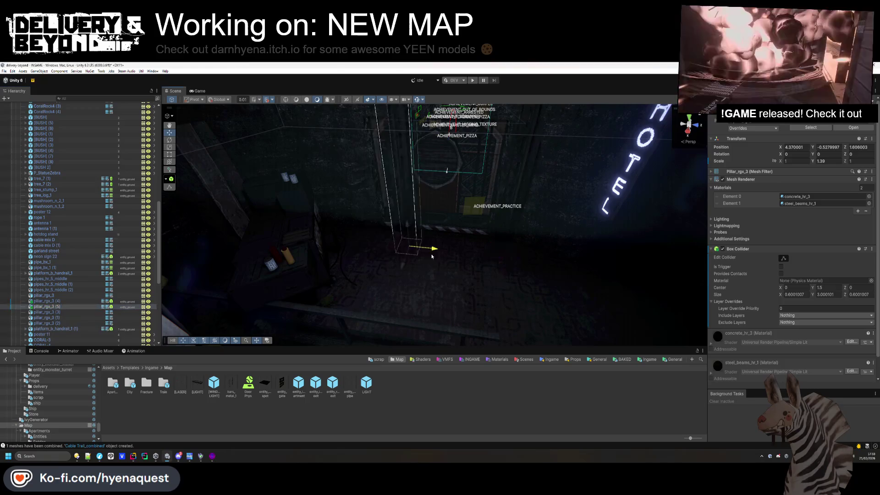
mouse_move(376, 276)
mouse_down()
mouse_move(348, 257)
mouse_move(330, 270)
mouse_move(397, 313)
mouse_up()
click(359, 284)
click(426, 241)
mouse_move(426, 241)
mouse_down()
mouse_move(544, 210)
mouse_move(513, 236)
mouse_move(524, 247)
mouse_move(501, 181)
mouse_move(521, 194)
mouse_move(575, 175)
mouse_move(541, 165)
mouse_up()
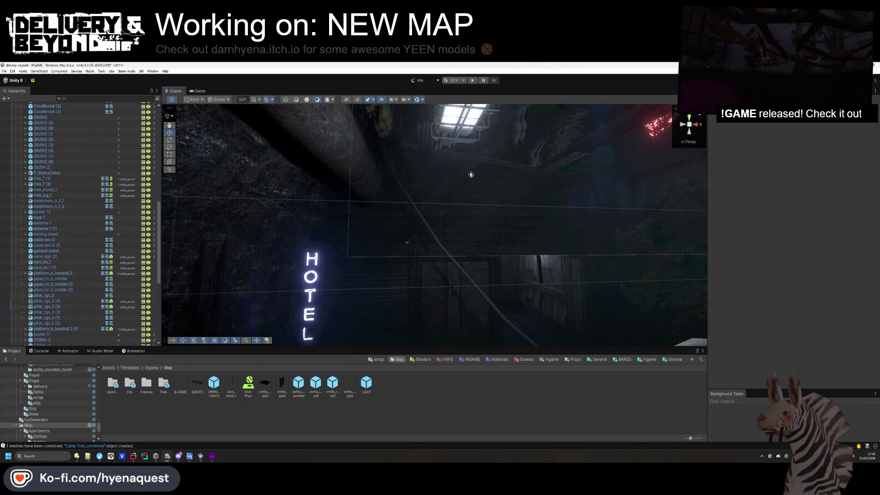
Give the point light under the skylight a Range of 10, then survey the map
click(472, 175)
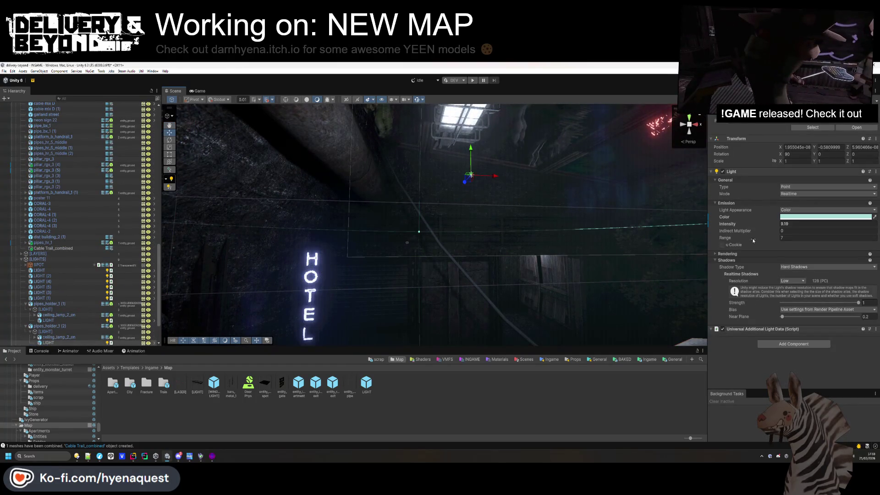
key(BackSpace)
key(BackSpace)
key(BackSpace)
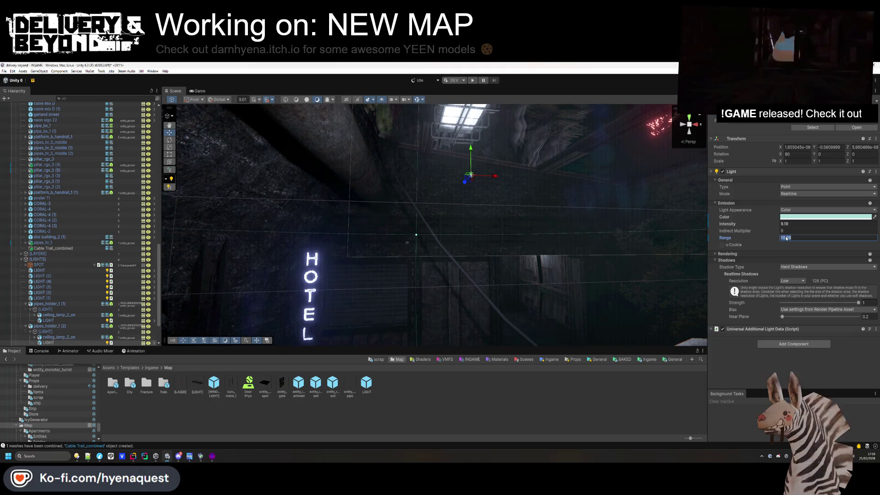
mouse_move(458, 229)
mouse_down()
mouse_move(366, 305)
mouse_move(502, 229)
mouse_up()
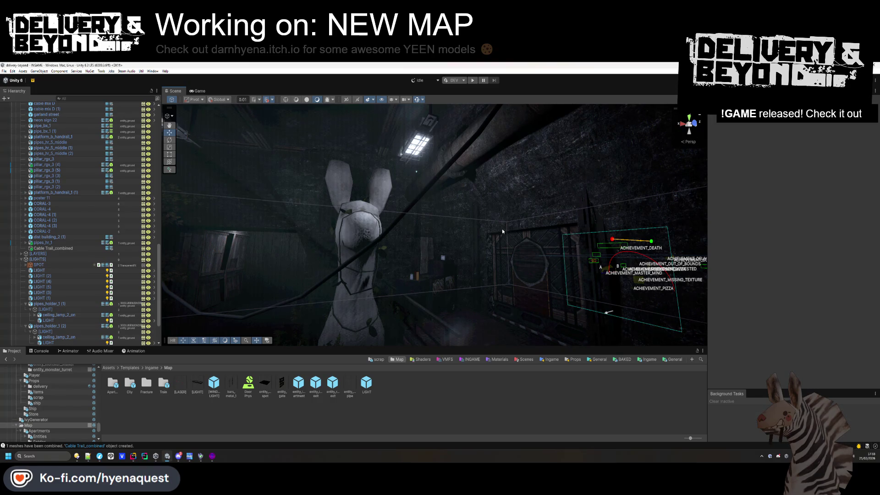
mouse_move(507, 210)
mouse_down()
mouse_move(583, 269)
mouse_move(577, 304)
mouse_move(479, 214)
mouse_move(528, 263)
mouse_move(557, 215)
mouse_move(485, 281)
mouse_move(278, 219)
mouse_move(367, 238)
mouse_up()
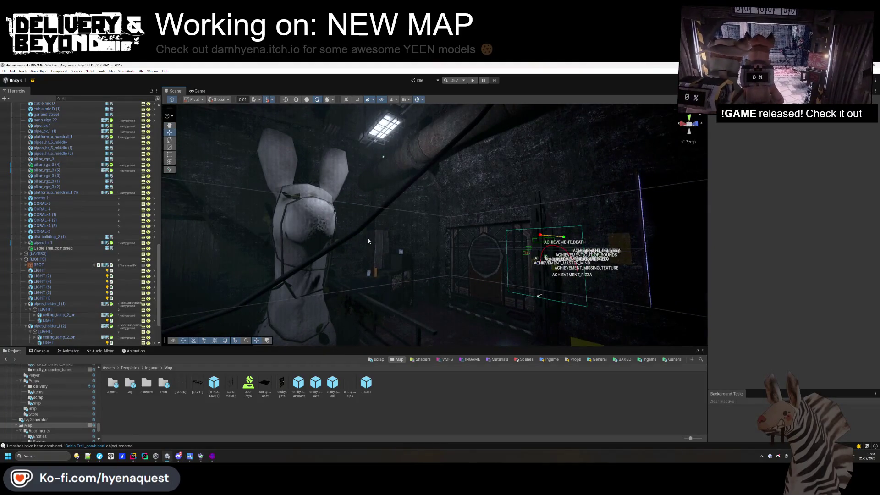
Select the fracture door and frame it from the lit corridor doorway
click(488, 260)
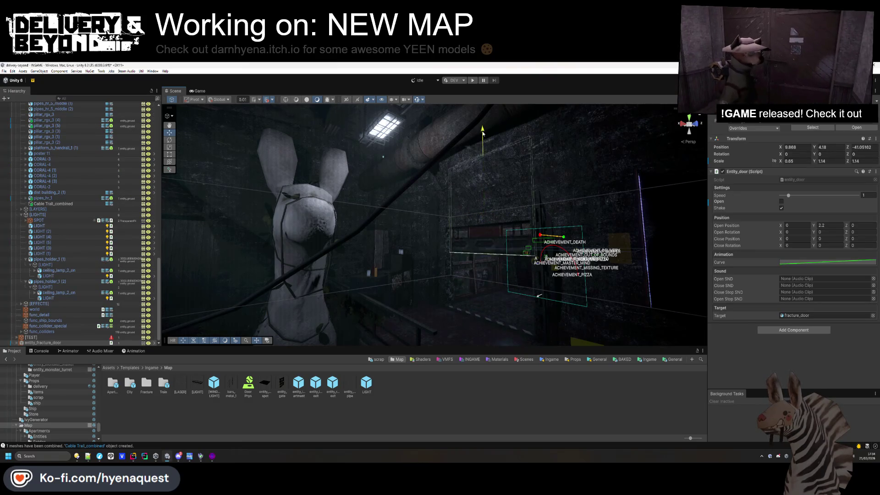
click(490, 243)
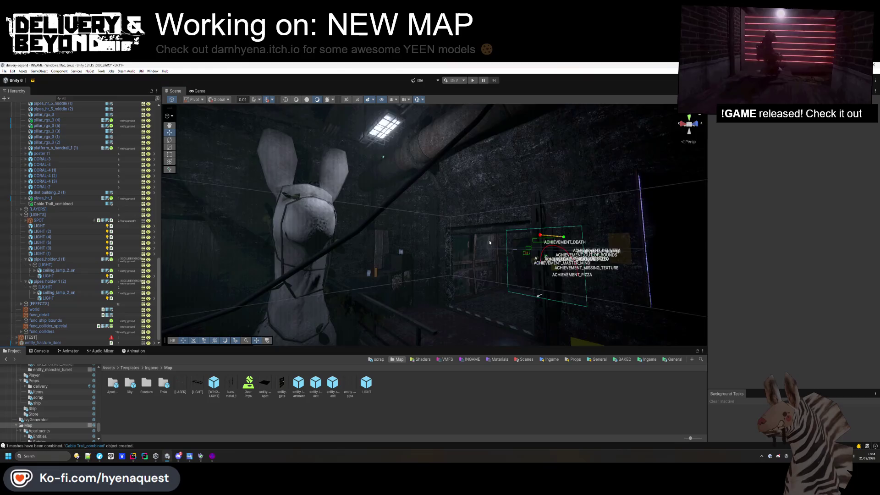
click(489, 243)
key(f)
mouse_move(434, 237)
mouse_down()
mouse_move(463, 161)
mouse_move(433, 148)
mouse_move(452, 255)
mouse_move(448, 237)
mouse_move(435, 240)
mouse_up()
click(465, 401)
drag(349, 275, 346, 313)
click(424, 178)
mouse_move(424, 178)
mouse_down()
mouse_move(429, 129)
mouse_move(434, 227)
mouse_move(409, 304)
mouse_move(440, 162)
mouse_move(445, 70)
mouse_move(436, 164)
mouse_up()
Raise the fracture door to Position Y 2.63
drag(440, 130, 448, 226)
key(ctrl+z)
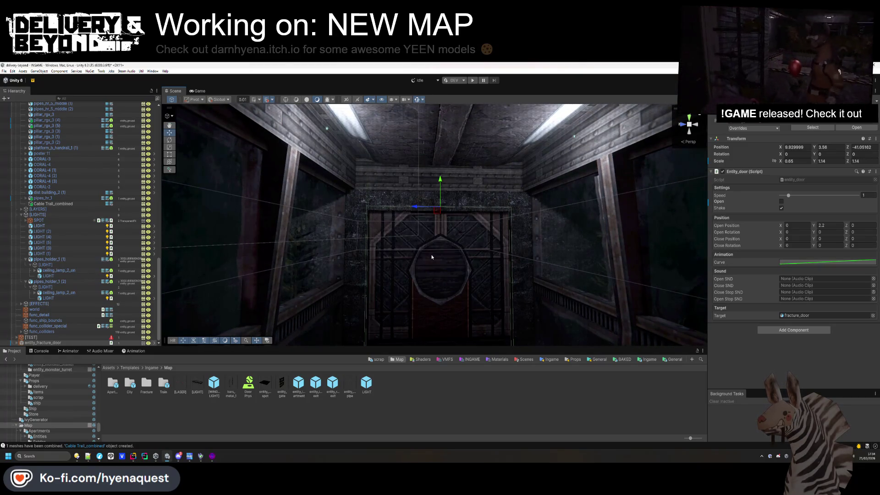
key(f)
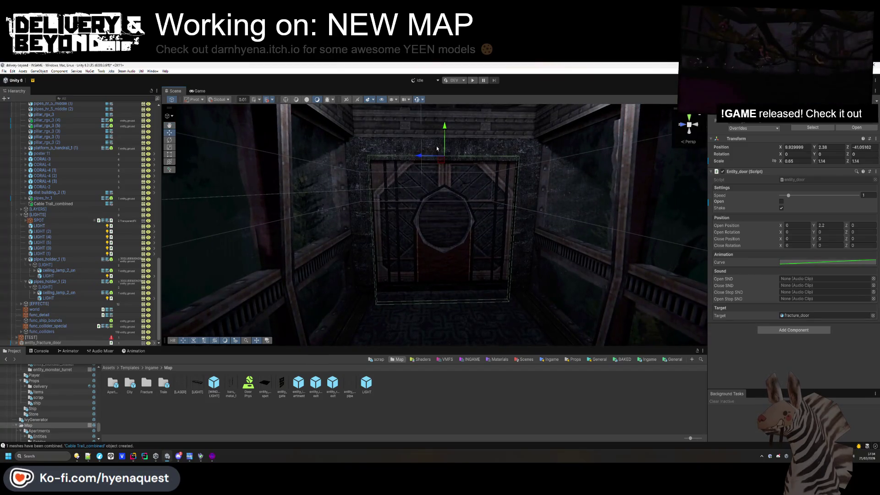
drag(446, 126, 450, 111)
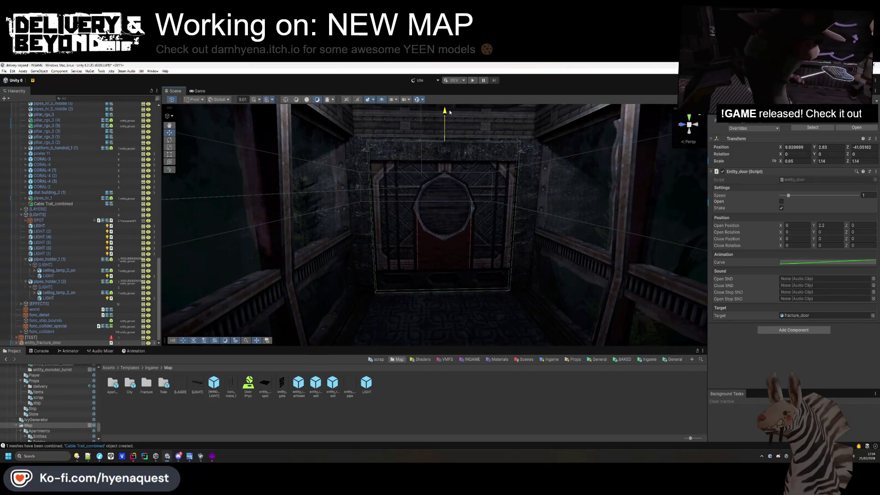
Move entity_fracture_door into the entry-0 group in the Hierarchy
click(462, 387)
mouse_move(465, 230)
mouse_down()
mouse_move(690, 224)
mouse_move(550, 246)
mouse_move(485, 232)
mouse_move(504, 236)
mouse_move(484, 257)
mouse_move(468, 245)
mouse_move(492, 269)
mouse_move(481, 216)
mouse_up()
drag(447, 150, 460, 174)
click(458, 262)
mouse_move(458, 262)
mouse_down()
mouse_move(522, 244)
mouse_move(507, 245)
mouse_up()
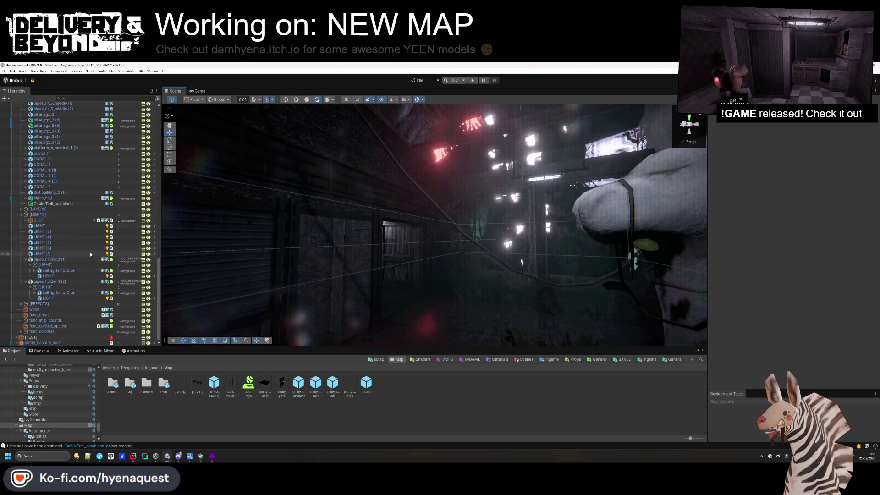
scroll(78, 222, up, 15)
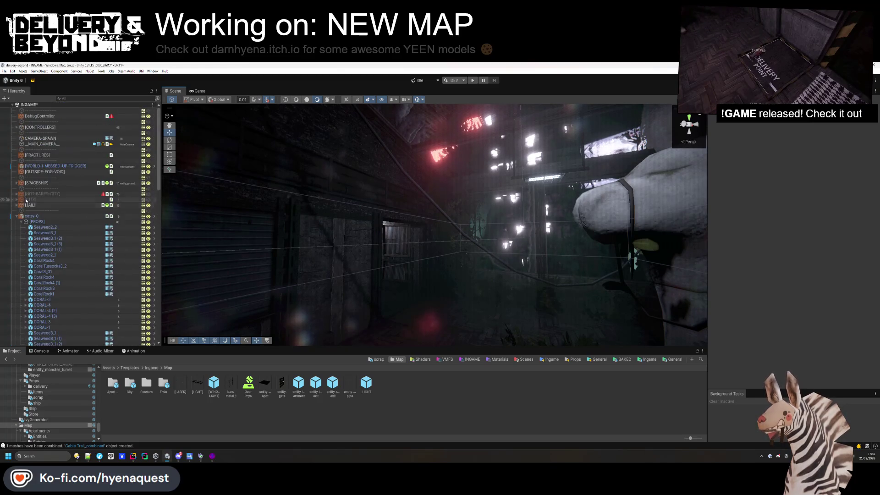
click(21, 221)
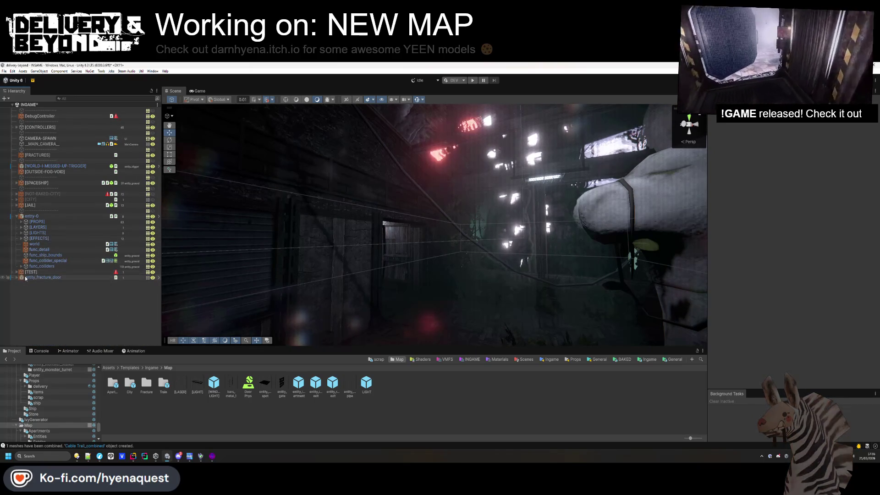
right_click(40, 300)
click(34, 281)
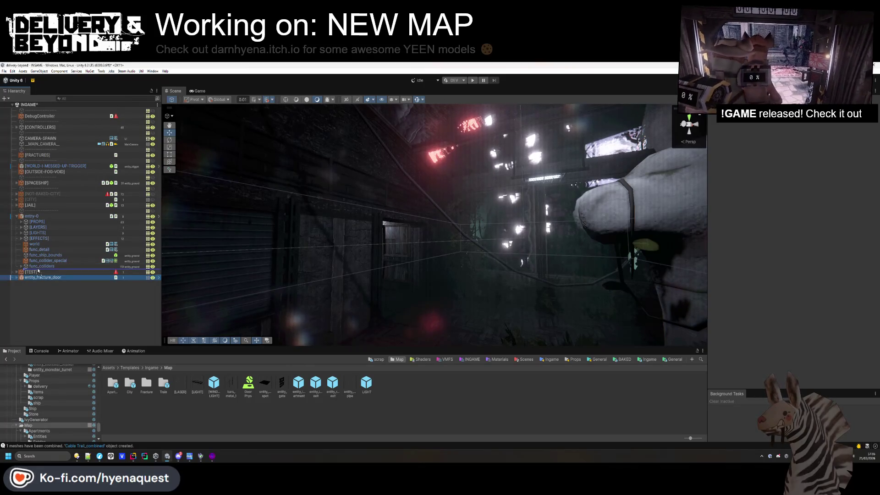
drag(34, 278, 35, 273)
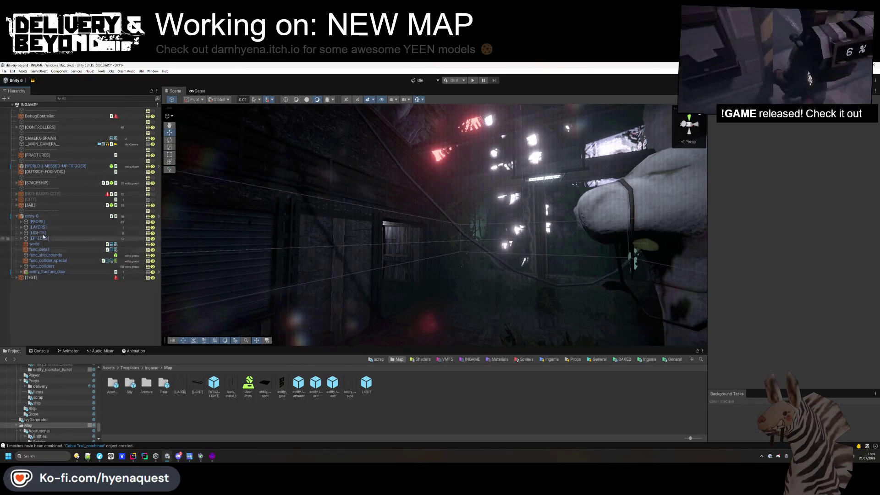
Apply All from the entry-0 prefab's Overrides dropdown
click(40, 216)
click(755, 128)
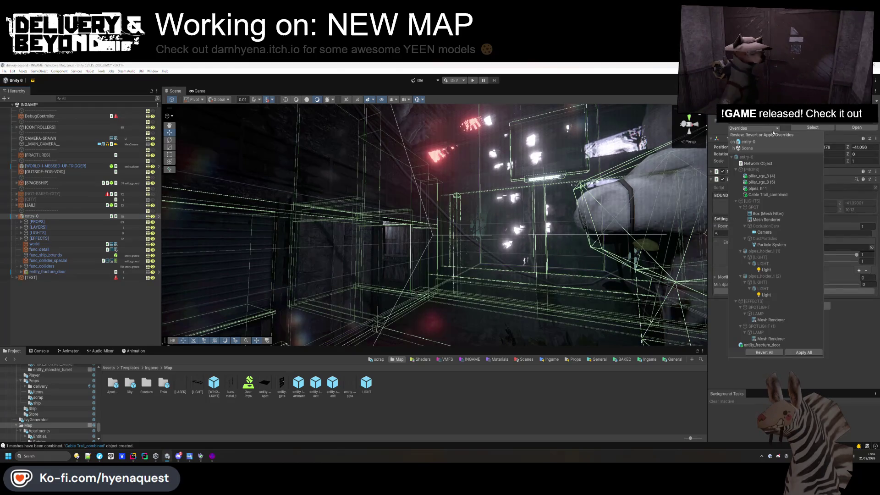
click(801, 351)
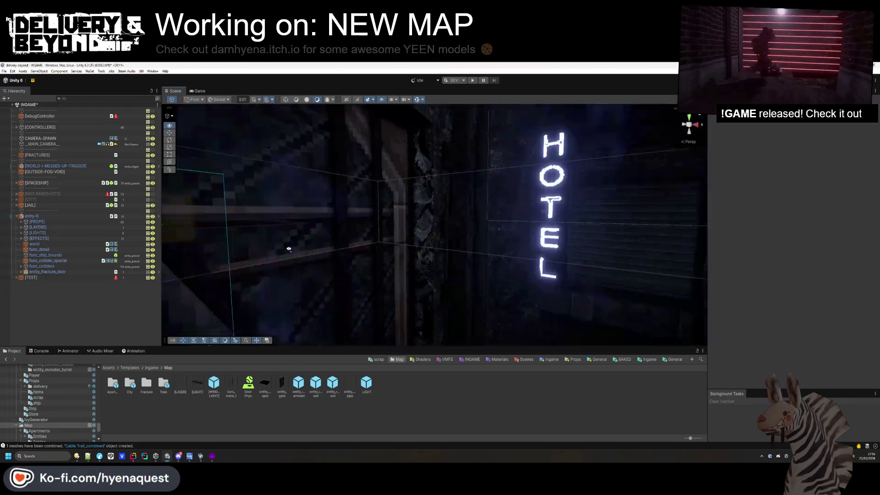
Select and frame the canopy wall prop_canopywall (3)
drag(445, 242, 487, 258)
mouse_move(365, 261)
mouse_down()
mouse_move(387, 222)
mouse_move(363, 265)
mouse_up()
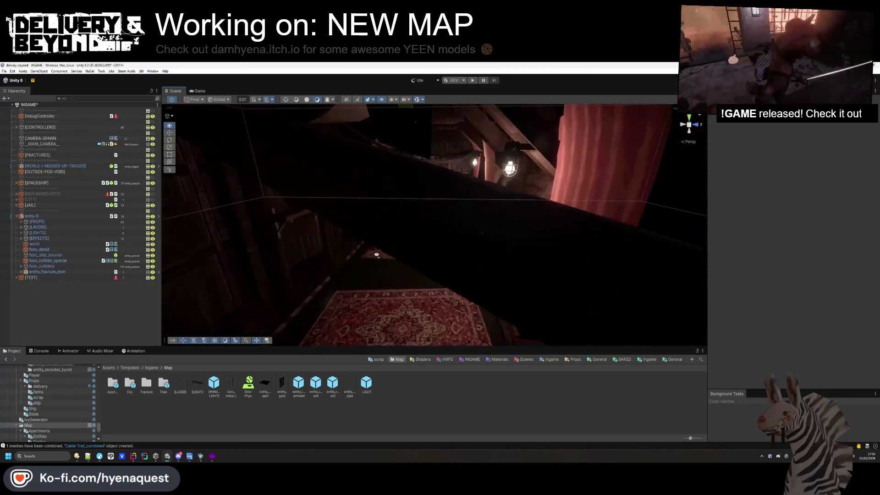
click(499, 216)
click(500, 217)
key(f)
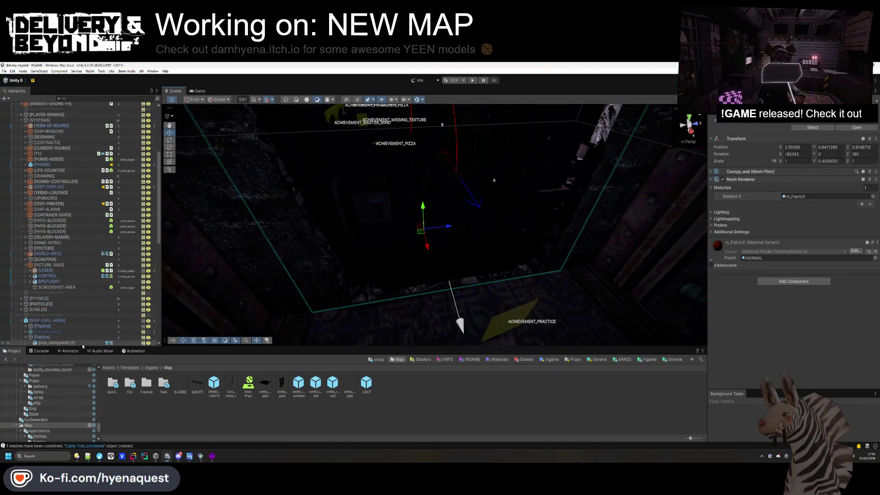
Select and frame the three canopy wall pieces
scroll(77, 334, down, 2)
shift+click(71, 332)
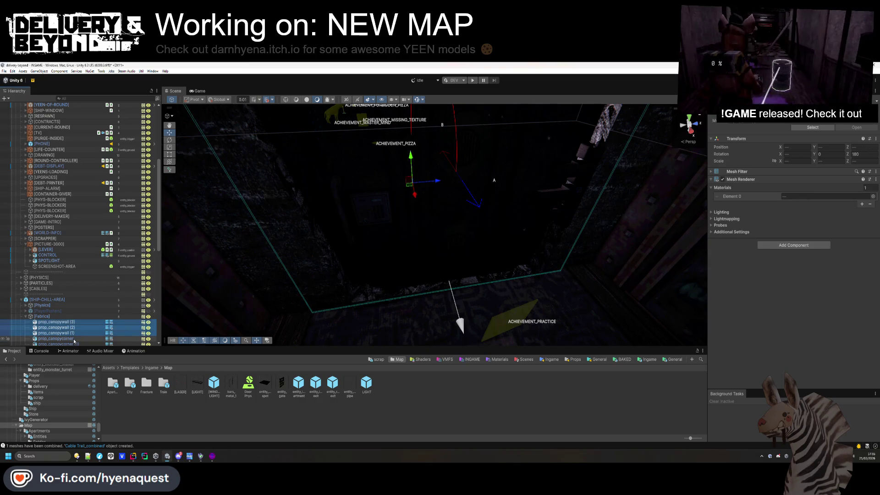
key(f)
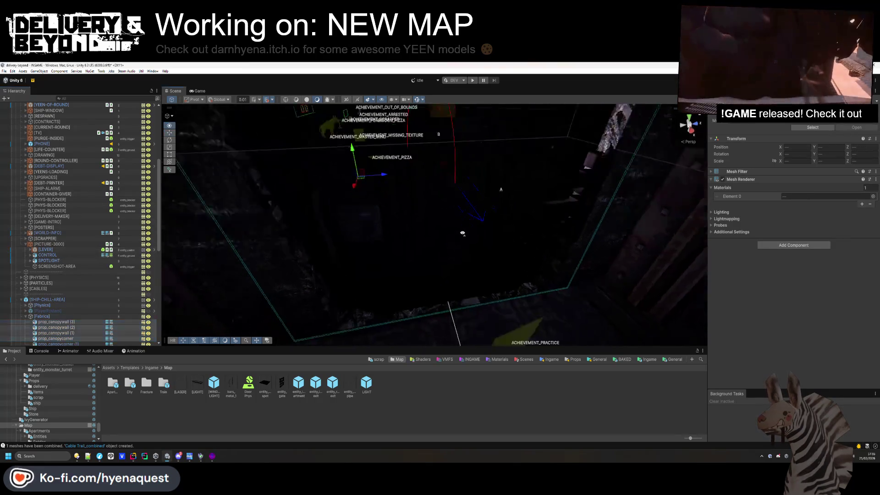
mouse_move(438, 221)
mouse_down()
mouse_move(461, 218)
mouse_move(174, 301)
mouse_up()
Paste the canopy walls and corner at the top hierarchy level and select all four
scroll(51, 304, up, 2)
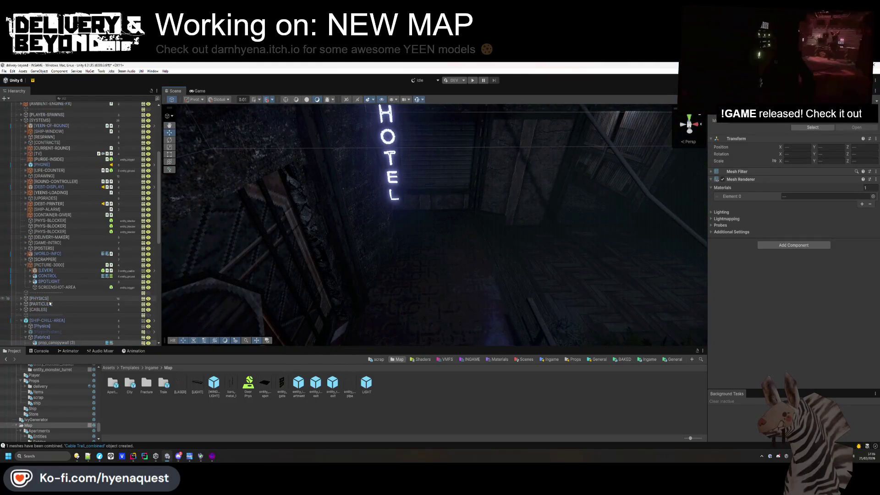
scroll(28, 268, up, 5)
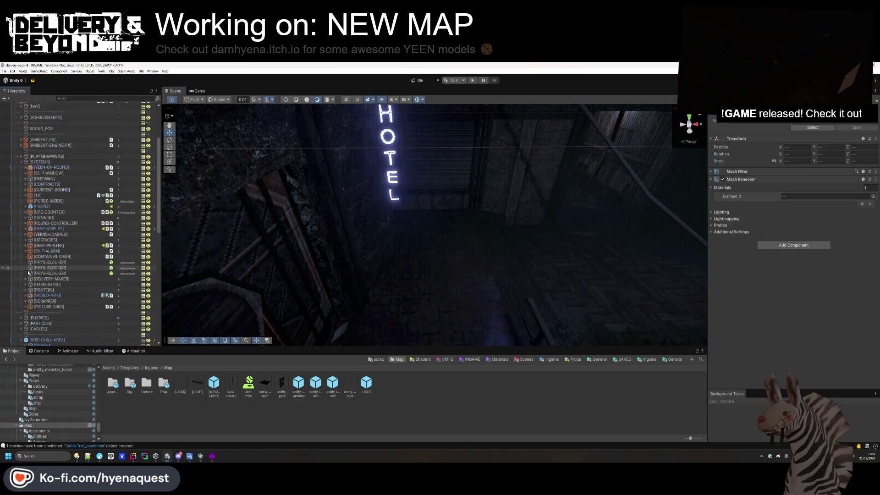
click(17, 184)
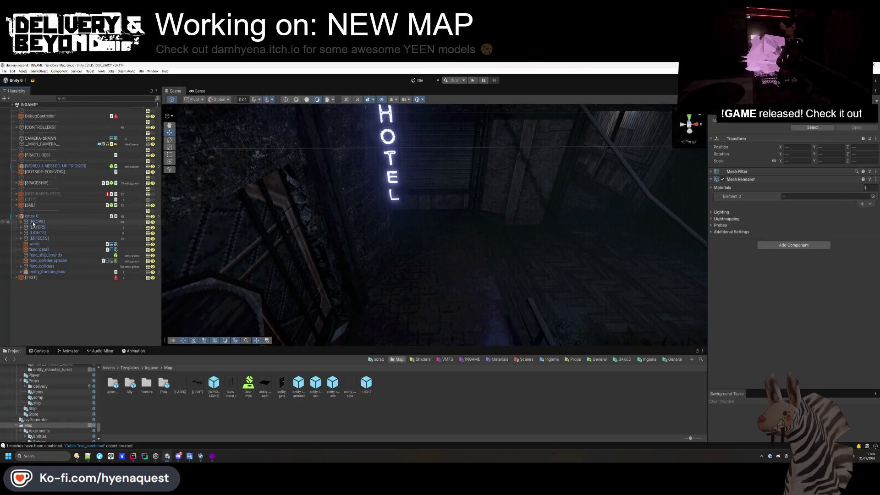
key(ctrl+v)
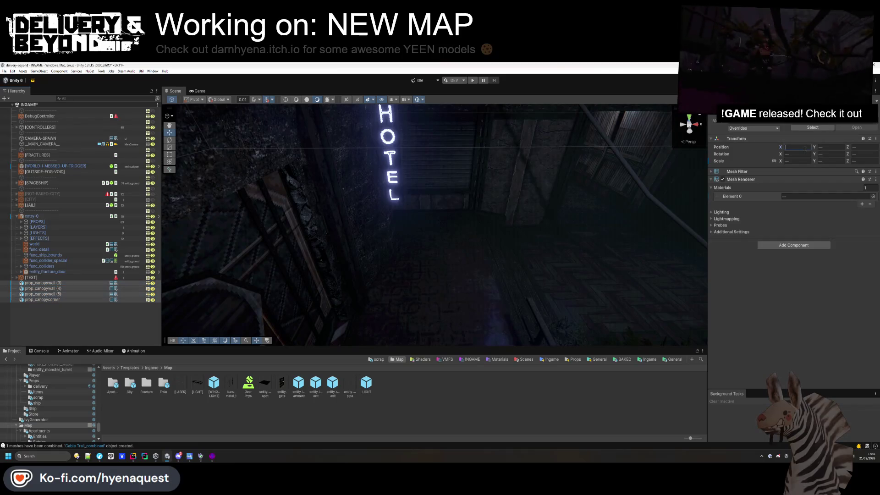
click(479, 424)
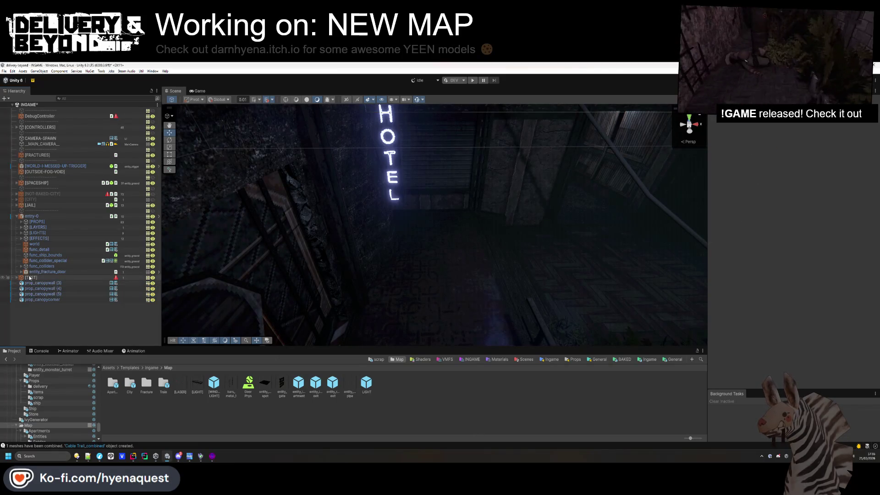
shift+click(44, 299)
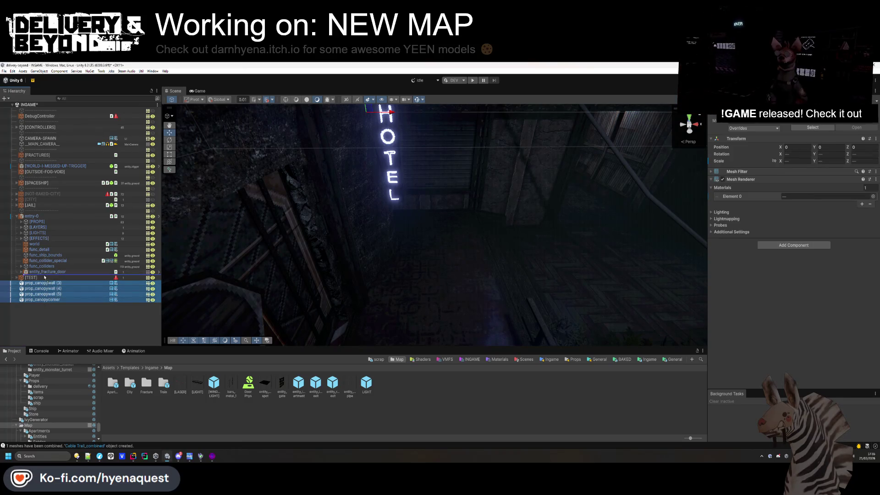
Zero the canopy pieces' X position and move the red canopy wall near the HOTEL sign
click(827, 146)
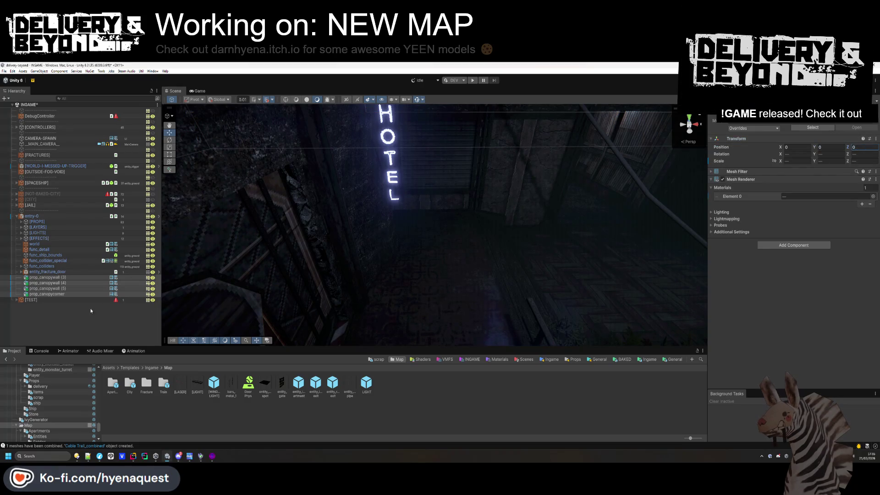
mouse_move(385, 179)
mouse_down()
mouse_move(314, 269)
mouse_move(327, 271)
mouse_move(319, 265)
mouse_up()
drag(463, 220, 467, 216)
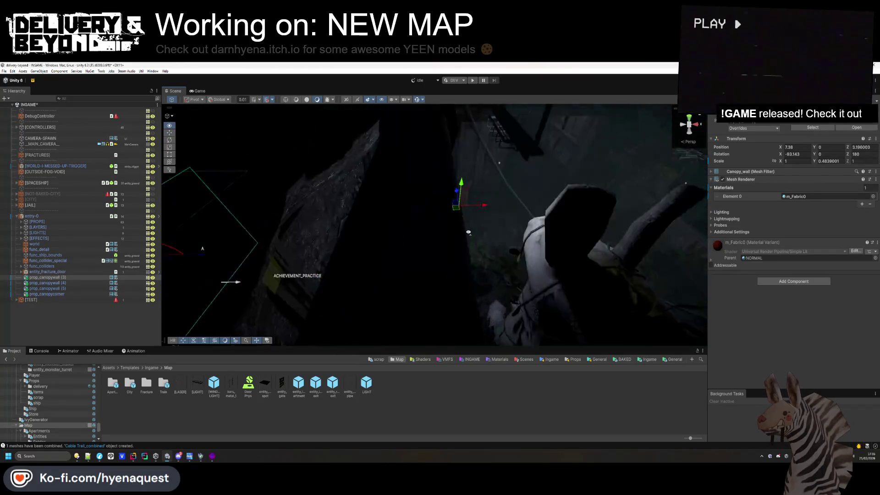
key(f)
drag(423, 277, 487, 237)
Enlarge the red canopy wall to 2.59/1.253/2.59 and slide it into the alley, slightly raised
drag(782, 163, 807, 164)
key(f)
drag(447, 258, 498, 248)
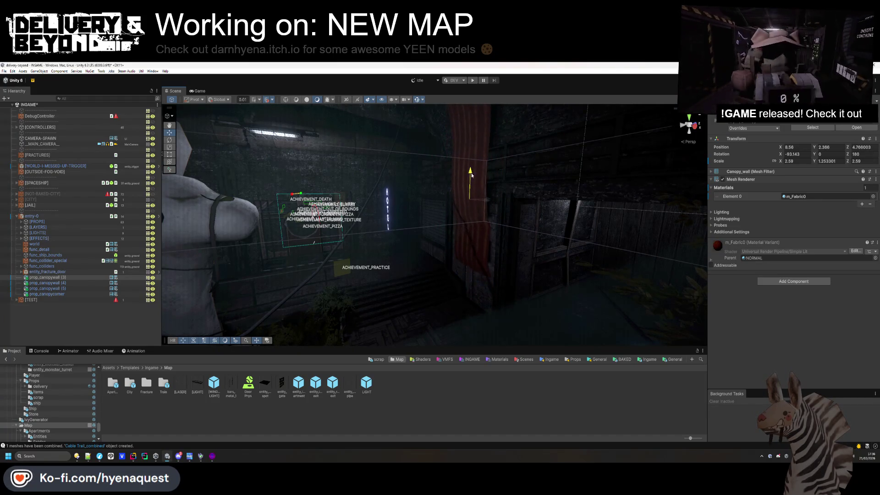
drag(472, 175, 472, 169)
scroll(540, 197, up, 3)
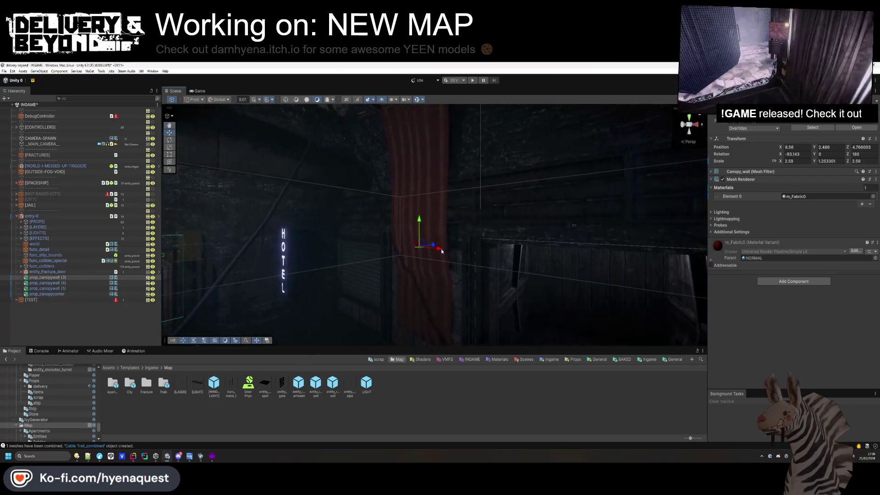
Tilt the red canopy wall to rotation Y -85.38 and select prop_canopywall (4)
drag(489, 169, 227, 141)
key(e)
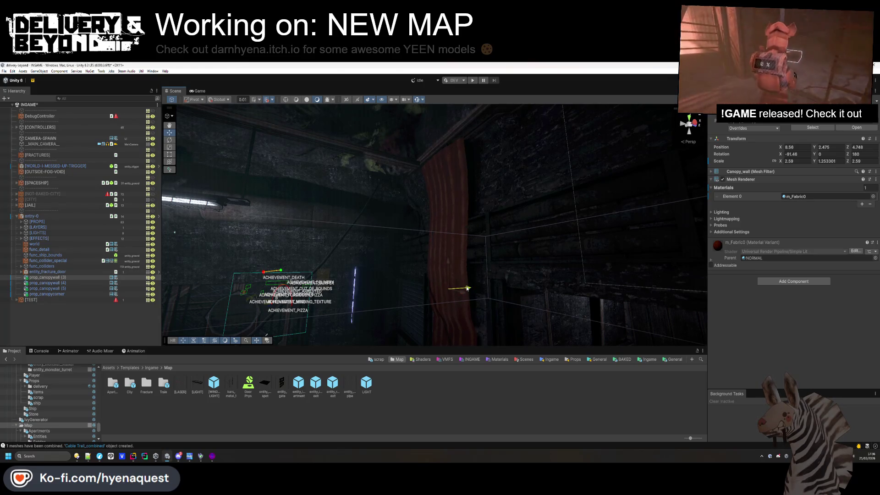
mouse_move(450, 264)
mouse_down()
mouse_move(550, 245)
mouse_move(535, 255)
mouse_up()
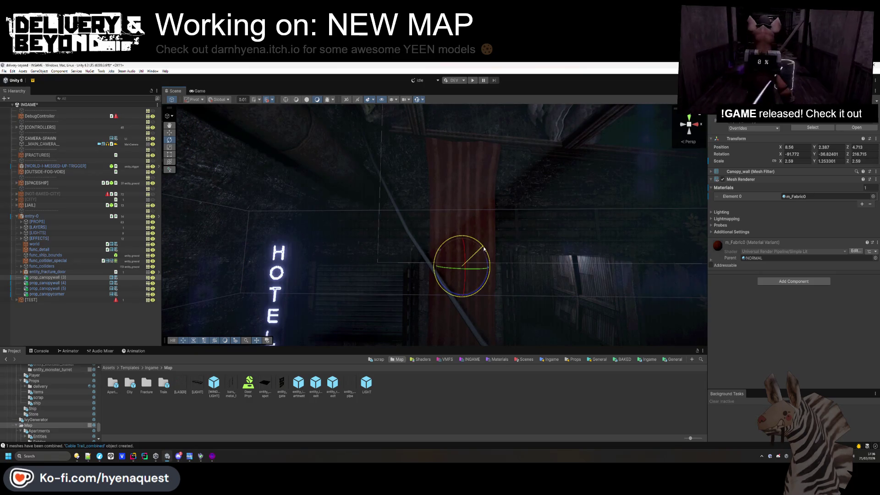
mouse_move(458, 275)
mouse_down()
mouse_move(448, 256)
mouse_move(606, 211)
mouse_up()
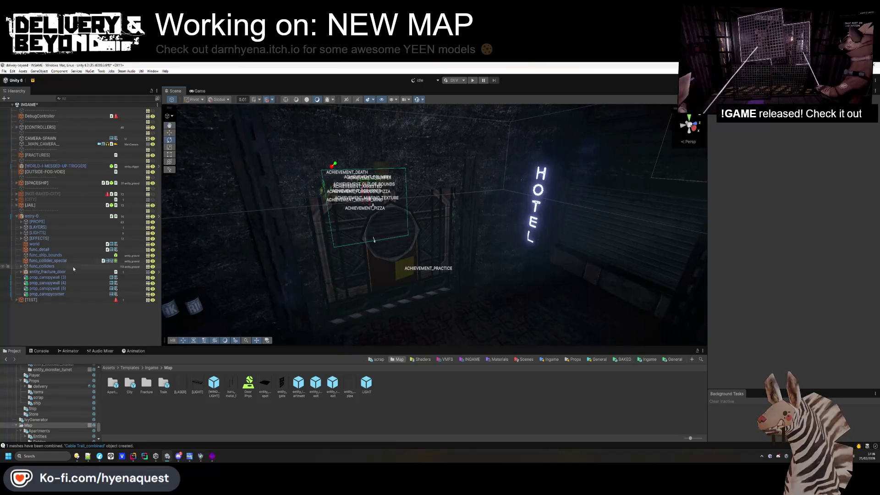
double_click(50, 279)
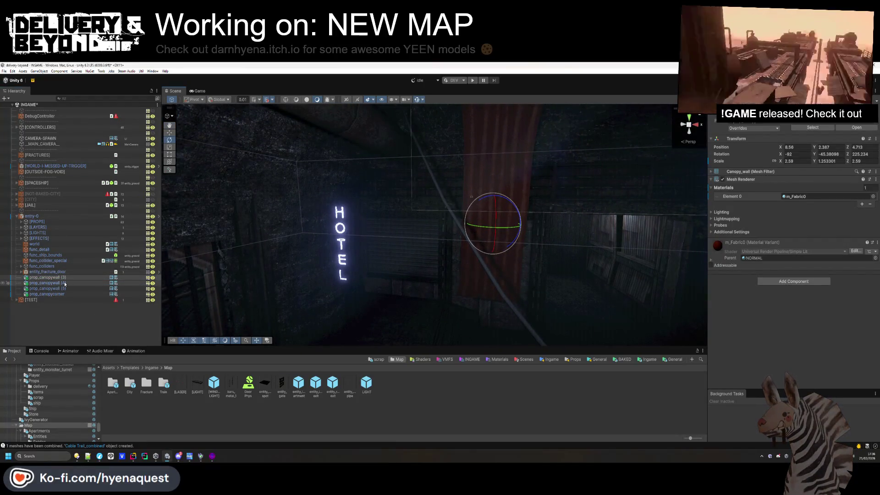
click(65, 283)
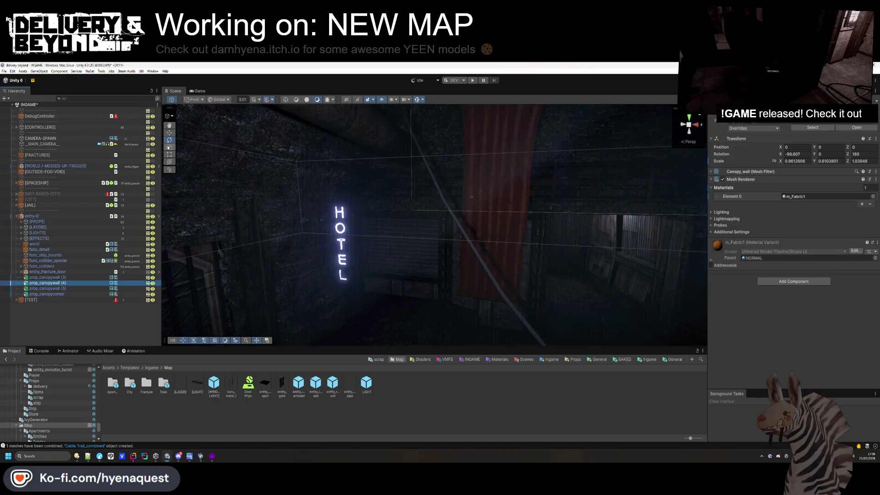
Lift the tan canopy wall off the floor and zero its X rotation
click(169, 133)
drag(257, 220, 339, 234)
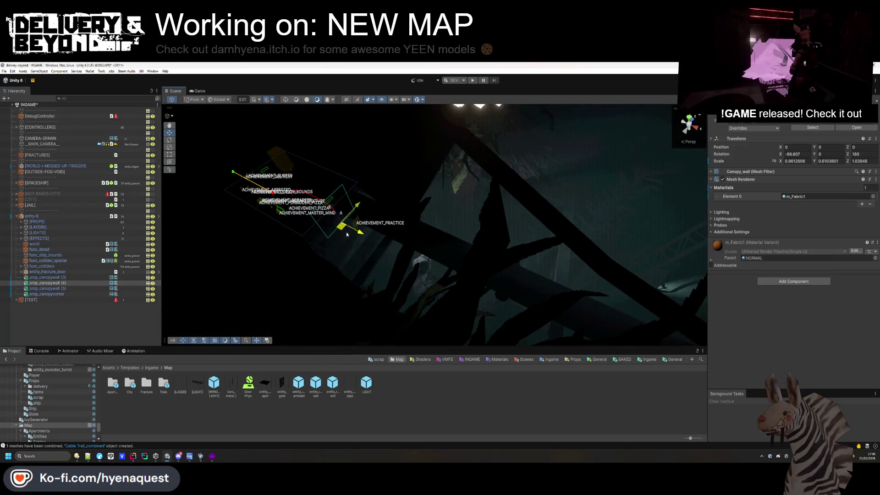
mouse_move(482, 272)
mouse_down()
mouse_move(413, 275)
mouse_move(381, 266)
mouse_move(330, 207)
mouse_up()
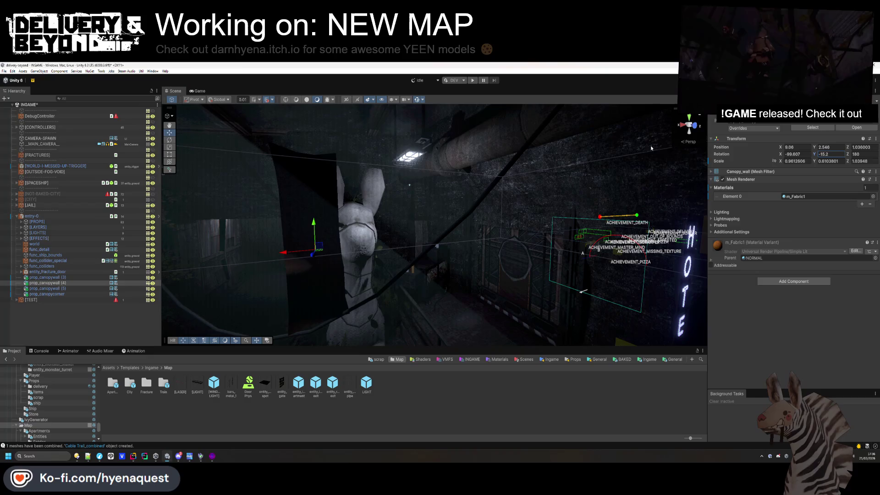
text(0)
key(Tab)
key(Tab)
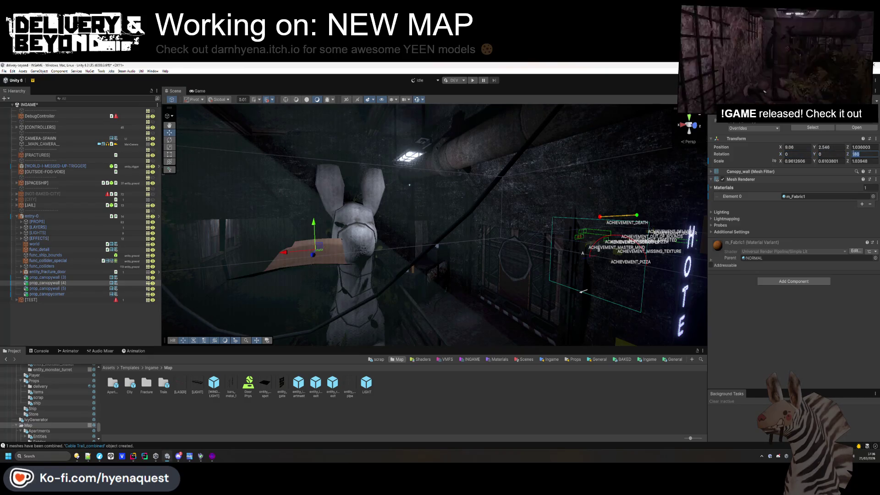
Scale the tan canopy wall to about 2.35/1.24/2.1 and reposition it along Z
mouse_move(295, 143)
mouse_down()
mouse_move(303, 120)
mouse_move(321, 137)
mouse_move(413, 151)
mouse_move(723, 164)
mouse_up()
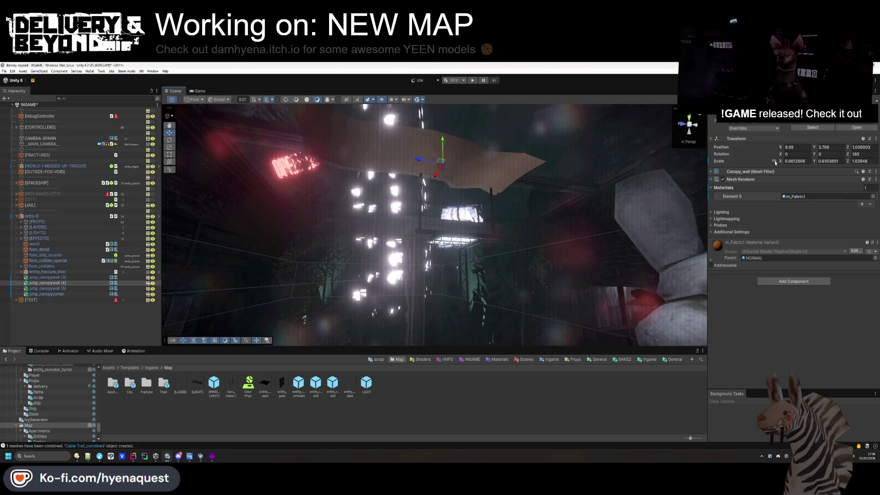
text(1.16)
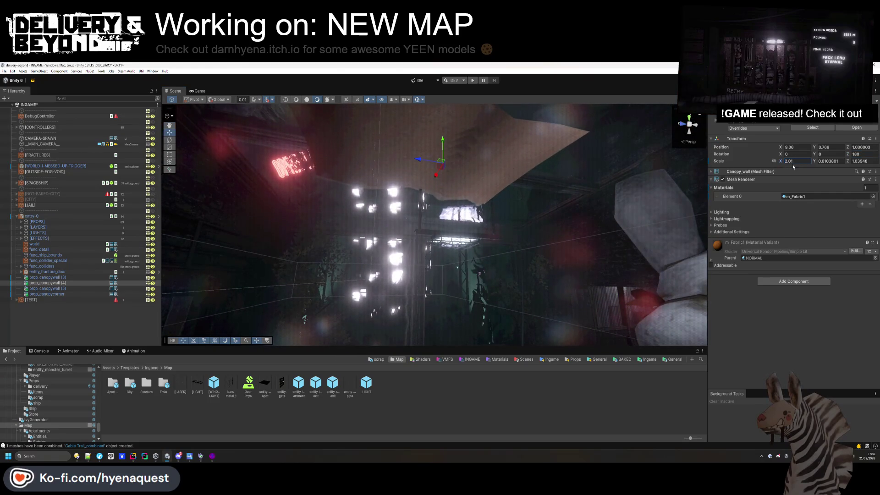
drag(783, 163, 807, 163)
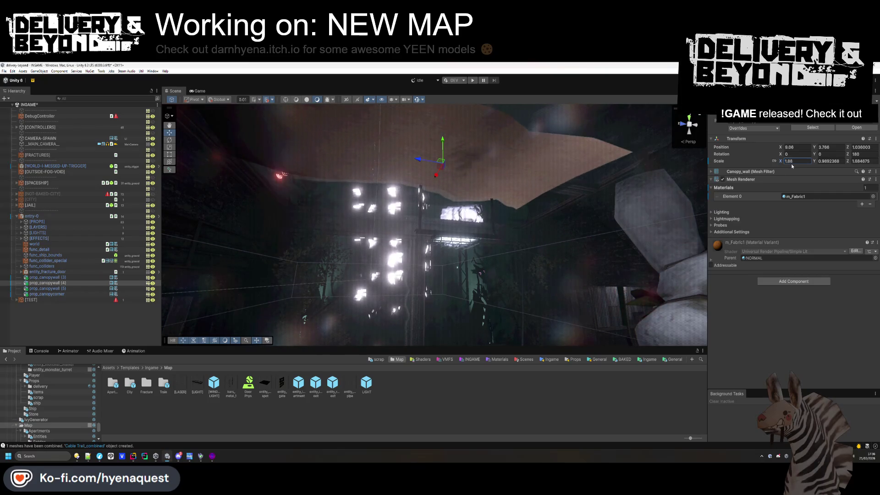
mouse_move(412, 193)
mouse_down()
mouse_move(426, 209)
mouse_move(527, 149)
mouse_move(663, 194)
mouse_move(415, 169)
mouse_move(526, 186)
mouse_up()
mouse_move(550, 156)
mouse_down()
mouse_move(550, 182)
mouse_move(445, 197)
mouse_up()
mouse_move(360, 164)
mouse_down()
mouse_move(445, 190)
mouse_move(472, 182)
mouse_move(484, 220)
mouse_move(475, 262)
mouse_up()
Stand the tan canopy wall upright with rotation Z 0 and X 90
click(487, 198)
click(490, 230)
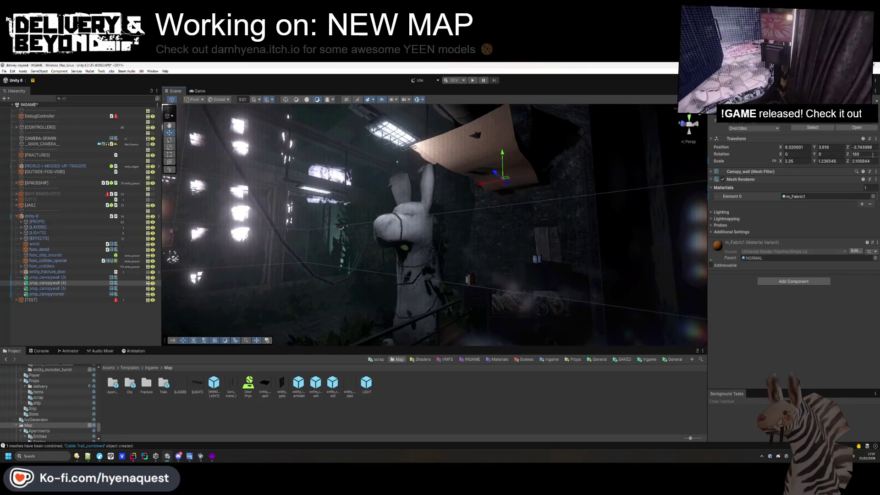
text(0)
key(Return)
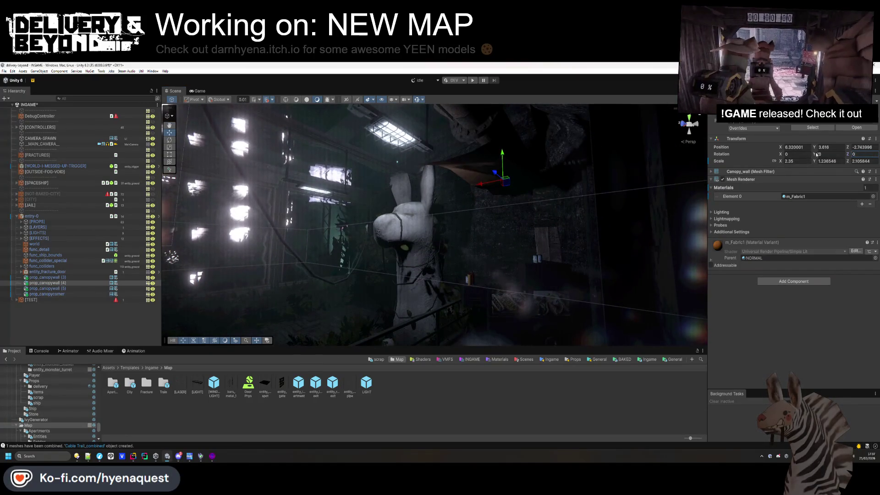
click(831, 154)
text(90)
key(Escape)
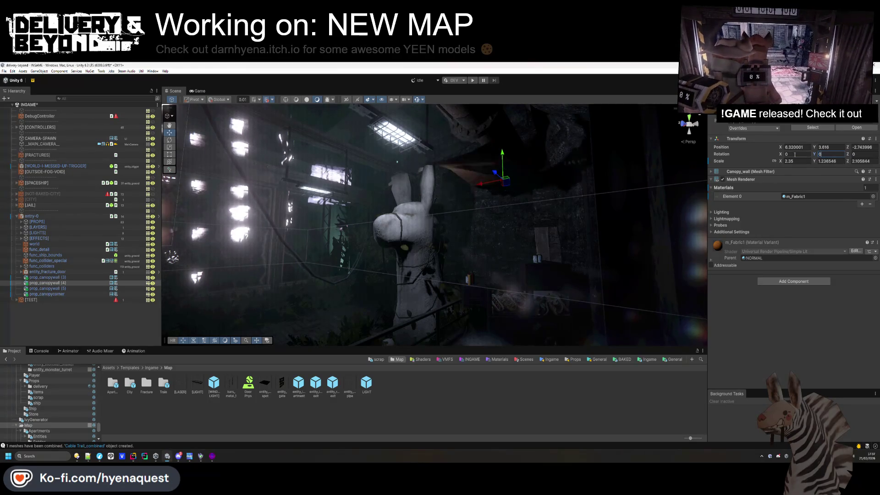
click(796, 154)
text(90)
key(Return)
Place the upright canopy beside the rabbit statue at X 8.88, Z -4.15
mouse_move(526, 203)
mouse_down()
mouse_move(454, 247)
mouse_move(457, 232)
mouse_up()
scroll(504, 225, up, 5)
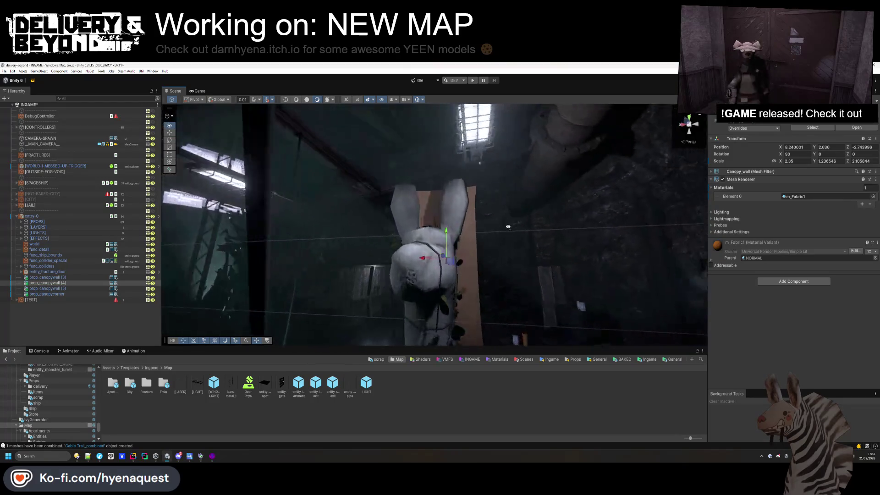
mouse_move(566, 211)
mouse_down()
mouse_move(460, 208)
mouse_move(493, 202)
mouse_up()
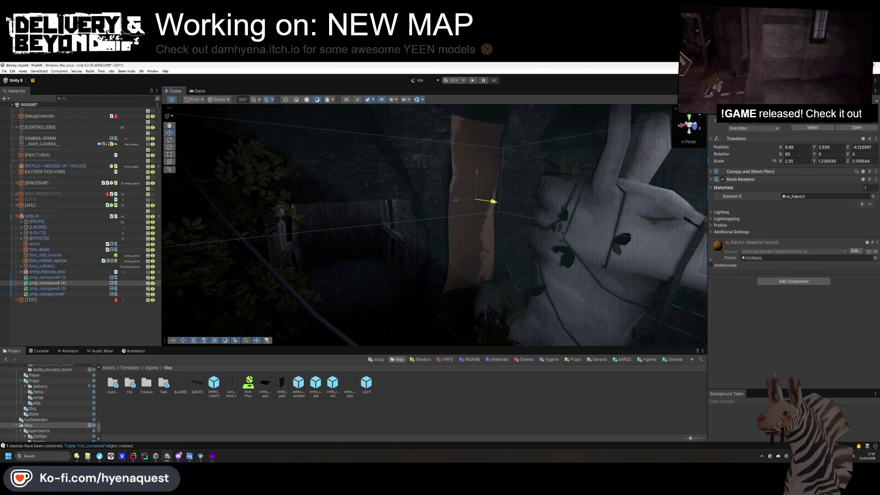